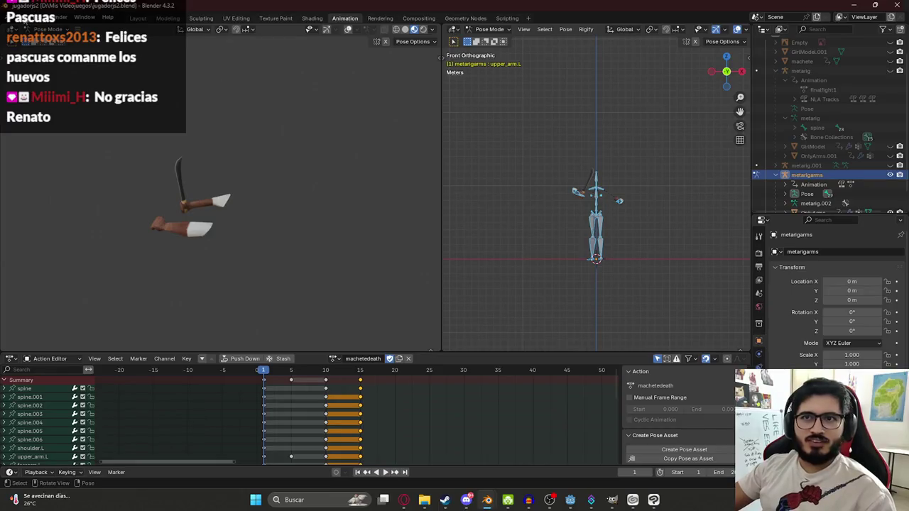
Step: Return to Blender's Layout workspace, select the OnlyArms mesh, and save jugadorjs2.blend
click(549, 500)
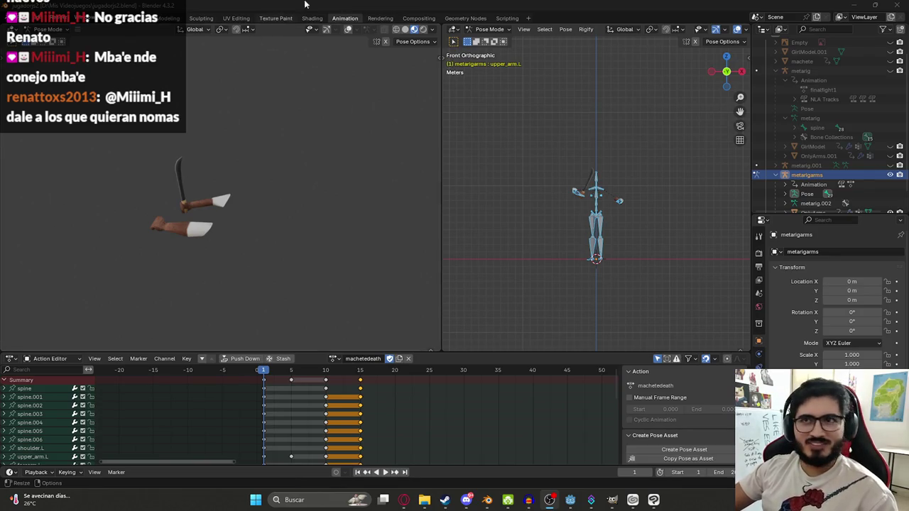
click(21, 17)
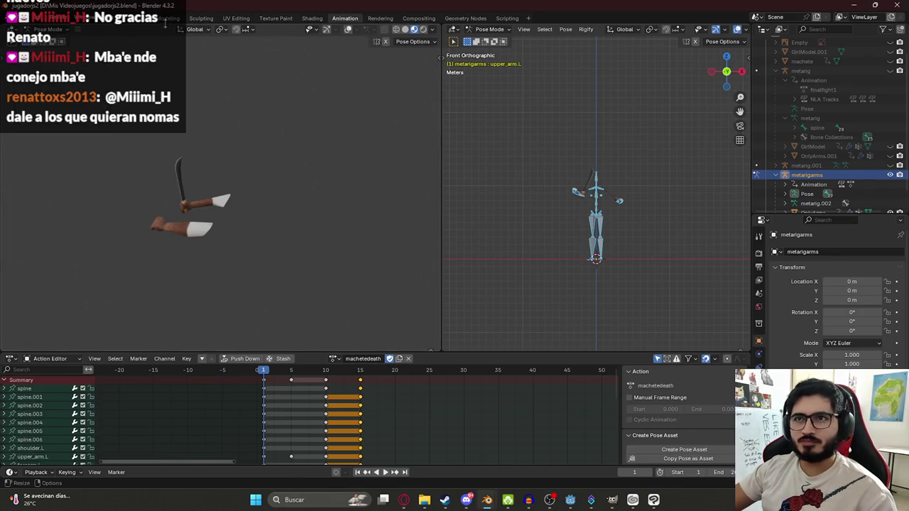
click(142, 18)
shift+click(391, 170)
key(ctrl+s)
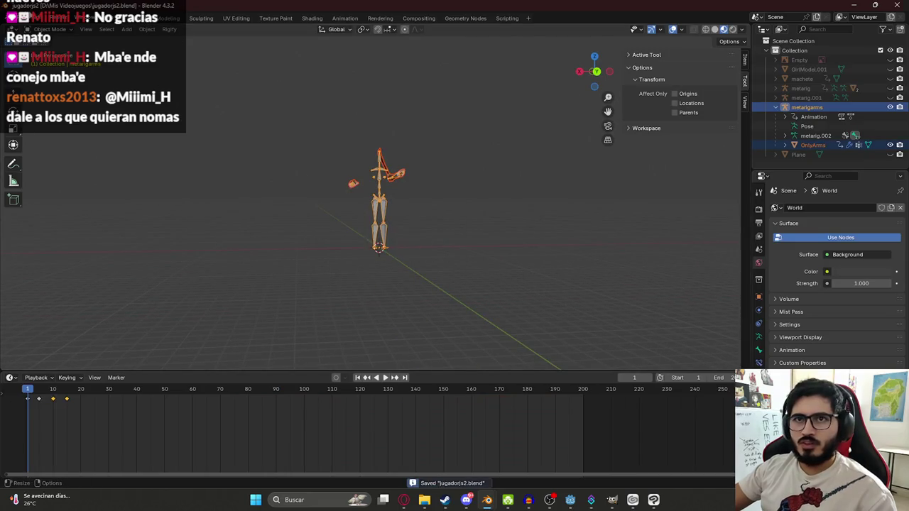
Step: Export the character as glTF 2.0, overwriting assets/characters/characterjs2.glb
click(21, 17)
mouse_move(71, 160)
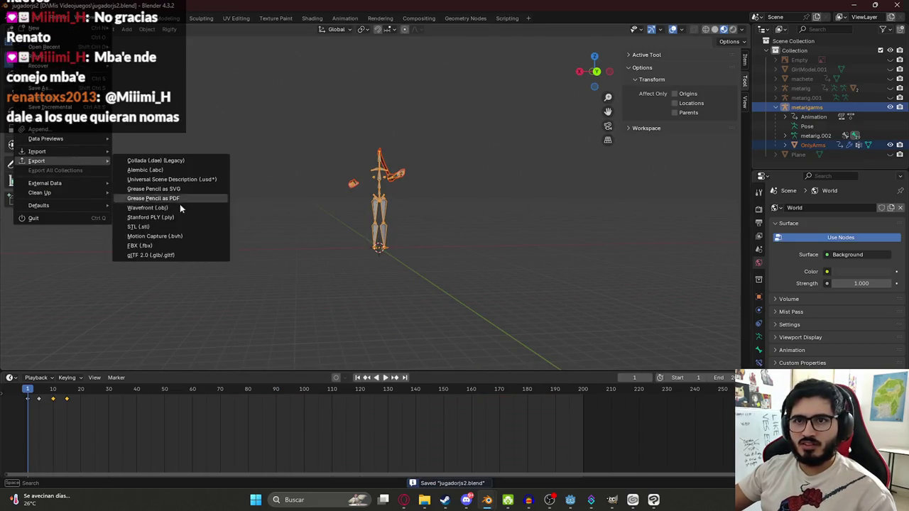
click(147, 254)
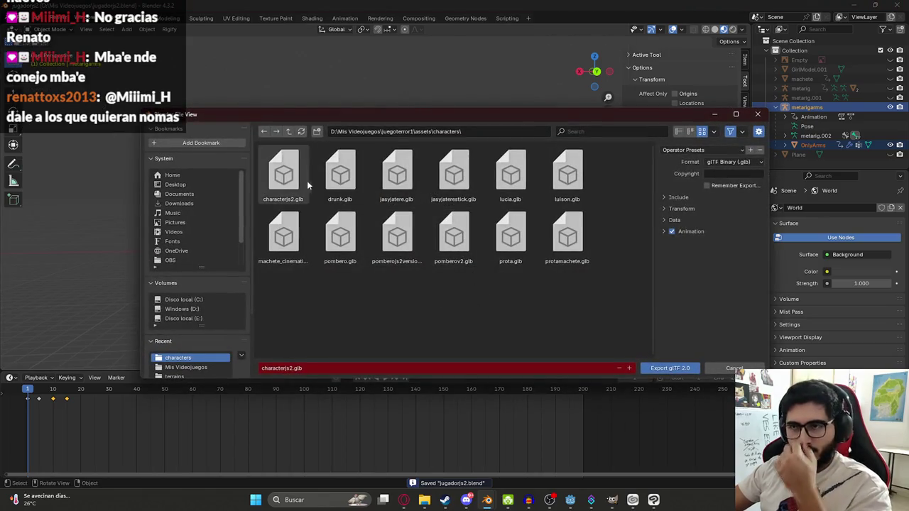
double_click(284, 174)
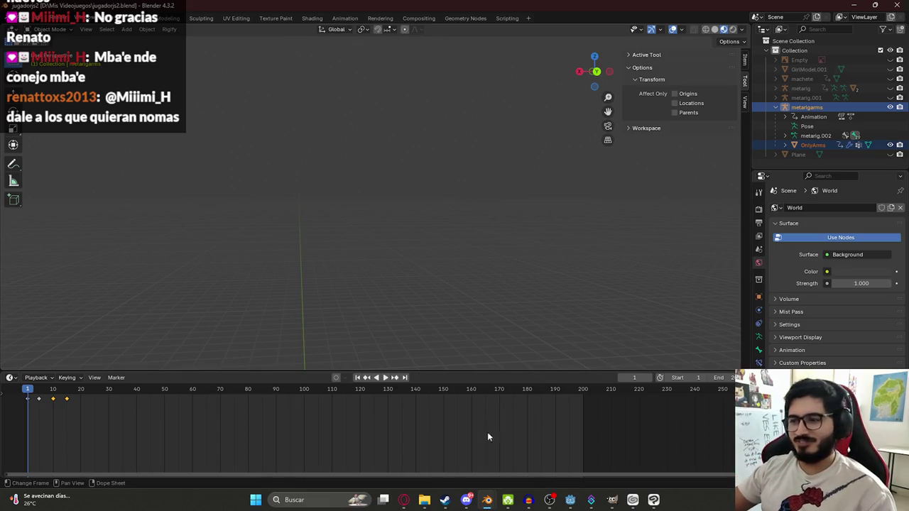
click(570, 500)
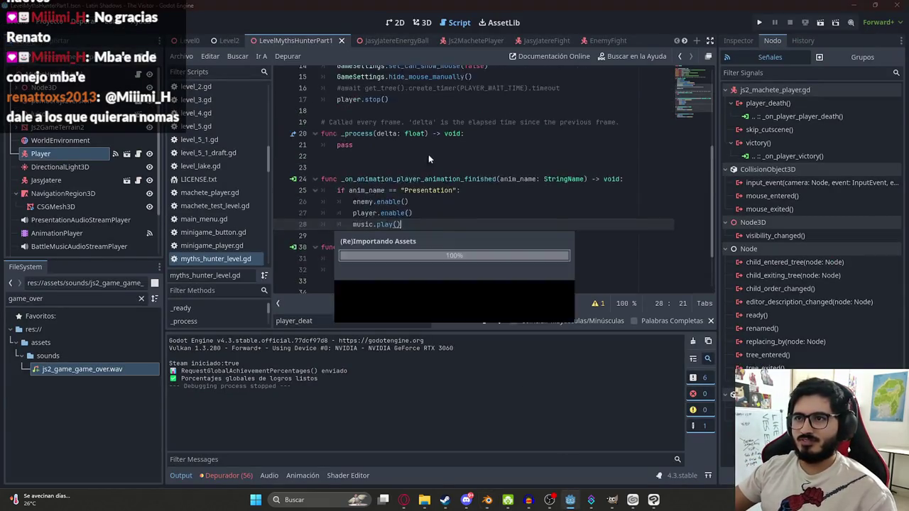
Step: Delete the empty line after pass in the level script and save it
scroll(363, 141, down, 1)
click(361, 128)
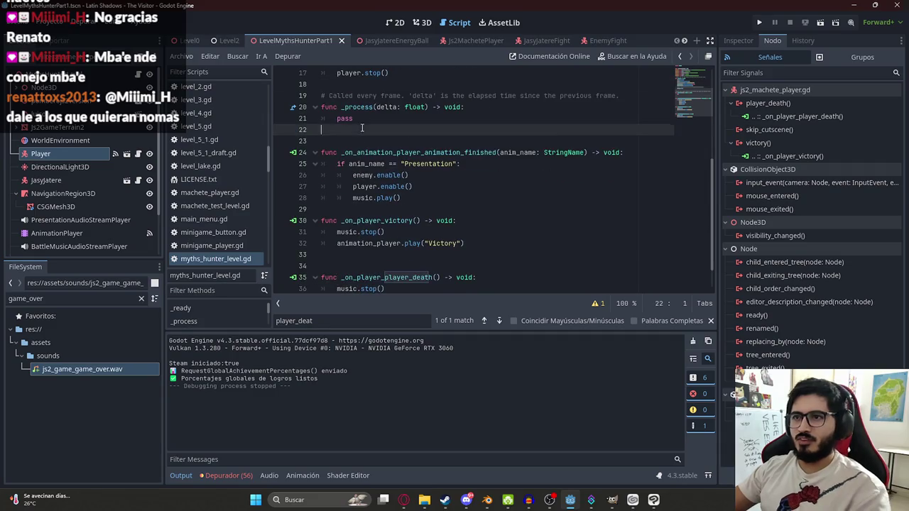
key(BackSpace)
key(ctrl+s)
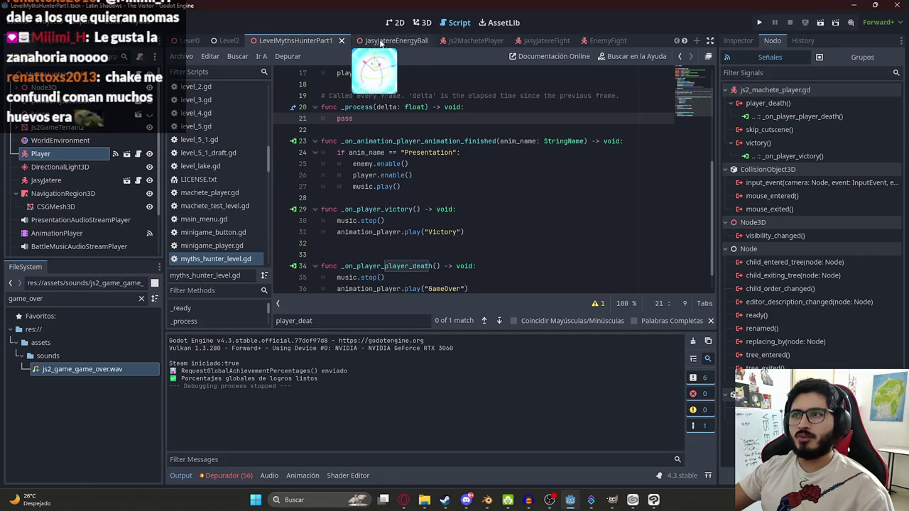
Step: In the Js2MachetePlayer script, copy the macheteidle play call, then search for player_death
click(479, 40)
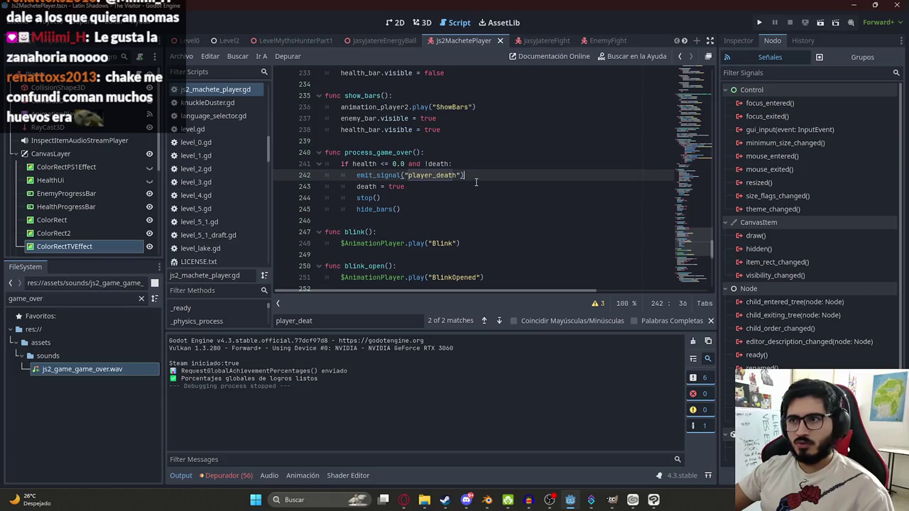
key(ctrl+f)
text(animation_)
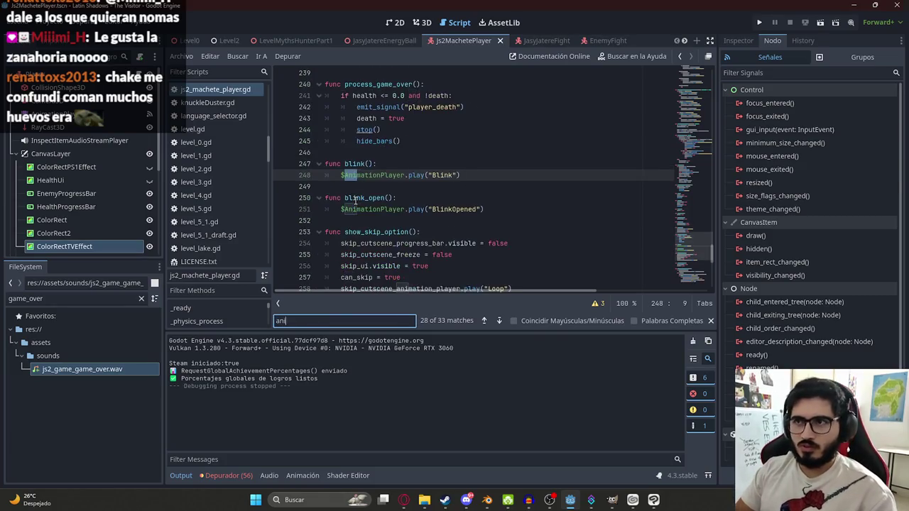
text(player)
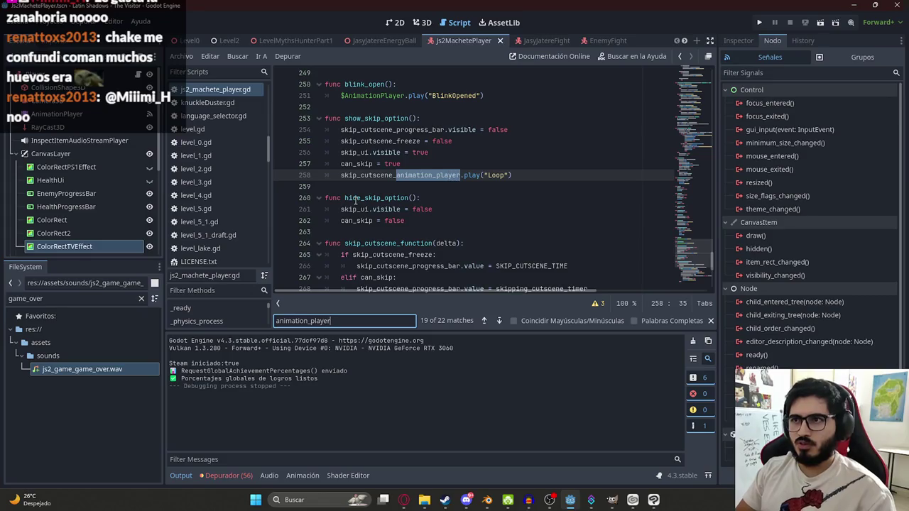
key(Return)
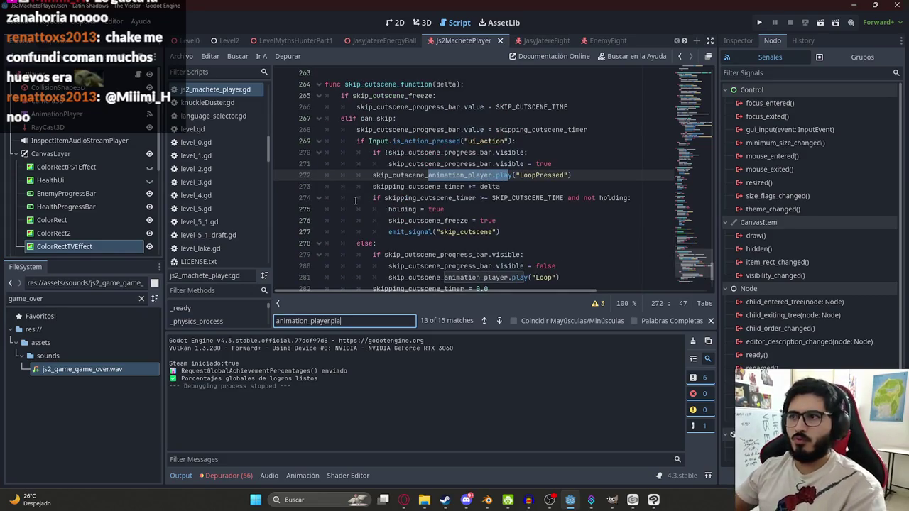
key(Return)
key(ctrl+a)
text(macheteidle)
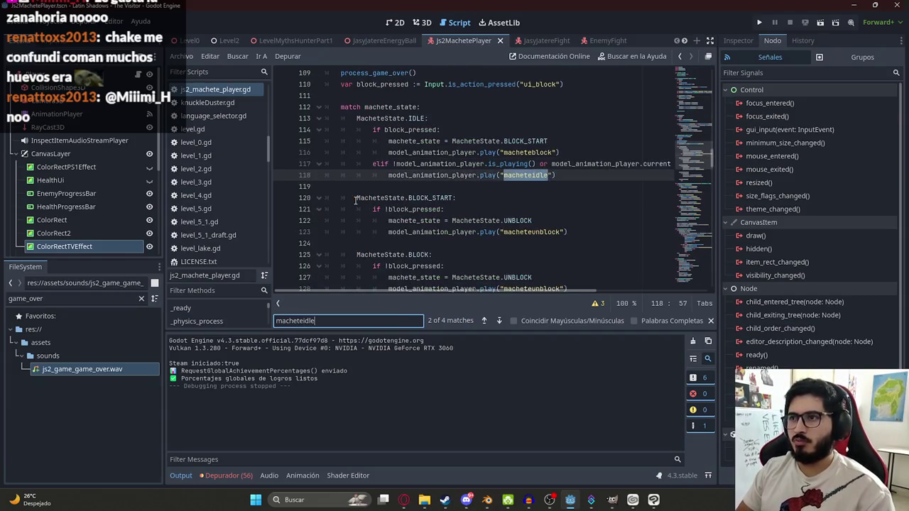
click(574, 180)
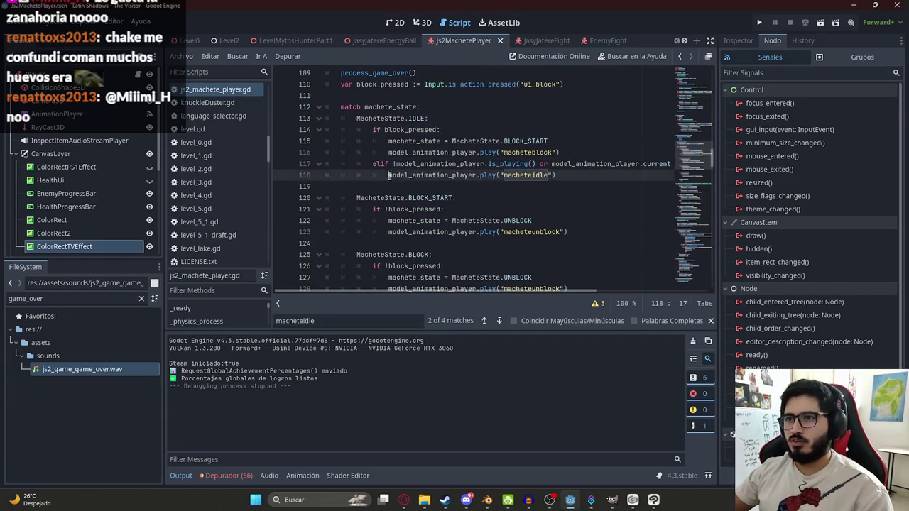
key(shift+Home)
key(ctrl+c)
click(582, 227)
click(559, 134)
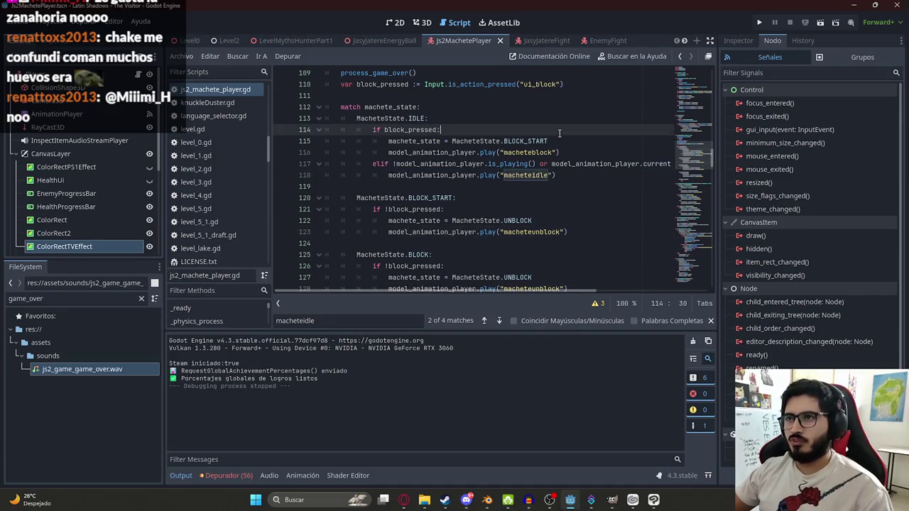
key(ctrl+f)
text(player_death)
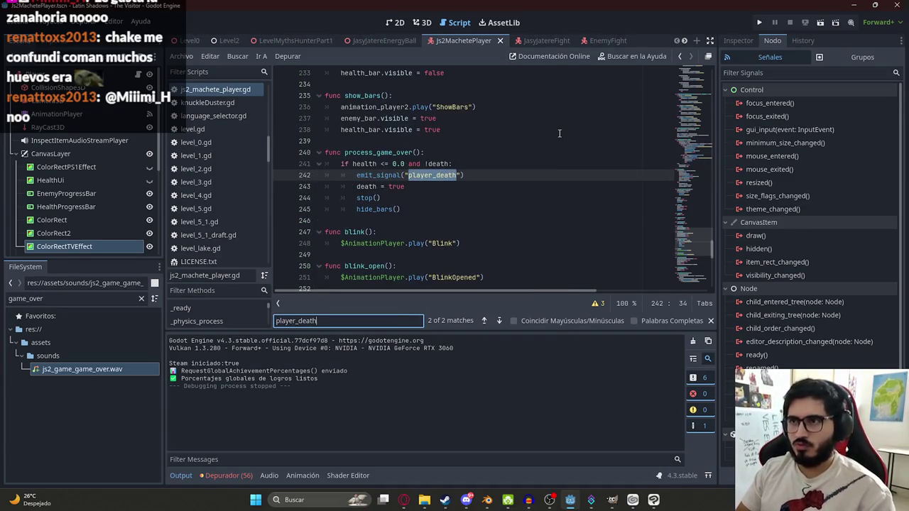
Step: Paste the play call after stop() in process_game_over and change it to machetedeath
click(425, 187)
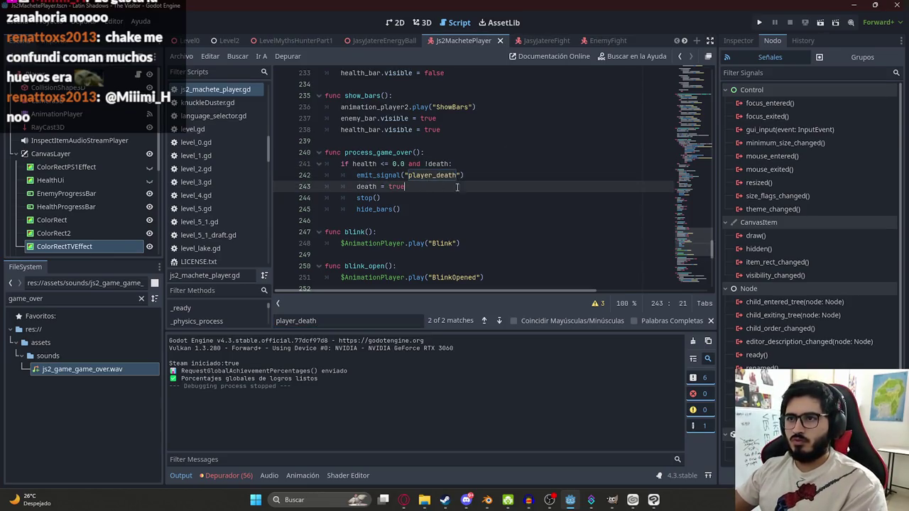
click(431, 199)
key(Return)
key(ctrl+v)
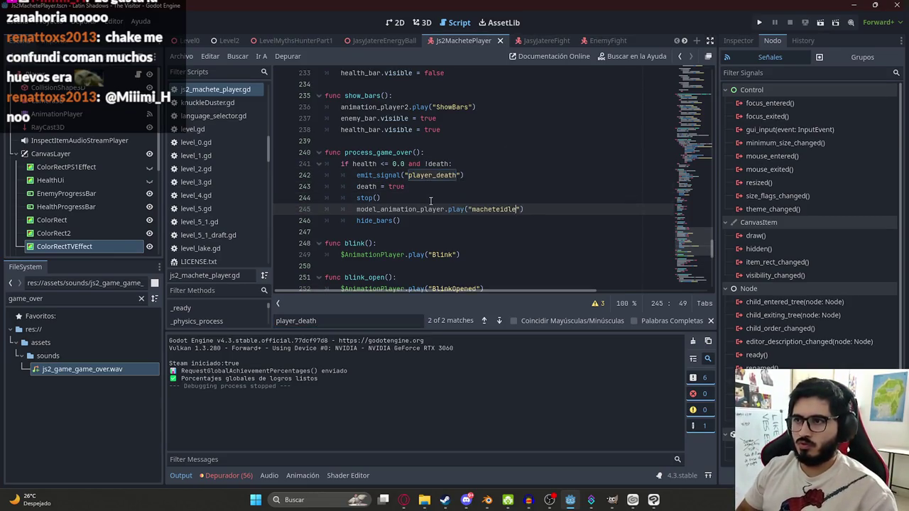
text(m)
key(Down)
key(Down)
key(Return)
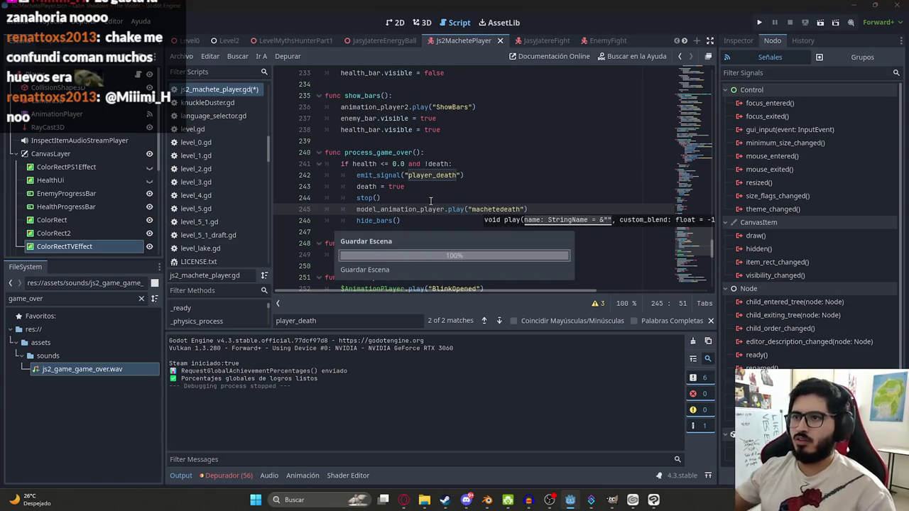
right_click(285, 36)
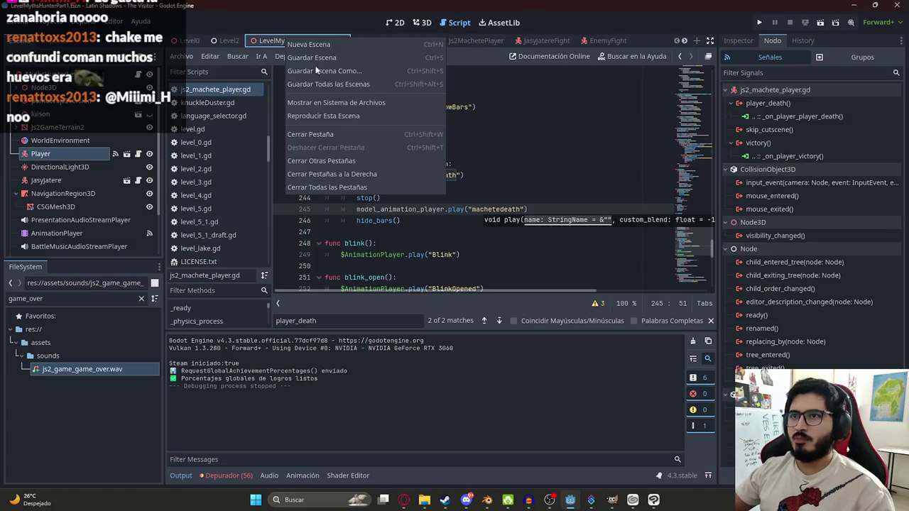
Step: Run the LevelMythsHunterPart1 scene and play it until the Game Over screen appears
click(350, 118)
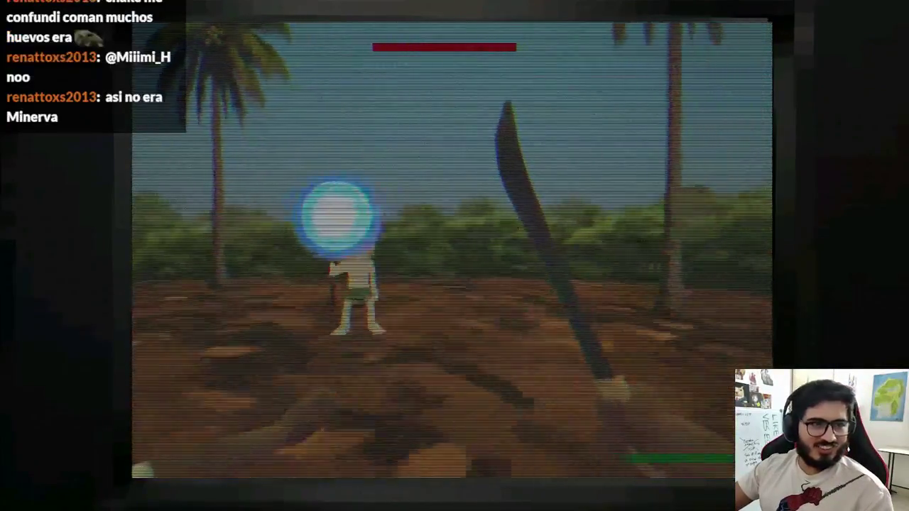
key(Left)
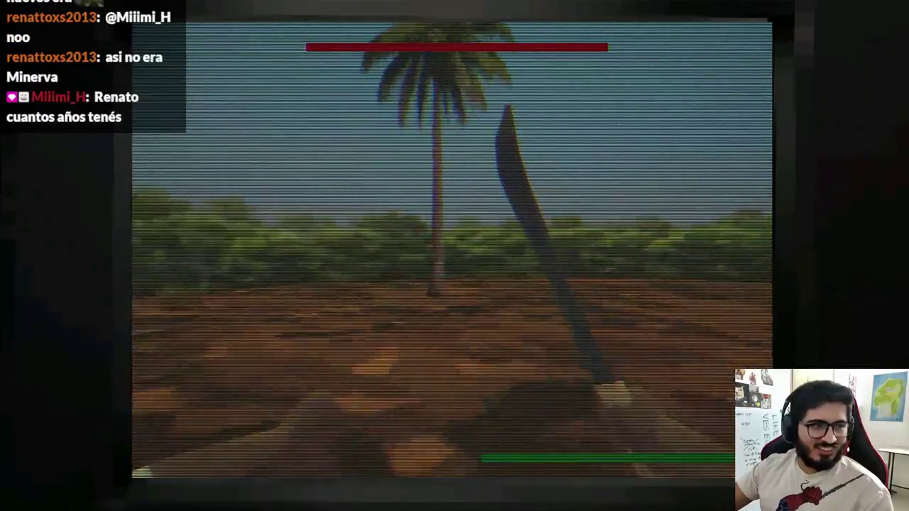
key(Left)
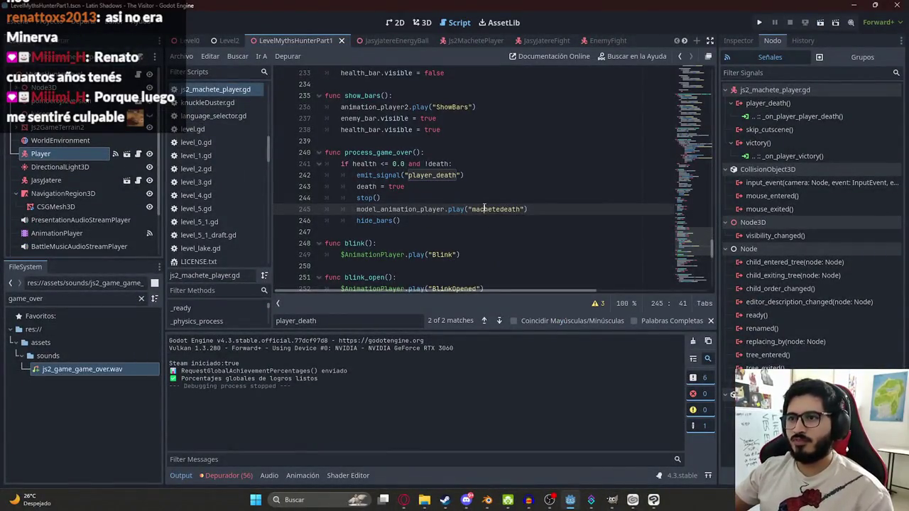
Step: Move the machetedeath play call above the player_death signal line and save the script
key(shift+Home)
key(BackSpace)
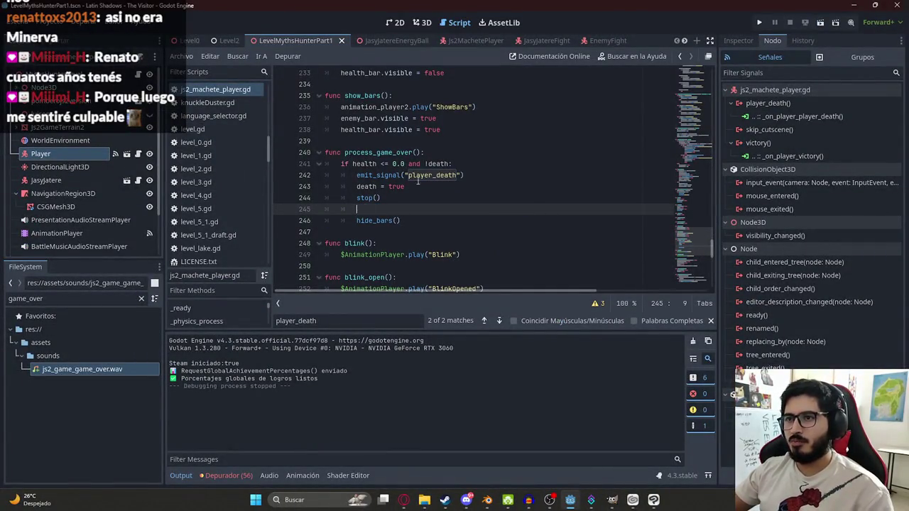
key(BackSpace)
click(486, 168)
key(Return)
text(model_animation_player.play("machetedeath"))
key(ctrl+s)
Step: Delete the machetedeath play call from process_game_over and return to the level's 3D view
double_click(497, 175)
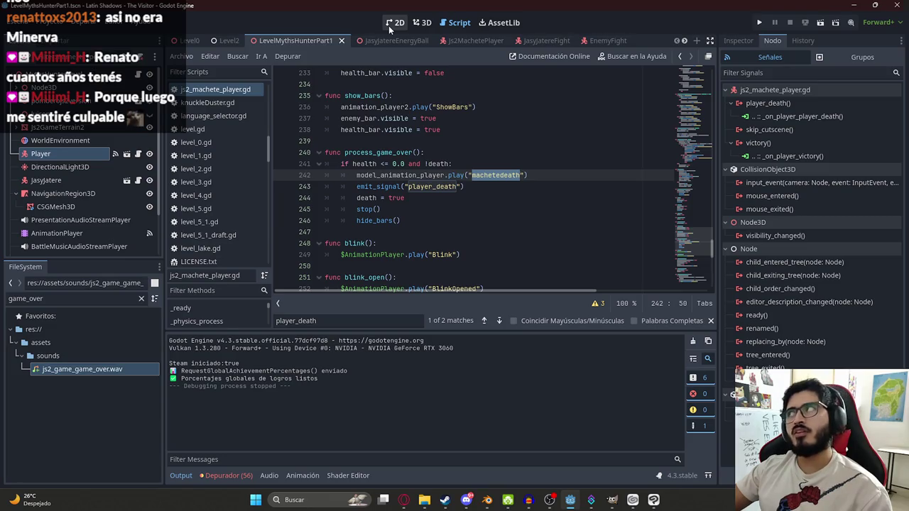
mouse_move(384, 45)
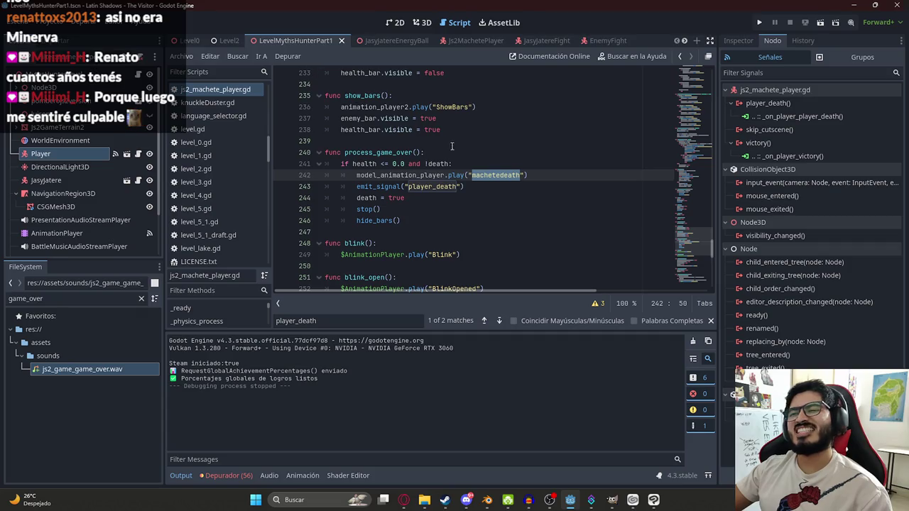
drag(529, 175, 265, 178)
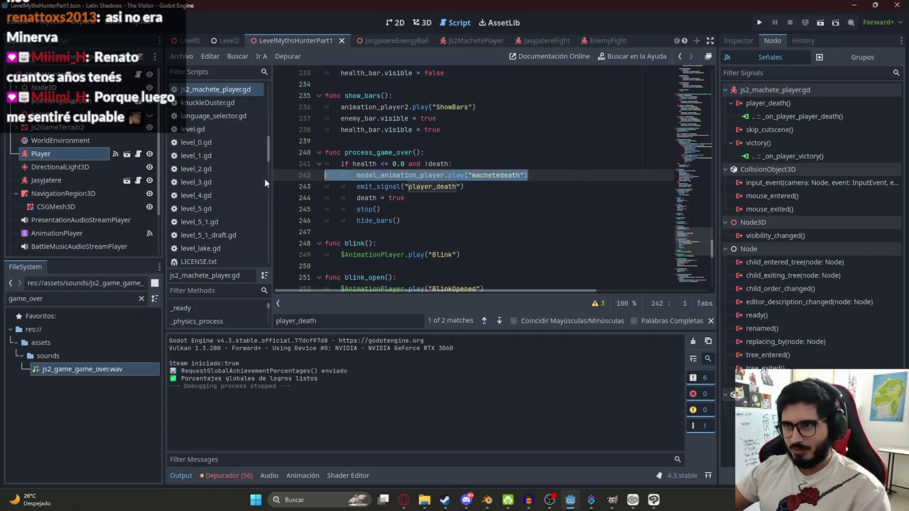
key(BackSpace)
key(BackSpace)
click(470, 195)
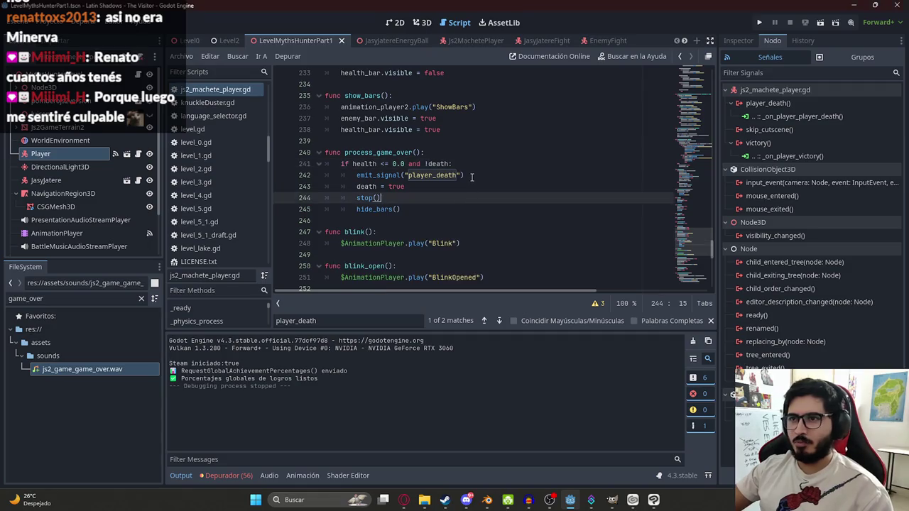
click(472, 176)
click(416, 23)
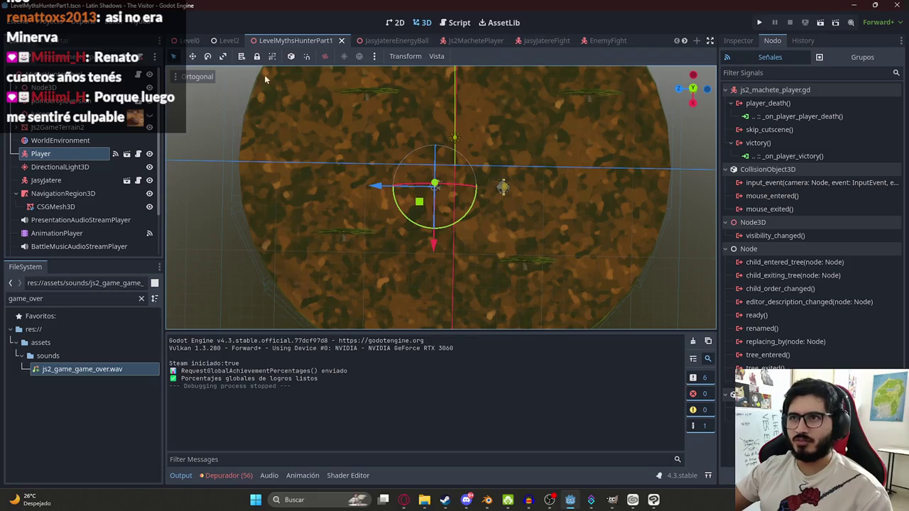
Step: Open Js2MachetePlayer in 3D, enlarge its Camera3D preview, and save the scene
click(131, 154)
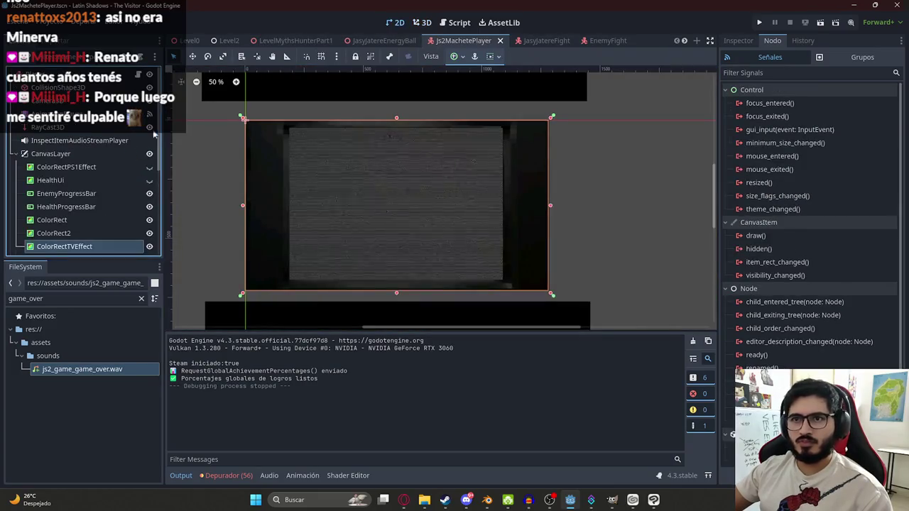
key(ctrl+F2)
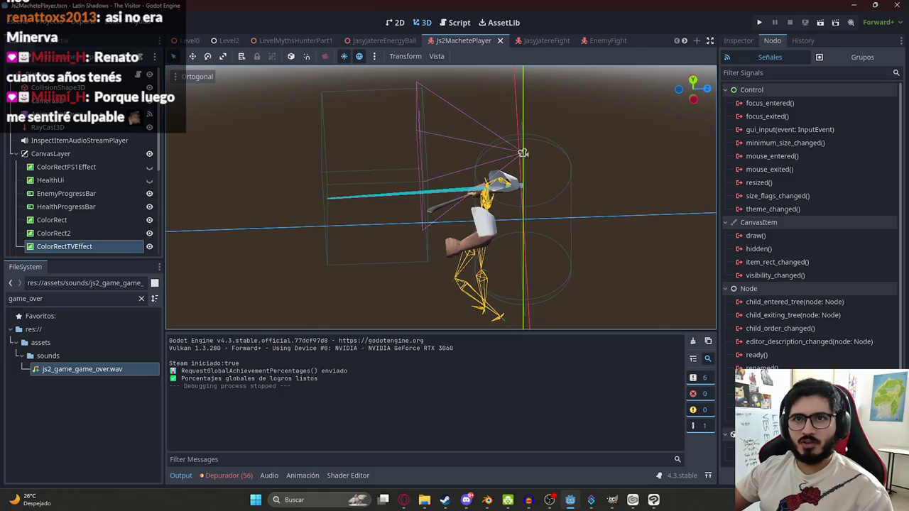
click(135, 115)
mouse_move(599, 267)
mouse_down()
mouse_move(497, 177)
mouse_move(429, 160)
mouse_up()
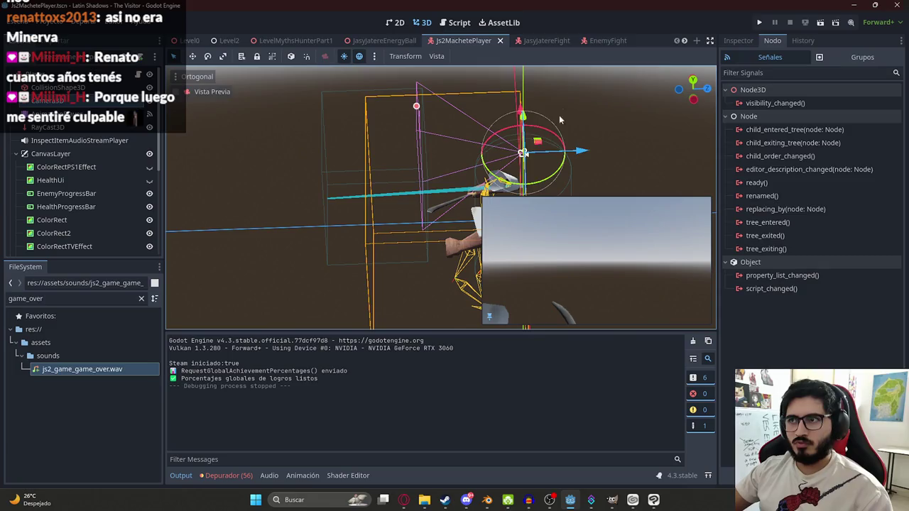
click(635, 145)
mouse_move(635, 145)
mouse_down()
mouse_move(452, 166)
mouse_move(284, 224)
mouse_move(331, 137)
mouse_up()
scroll(355, 171, up, 5)
key(ctrl+s)
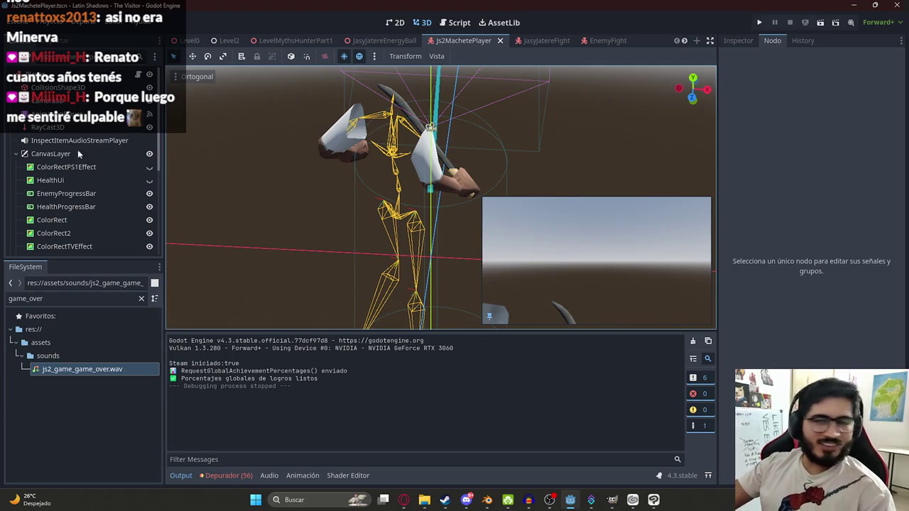
Step: Zoom and orbit over the first-person rig, then select the AnimationPlayer node
scroll(360, 132, down, 8)
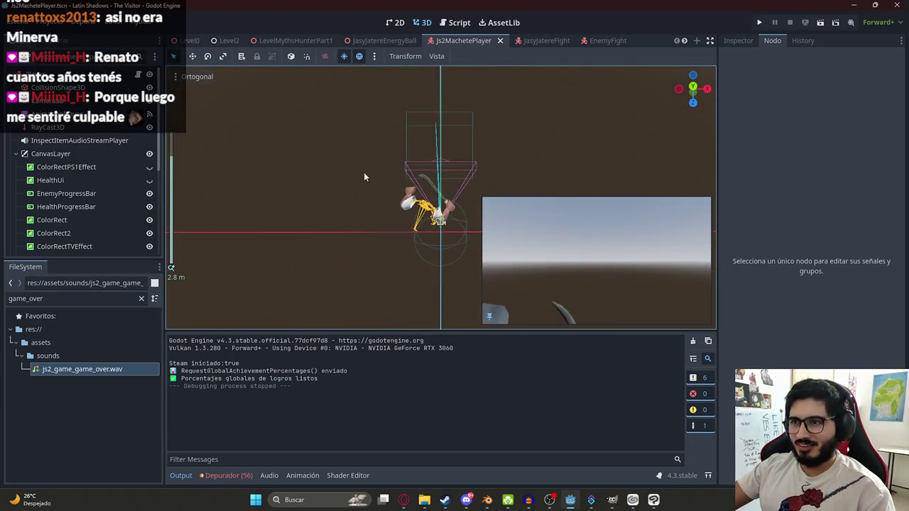
scroll(395, 214, up, 5)
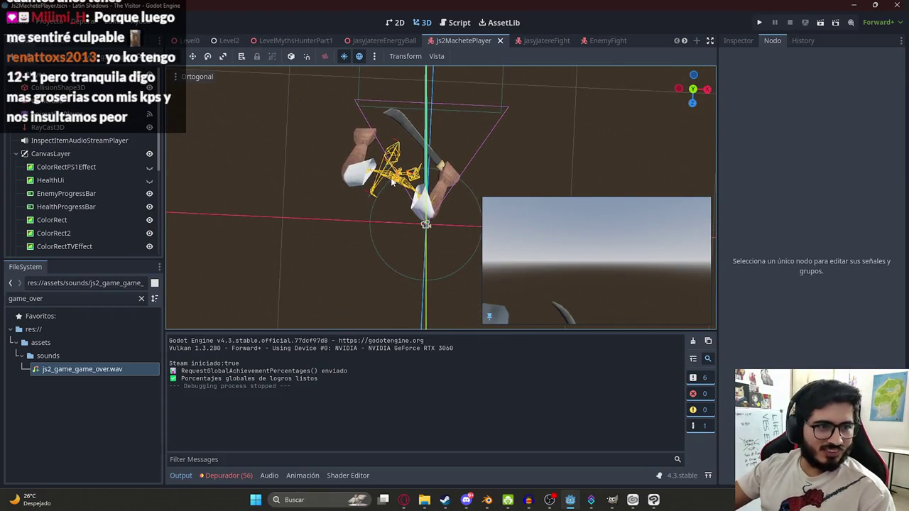
scroll(391, 183, down, 2)
mouse_move(391, 186)
mouse_down()
mouse_move(382, 198)
mouse_move(401, 210)
mouse_up()
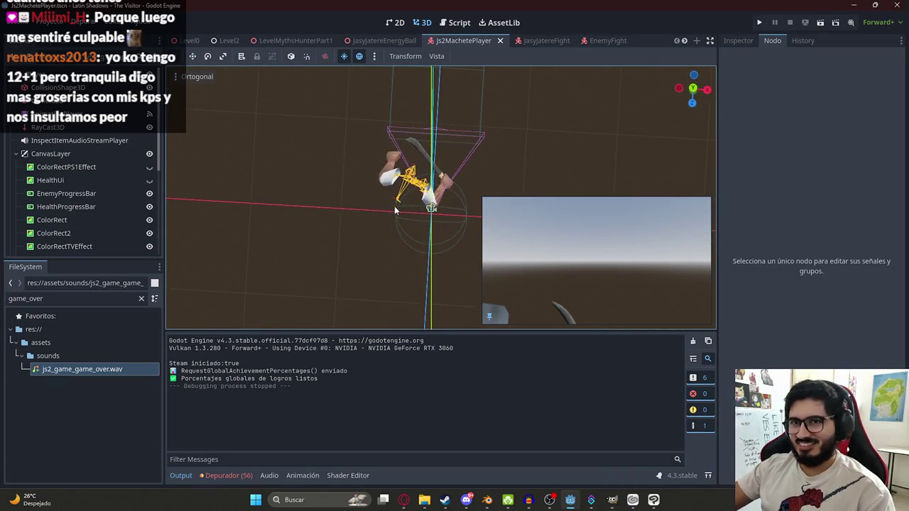
click(60, 135)
Step: Create a new animation named Death in the AnimationPlayer
click(344, 343)
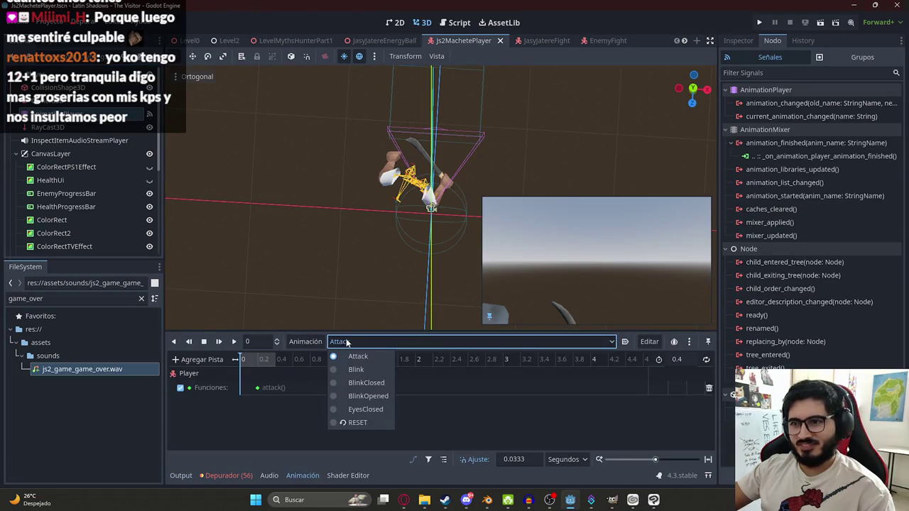
click(305, 342)
click(305, 342)
click(320, 357)
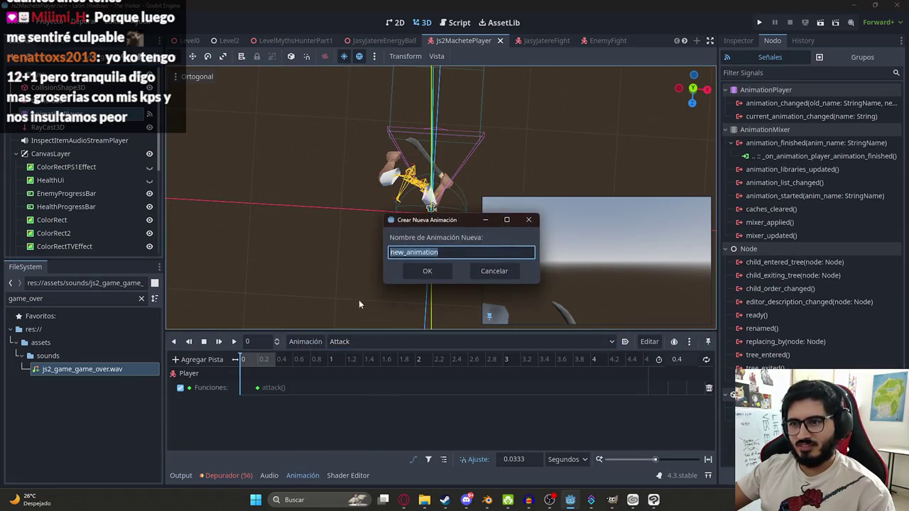
text(Death)
key(Return)
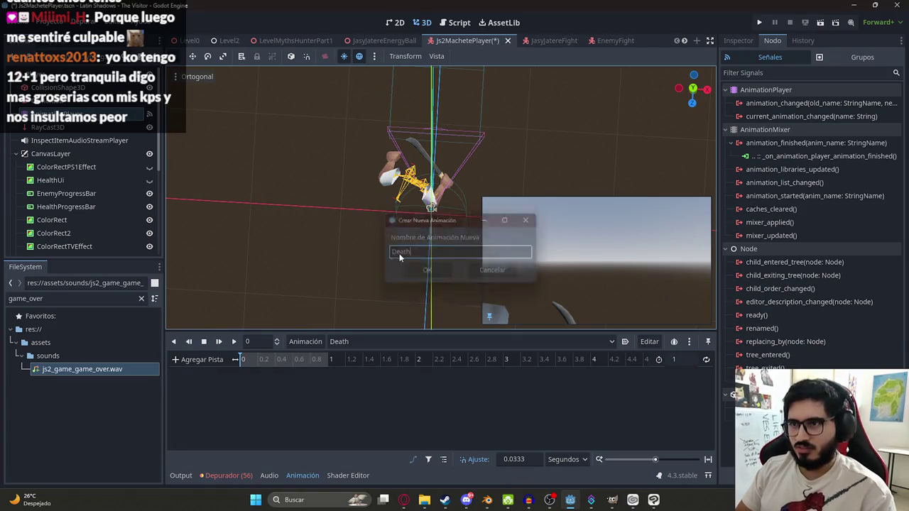
click(342, 344)
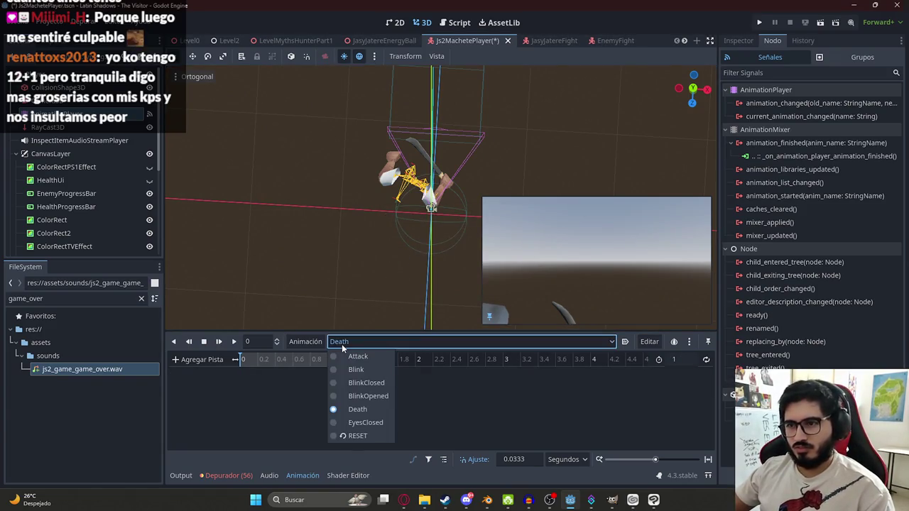
click(259, 368)
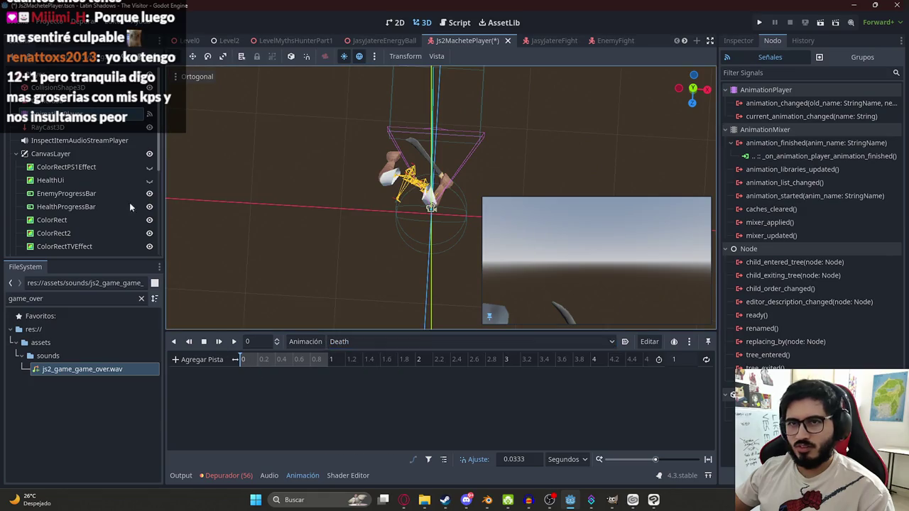
Step: Key the Player root's Transform position and rotation at 0 seconds in Death
click(62, 108)
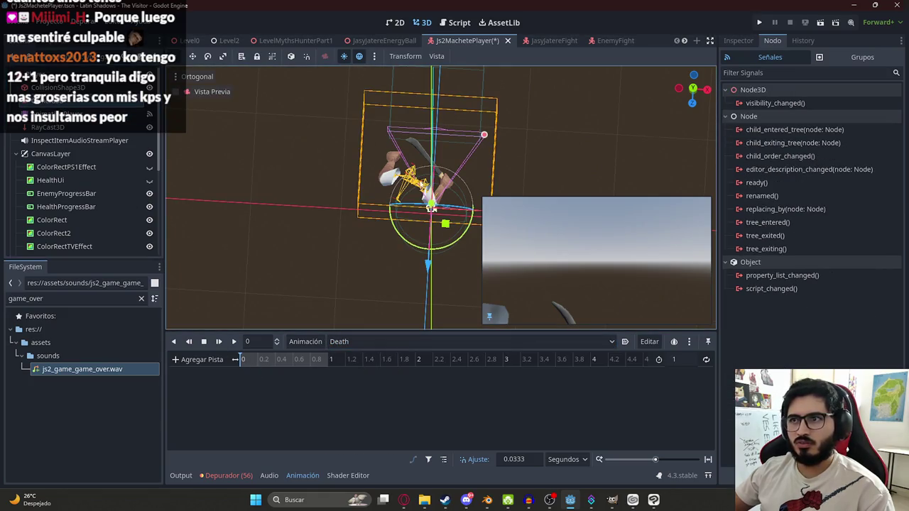
key(f)
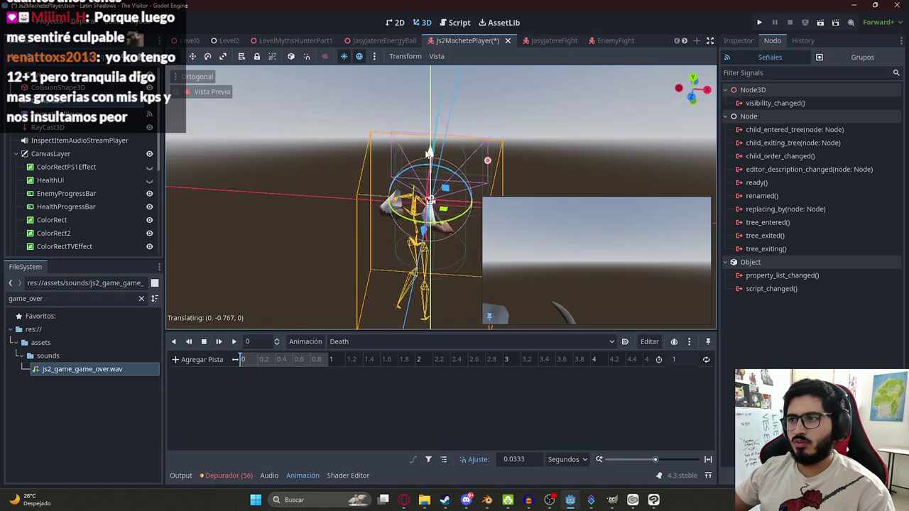
click(438, 128)
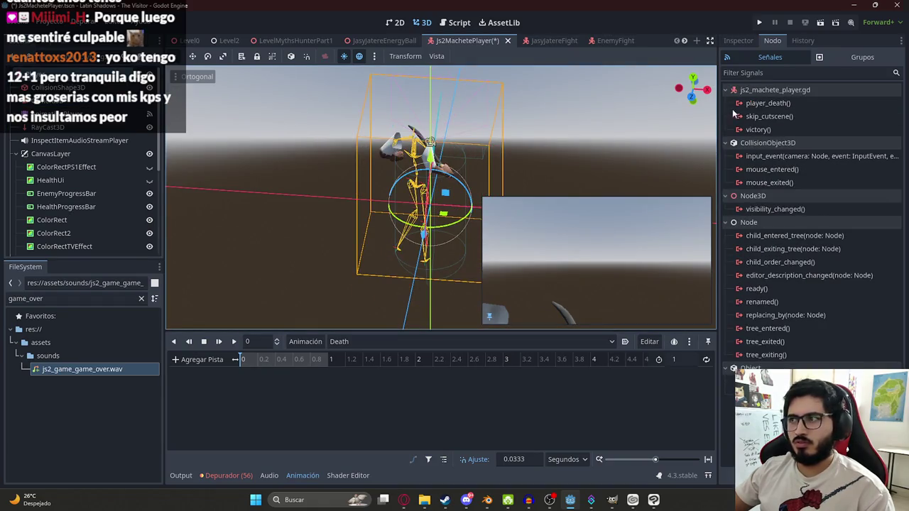
click(746, 42)
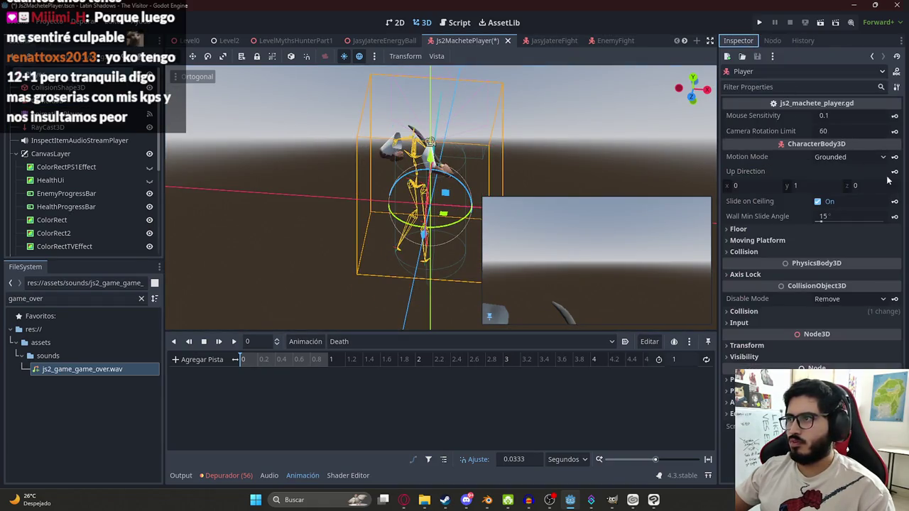
click(753, 345)
click(888, 357)
key(Return)
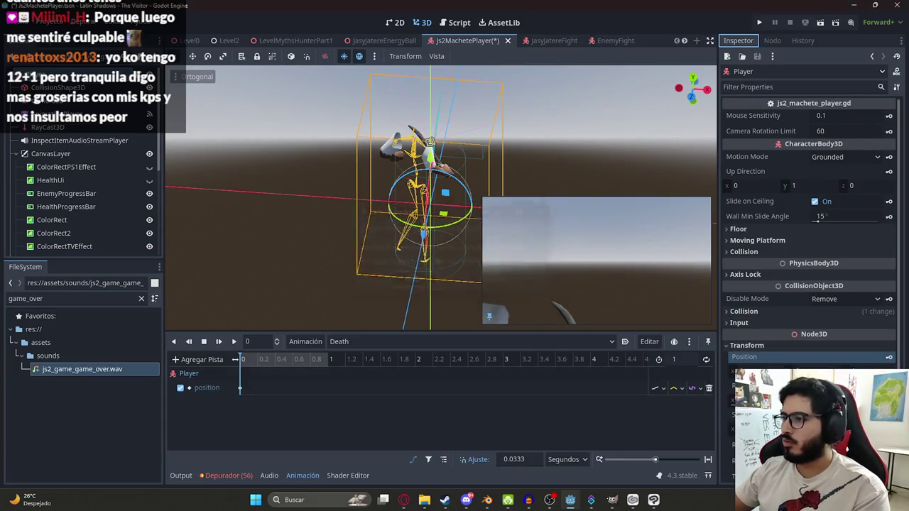
click(888, 371)
key(Return)
Step: Set the snap step to 0.01 and key the Player's position and rotation at 0.5 seconds
click(369, 341)
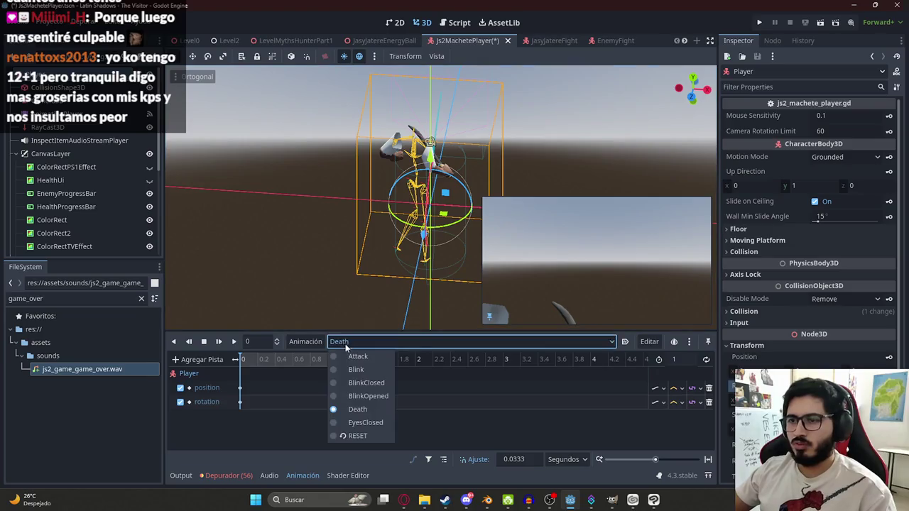
click(358, 436)
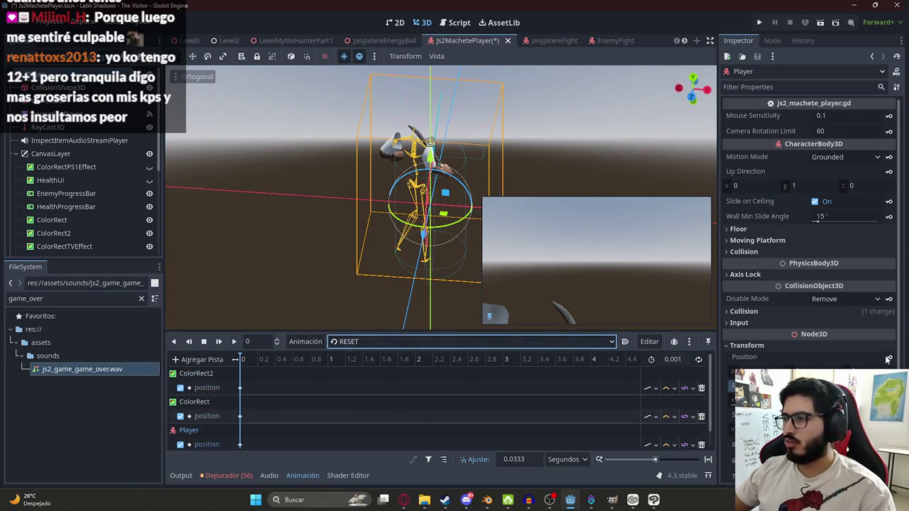
click(358, 342)
click(373, 419)
drag(243, 362, 258, 361)
drag(423, 159, 433, 145)
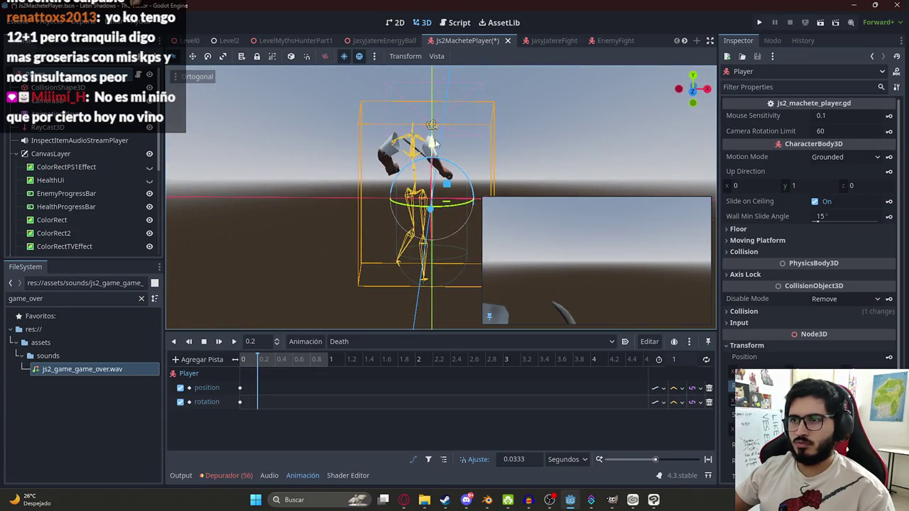
drag(275, 365, 278, 368)
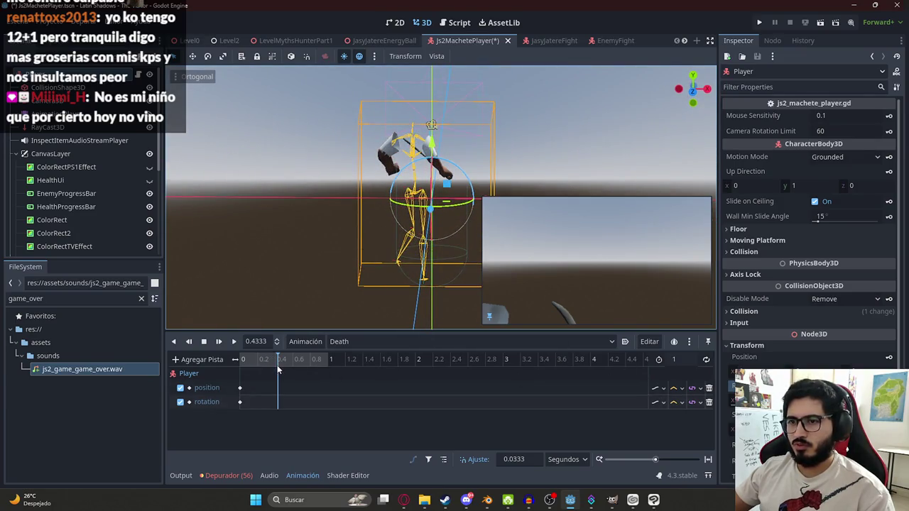
text(0.01)
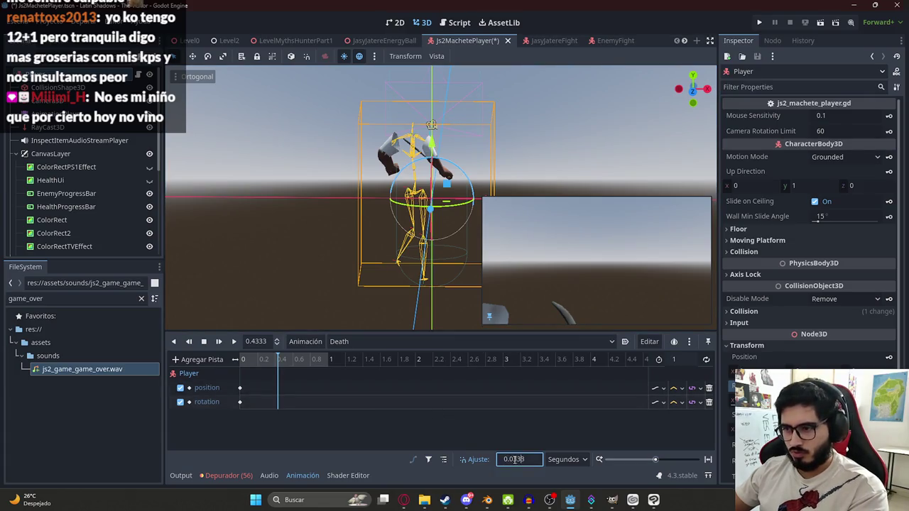
click(275, 365)
drag(275, 365, 286, 365)
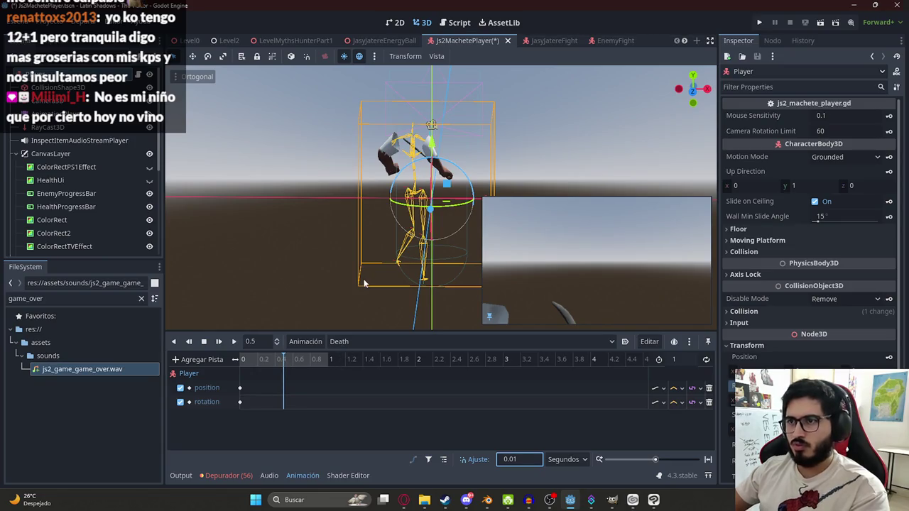
click(888, 358)
Step: Change the snap step to 0.1 and move the playhead to 0.7 seconds
click(327, 359)
click(284, 360)
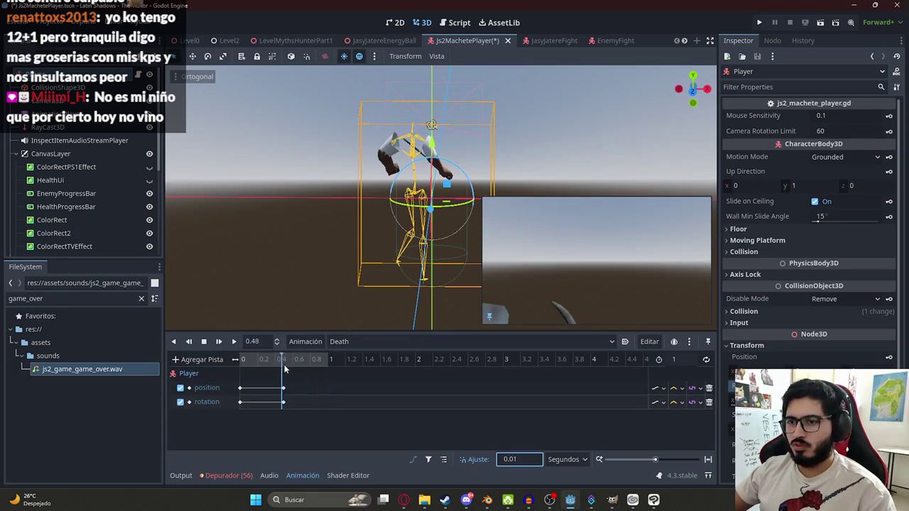
double_click(519, 459)
text(0.1)
click(297, 364)
drag(297, 363, 302, 364)
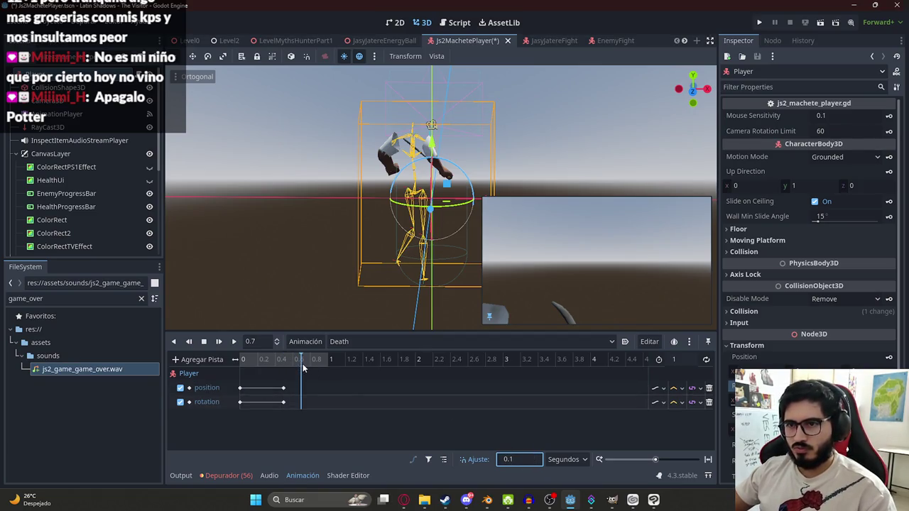
Step: Lower and tilt the Player into a falling pose and key its position at 0.7 seconds
drag(432, 142, 432, 188)
scroll(432, 186, down, 3)
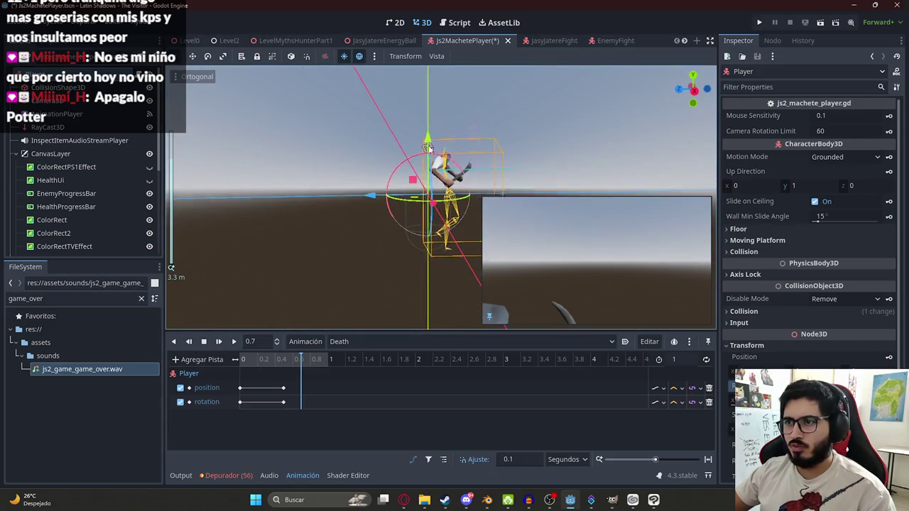
mouse_move(341, 142)
mouse_down()
mouse_move(363, 122)
mouse_move(363, 158)
mouse_up()
click(891, 359)
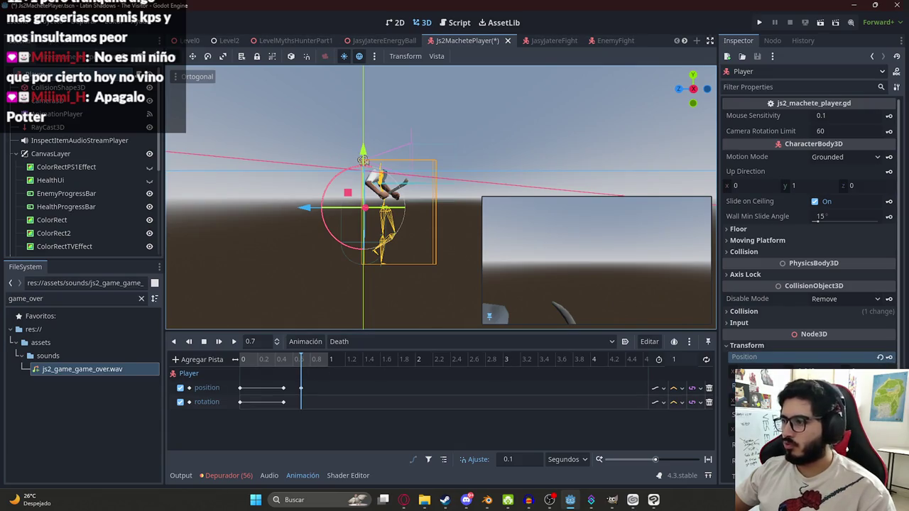
Step: Key the Player's position and rotation at 1 second and preview the Death animation
click(328, 359)
mouse_move(279, 216)
mouse_down()
mouse_move(407, 216)
mouse_move(459, 227)
mouse_move(483, 251)
mouse_move(480, 308)
mouse_move(461, 203)
mouse_move(498, 212)
mouse_up()
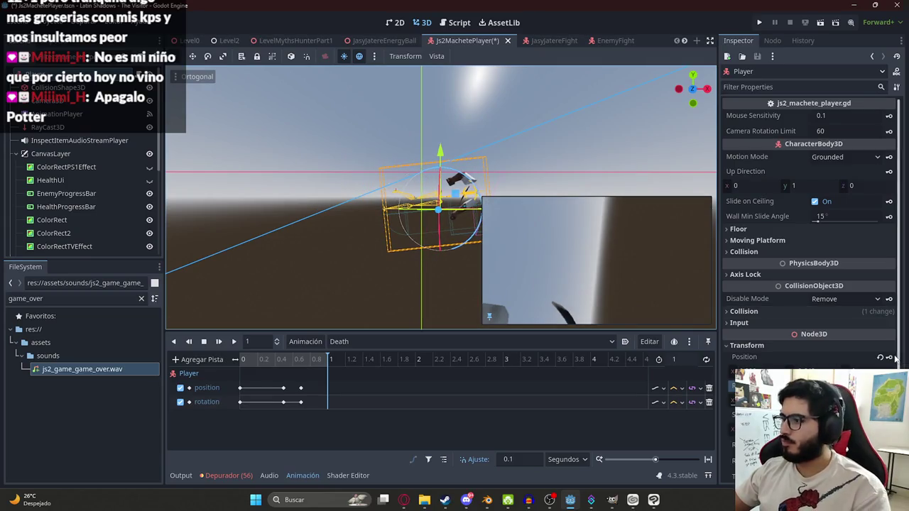
click(889, 357)
click(235, 341)
click(234, 341)
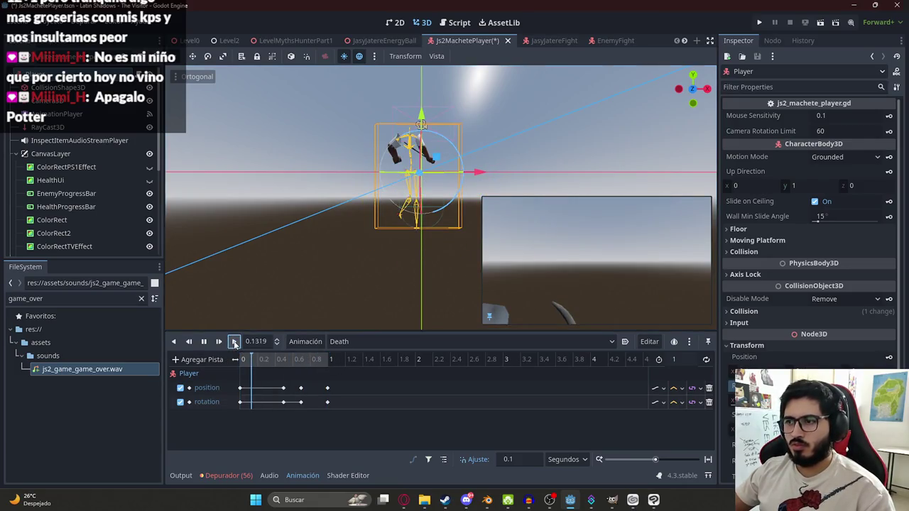
click(203, 342)
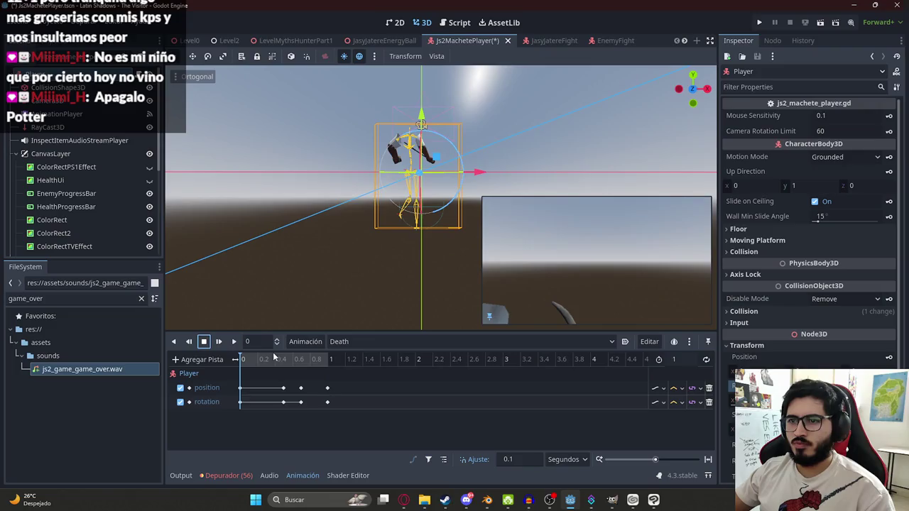
key(ctrl+F3)
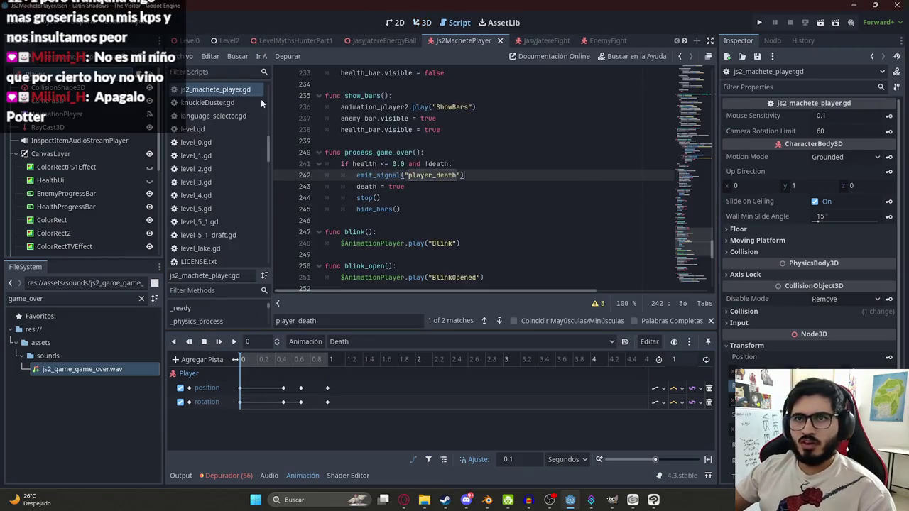
Step: Add an animation_player2 line after emit_signal("player_death") and jump to its declaration
click(485, 175)
key(Return)
text(A)
key(BackSpace)
text(ani)
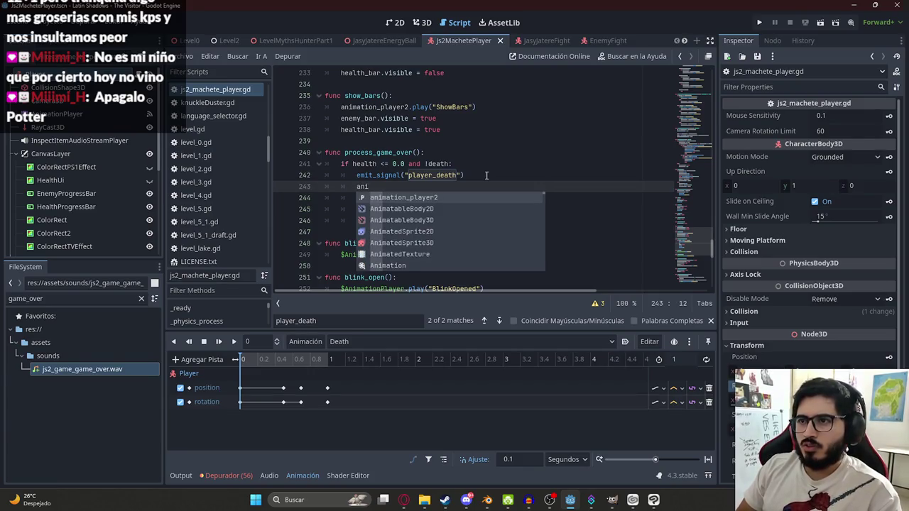
text(mation_pla)
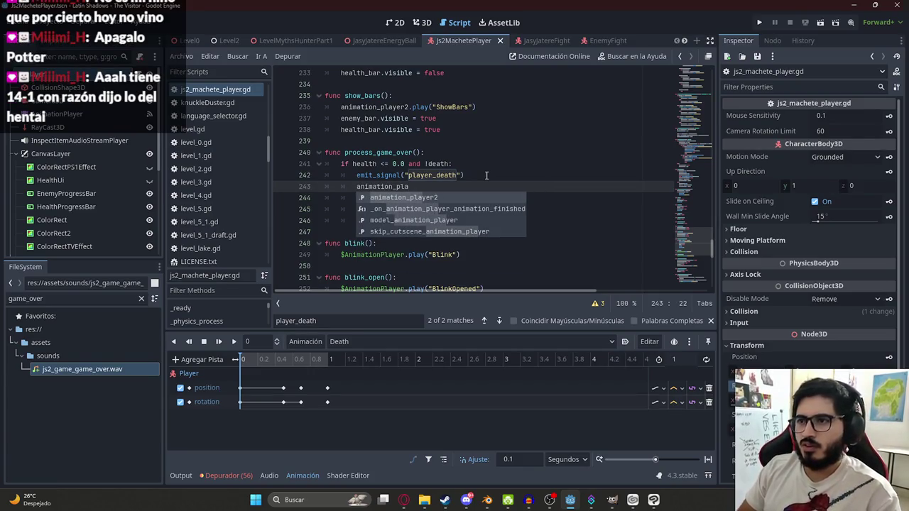
text(yer)
key(Return)
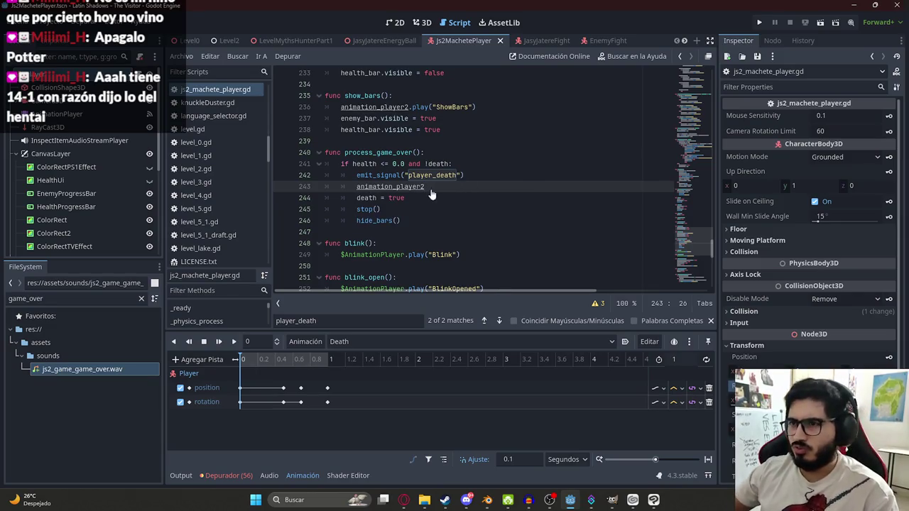
ctrl+click(409, 186)
Step: Check the AnimationPlayer's animations, then start a new '@' line after the health_bar declaration
click(84, 142)
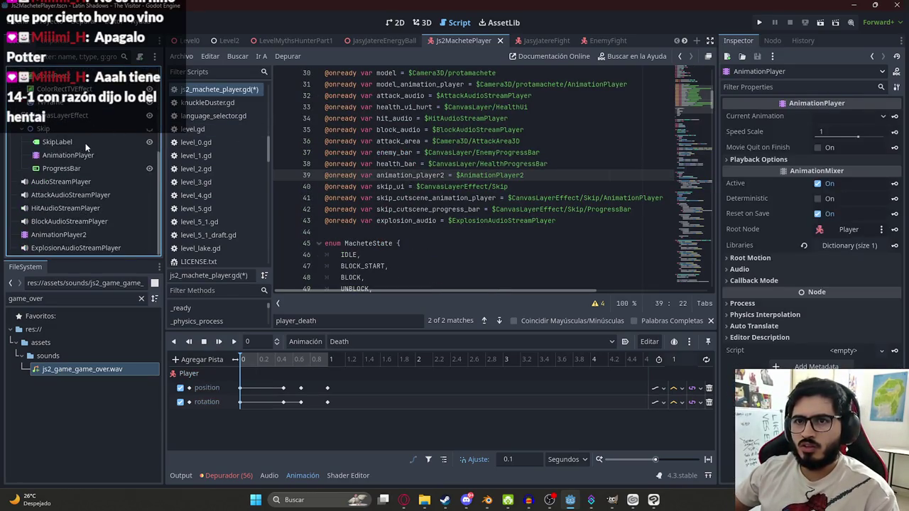
click(387, 341)
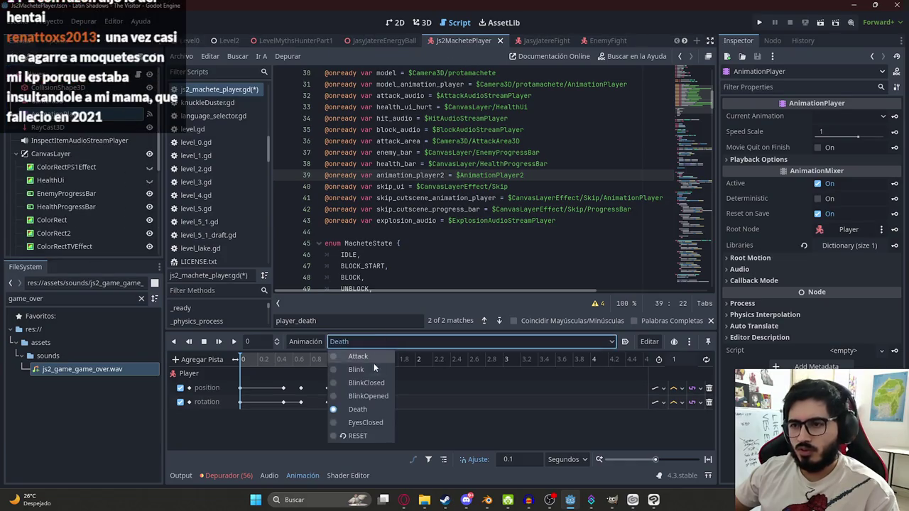
click(374, 339)
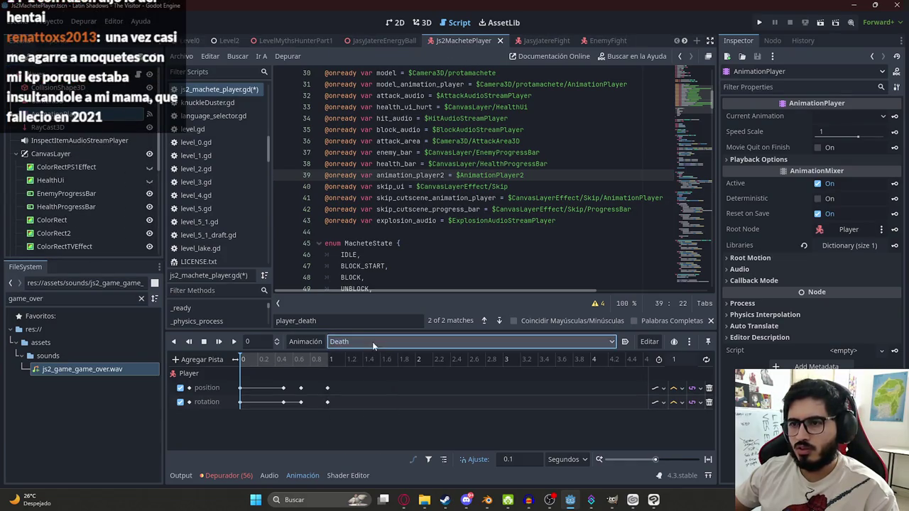
click(432, 175)
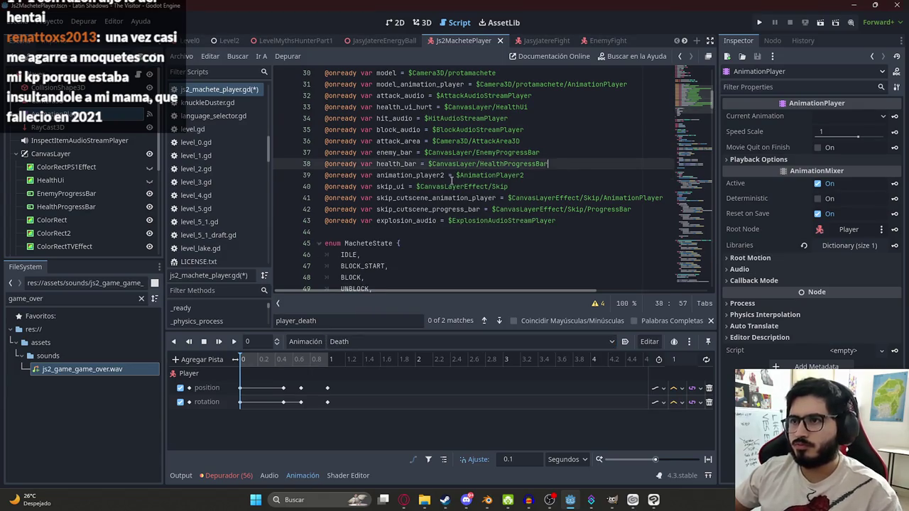
key(ctrl+d)
click(564, 164)
key(Return)
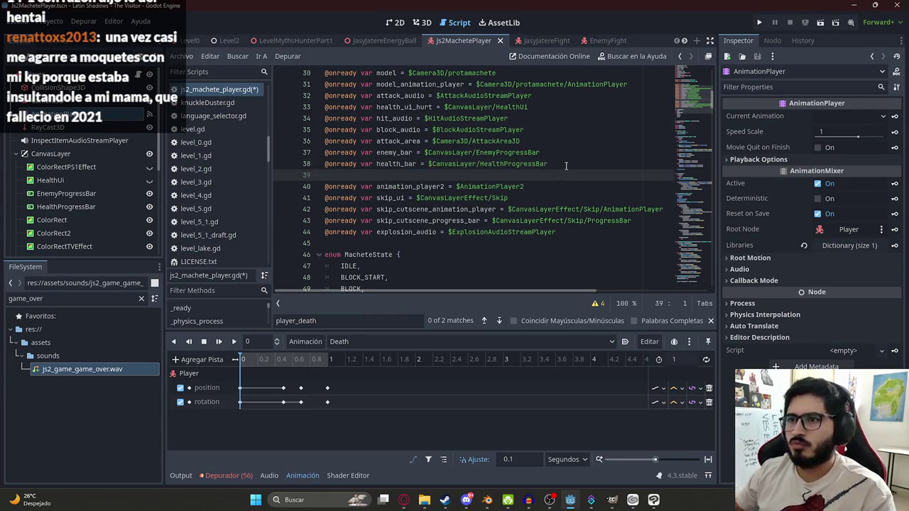
text(@)
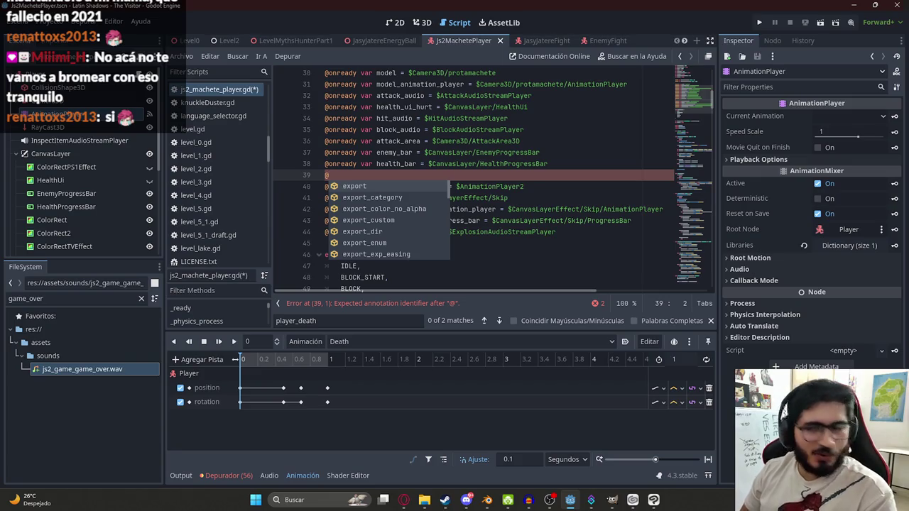
Step: Type 'onready var' after the @ on line 39 of the player script
text(onready var)
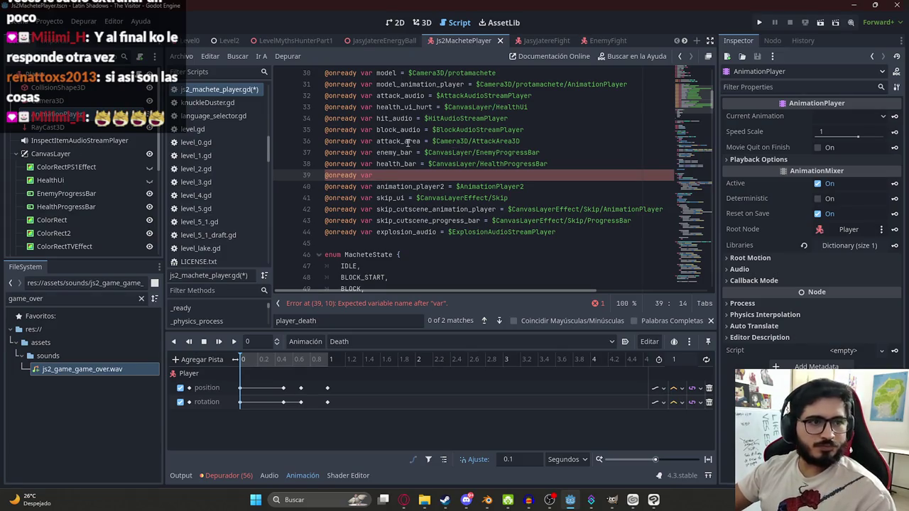
scroll(409, 164, down, 3)
scroll(410, 170, up, 2)
text(animation_player =)
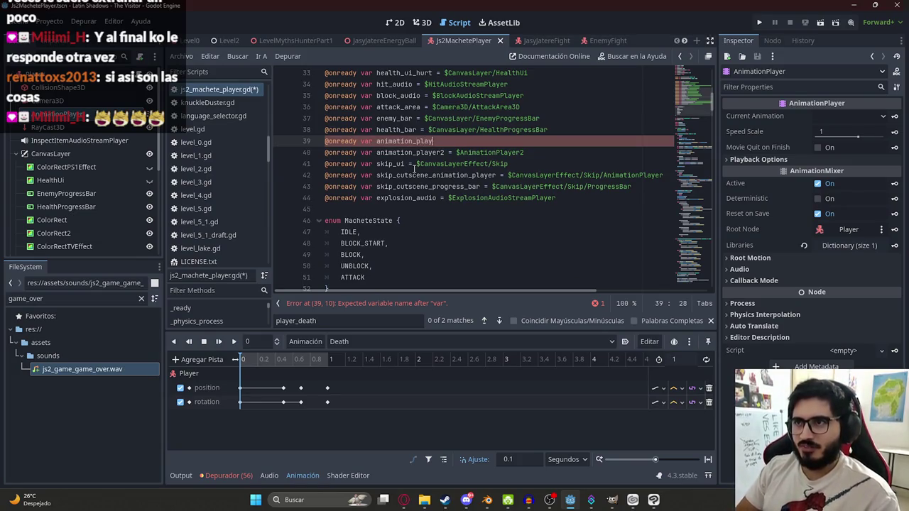
text( $AnimationPlayer)
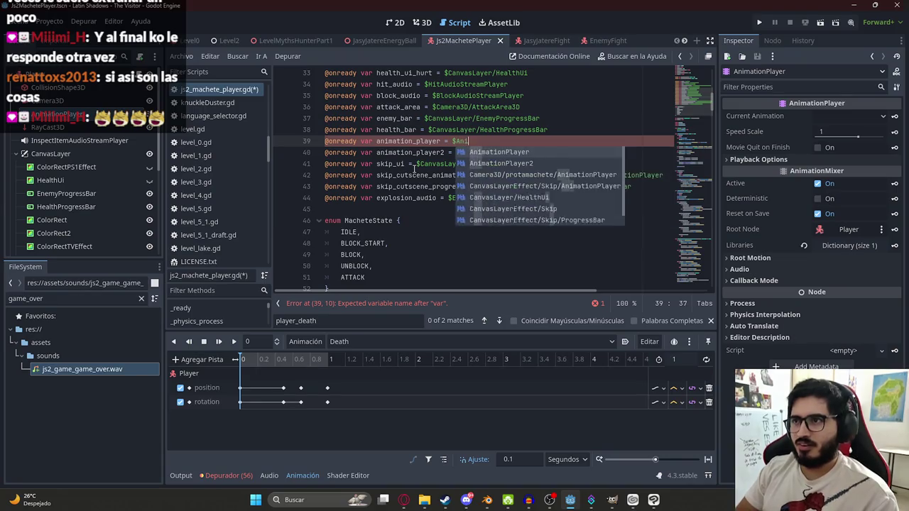
key(Escape)
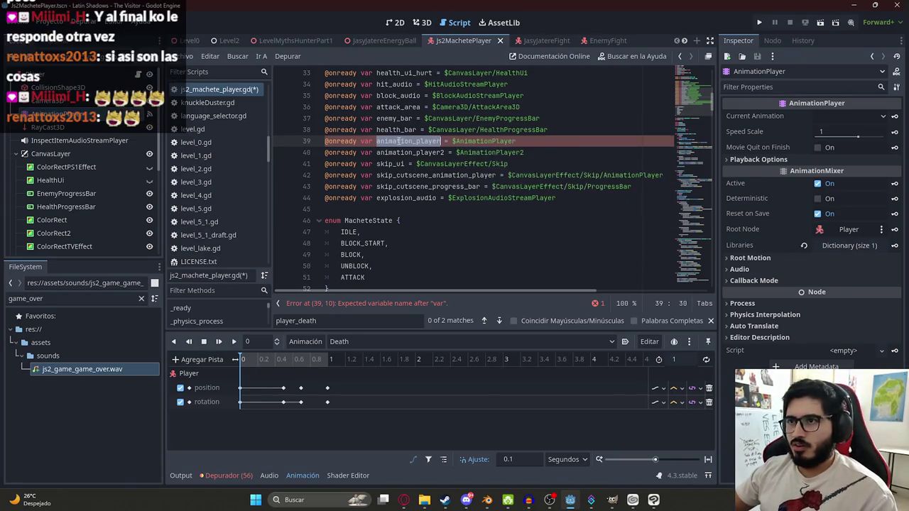
Step: Find player_death and change line 244 to animation_player.play("Death")
key(ctrl+f)
text(player_death)
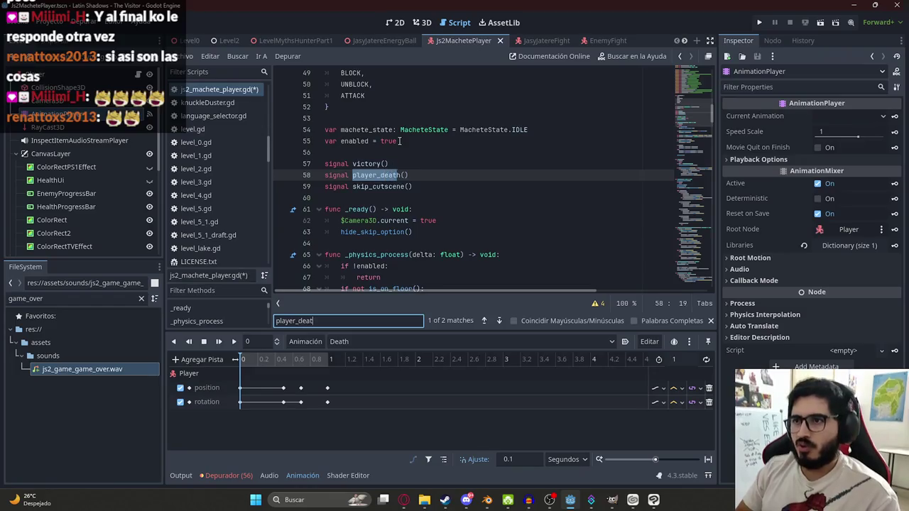
click(448, 187)
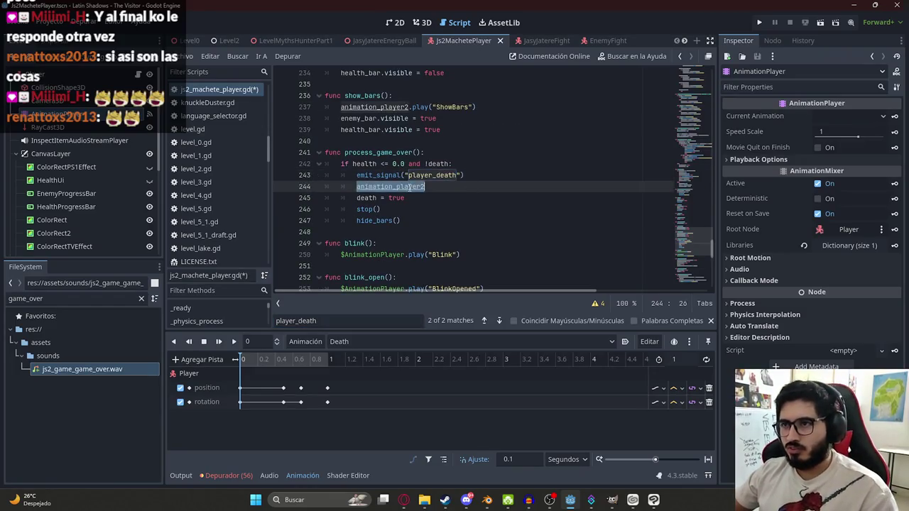
key(BackSpace)
text(.pl)
key(Return)
text("De)
key(Return)
Step: Change the animation name in the play call to lowercase "death"
key(Up)
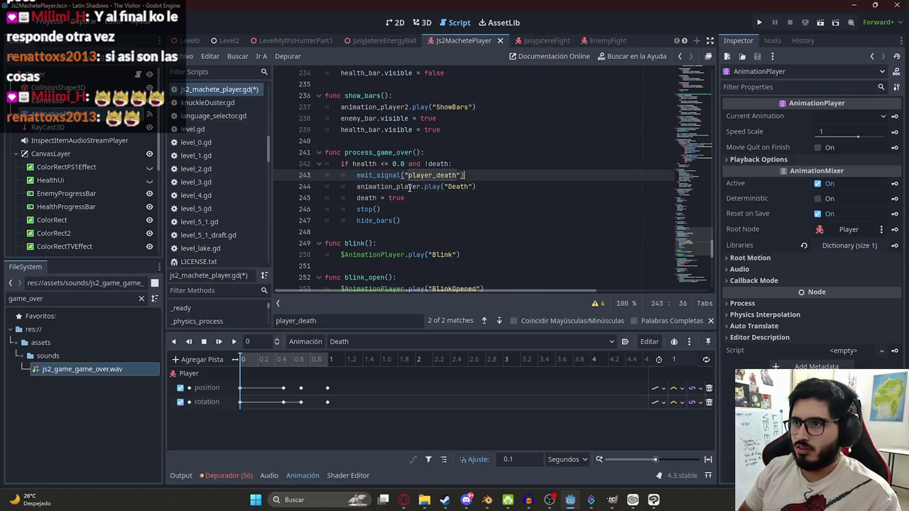
key(Down)
key(Left)
key(Left)
key(Left)
key(BackSpace)
text(d)
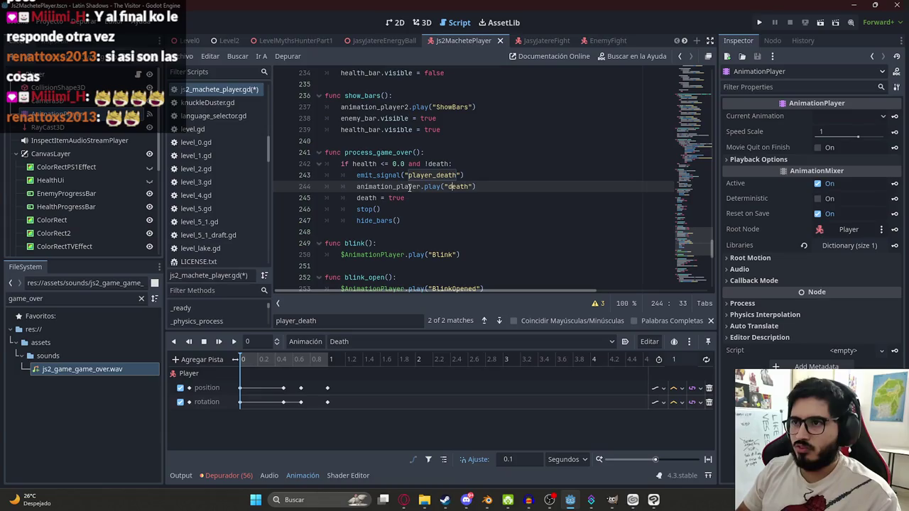
key(Right)
Step: Discard a partial new line below emit_signal and save the player script
click(510, 175)
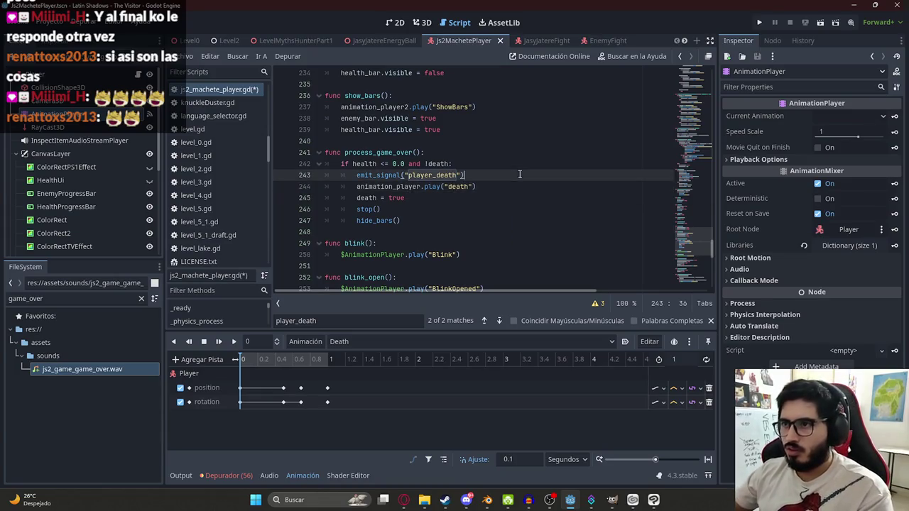
key(Return)
text(mod)
key(BackSpace)
key(BackSpace)
key(BackSpace)
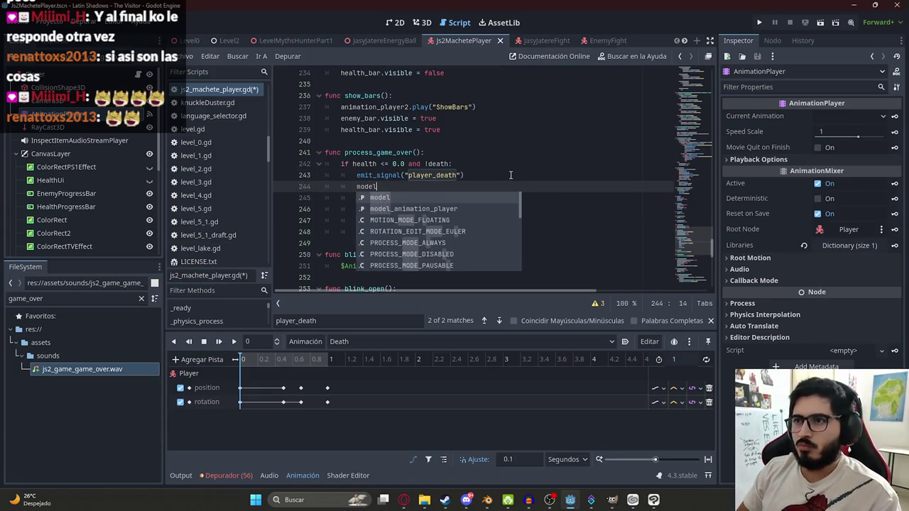
click(502, 185)
key(ctrl+s)
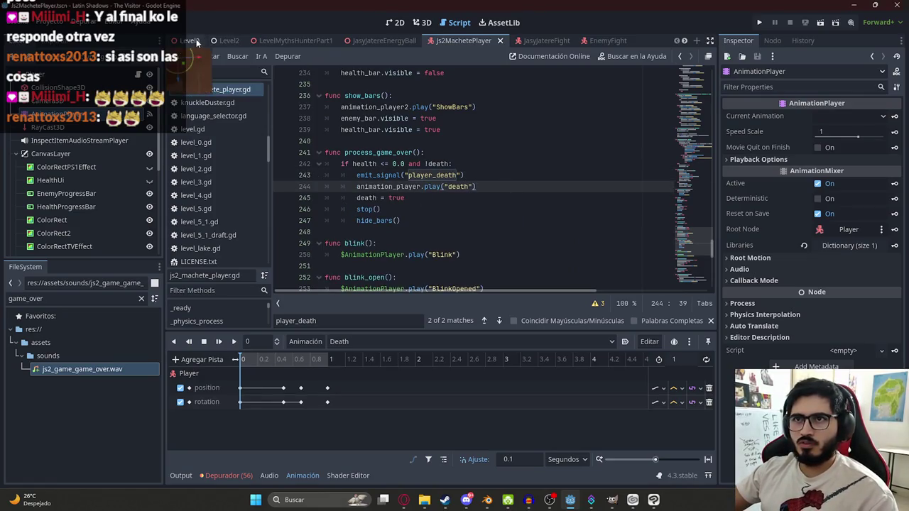
Step: Save LevelMythsHunterPart1, play-test it until Game Over, then stop the game
click(316, 61)
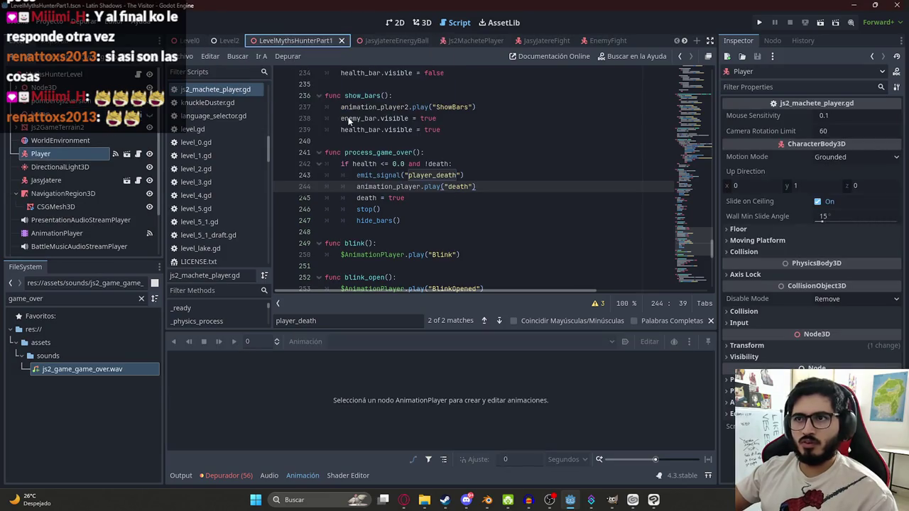
key(F5)
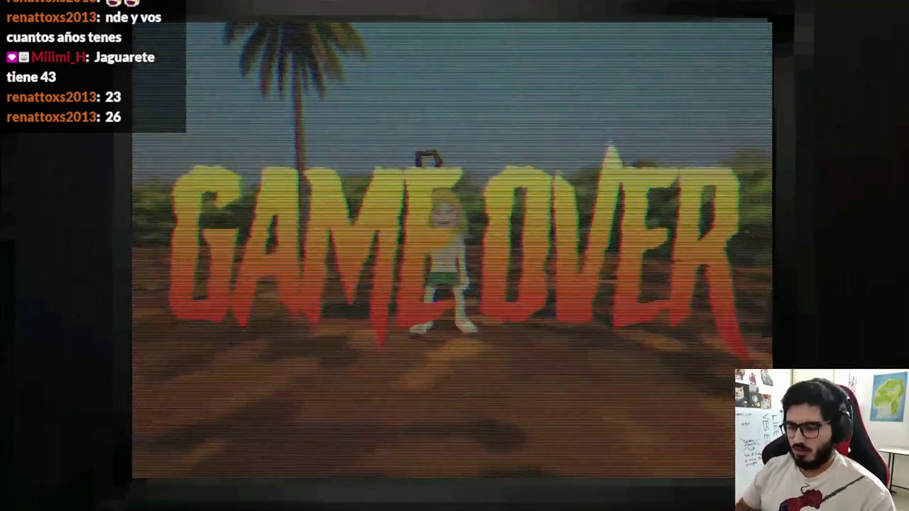
key(F8)
Step: Move the animation_player.play("death") line above emit_signal and save the script
click(382, 186)
key(End)
key(shift+Home)
key(BackSpace)
key(BackSpace)
key(alt+Up)
text(animation_player.play("death"))
key(ctrl+s)
click(488, 192)
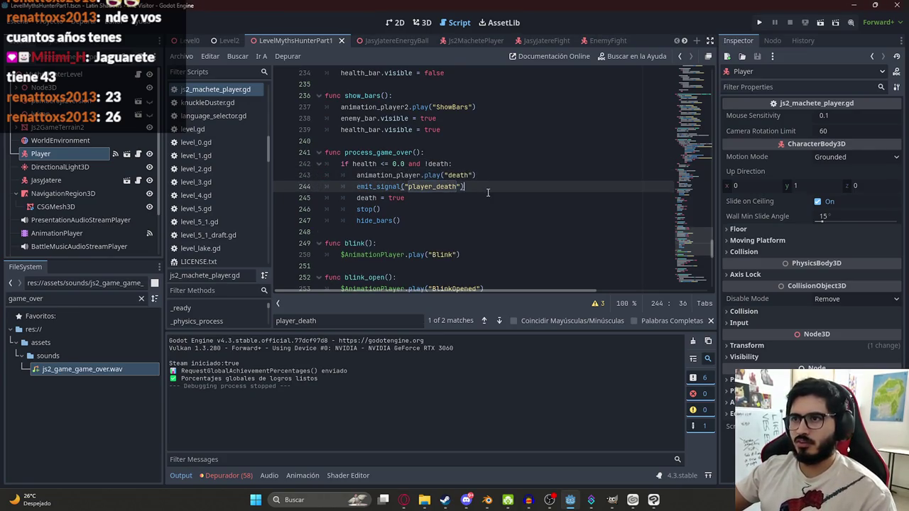
Step: Check the available animation names for the play call and relaunch the game
double_click(389, 177)
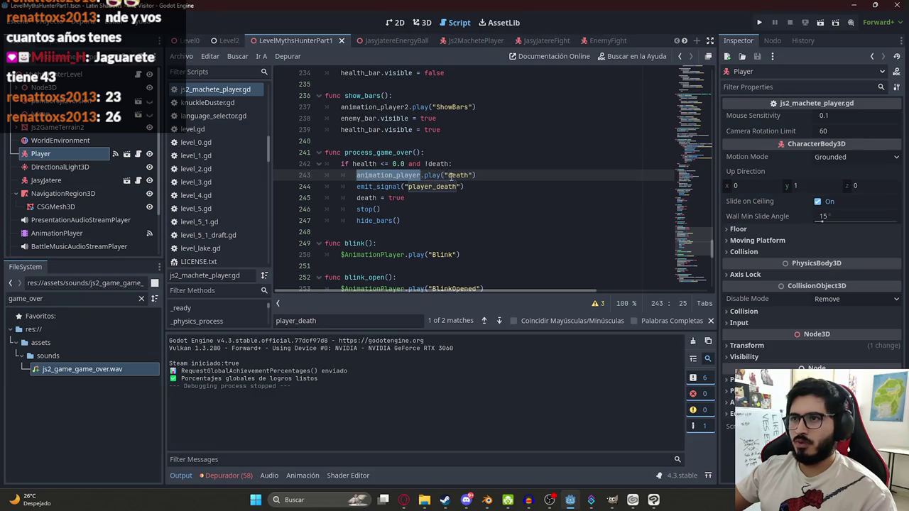
click(450, 176)
key(ctrl+space)
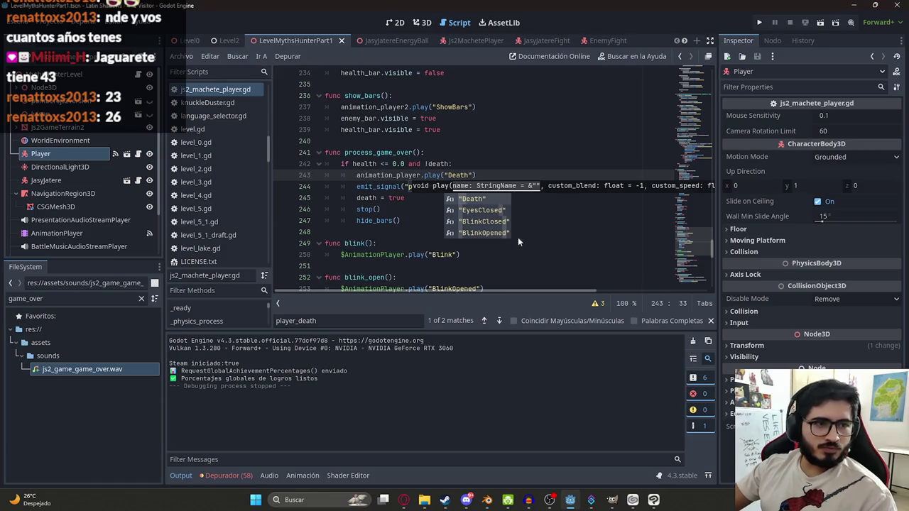
key(F5)
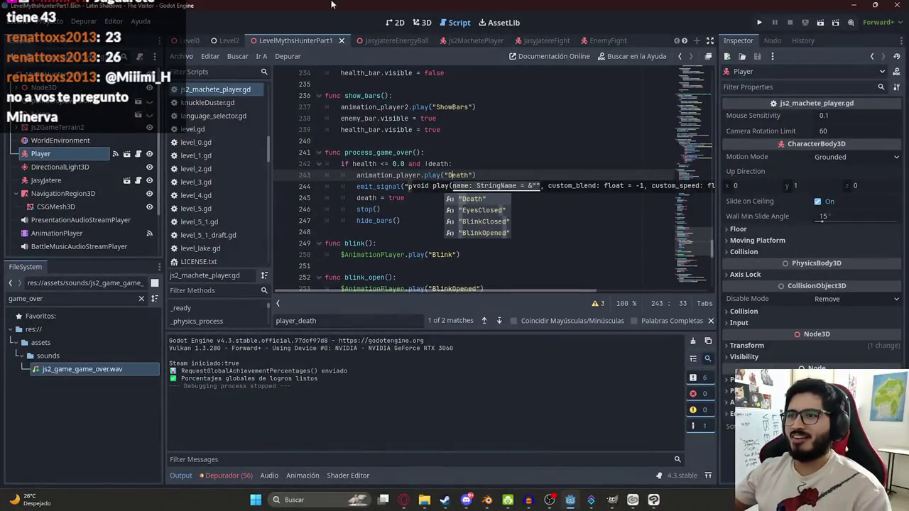
Step: Open the Js2MachetePlayer scene and scrub its Death animation in the 3D view
click(393, 118)
click(474, 41)
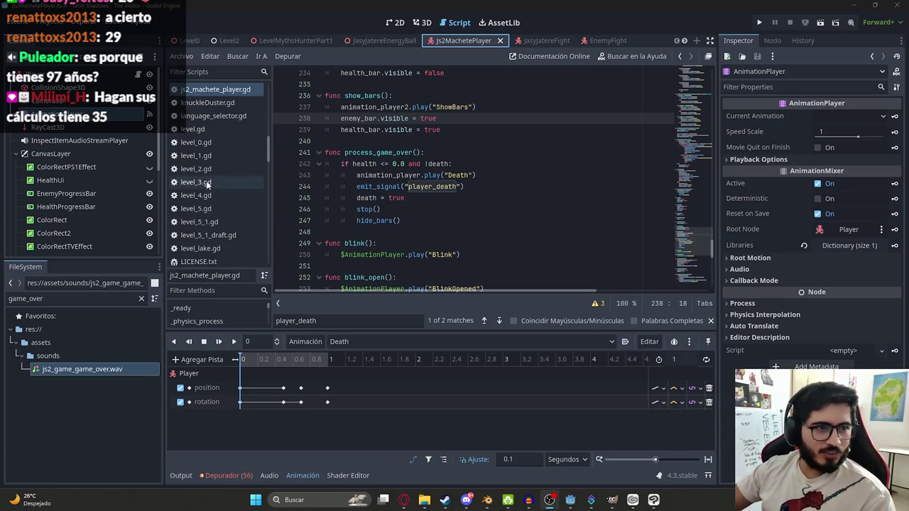
click(423, 186)
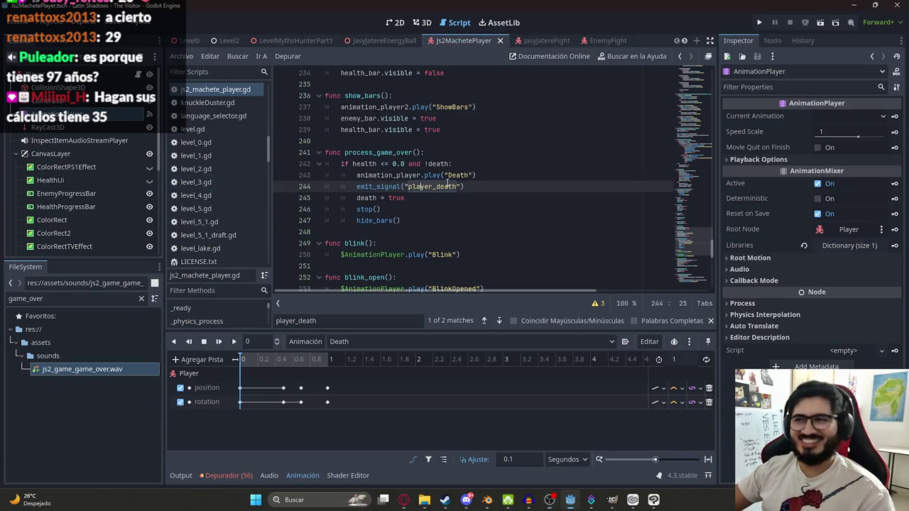
double_click(449, 187)
double_click(458, 176)
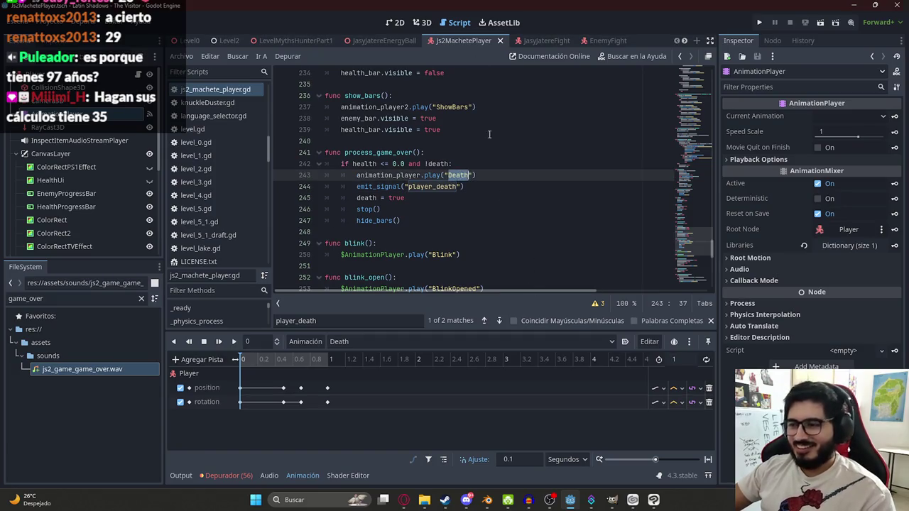
click(423, 23)
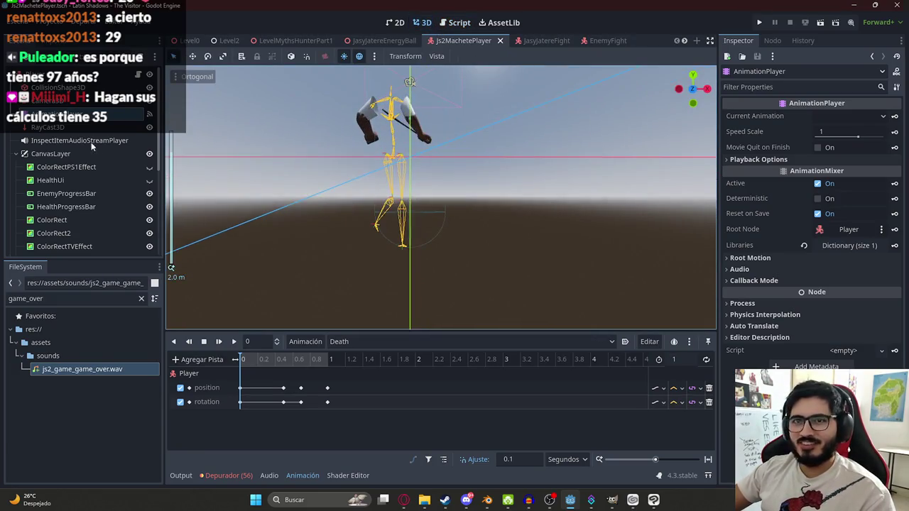
mouse_move(258, 366)
mouse_down()
mouse_move(314, 366)
mouse_move(299, 368)
mouse_up()
Step: Set the 0.7 s position keyframe's y to -0.3, preview the fall, and save
click(301, 388)
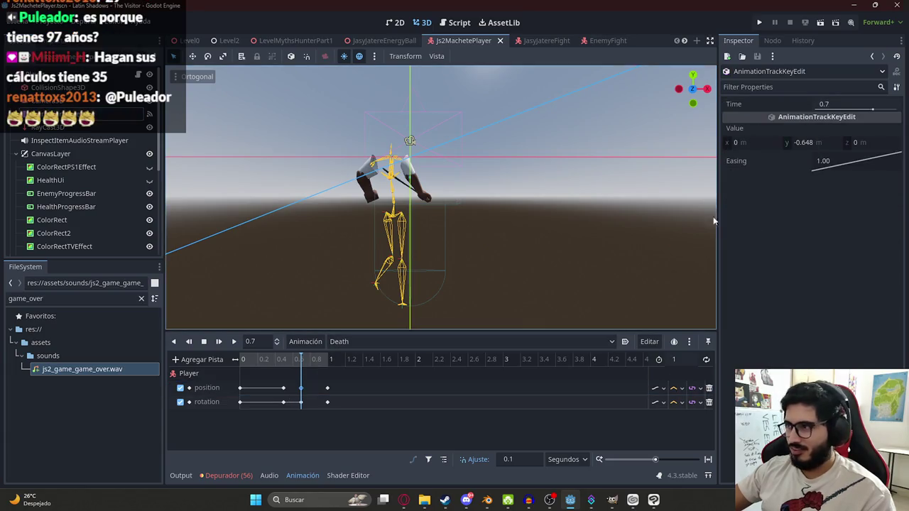
click(821, 144)
key(BackSpace)
text(3)
key(Return)
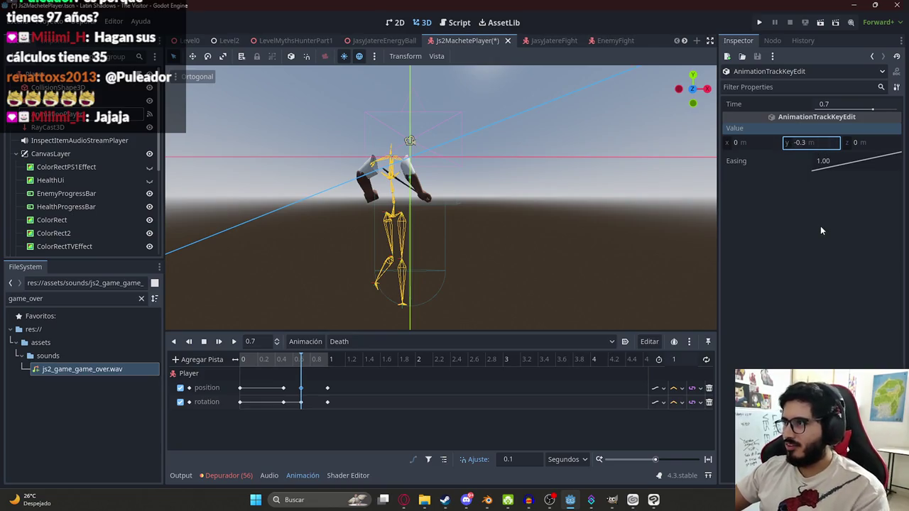
click(294, 362)
mouse_move(294, 362)
mouse_down()
mouse_move(327, 363)
mouse_move(283, 360)
mouse_up()
click(828, 142)
key(ctrl+s)
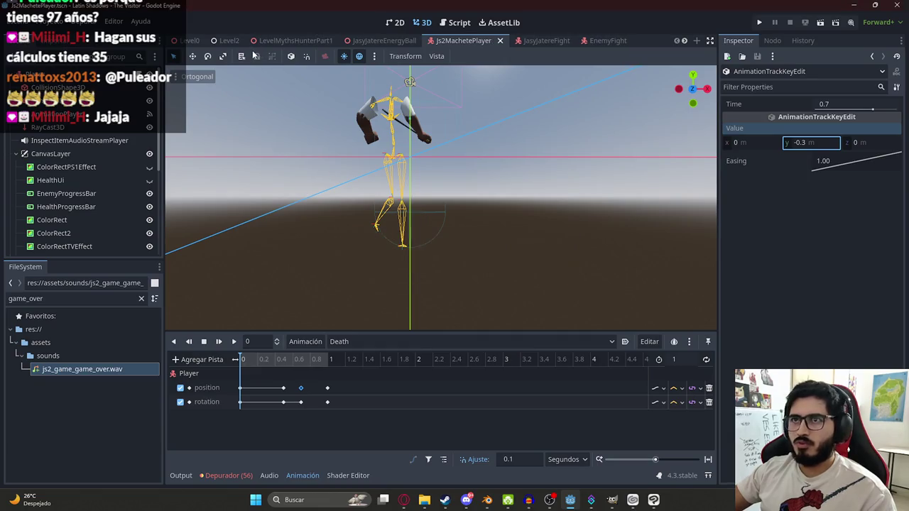
Step: Switch the animation editor to RESET and select the Player node
click(369, 341)
click(355, 435)
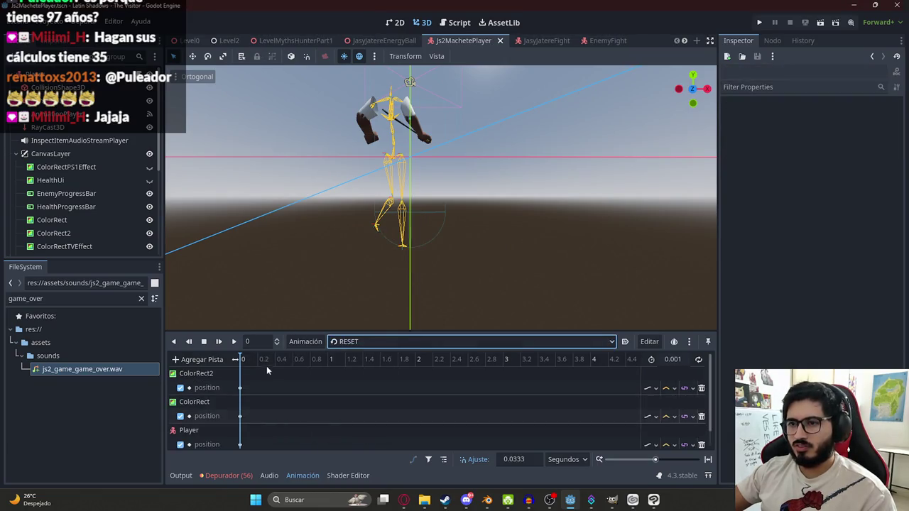
scroll(300, 420, down, 3)
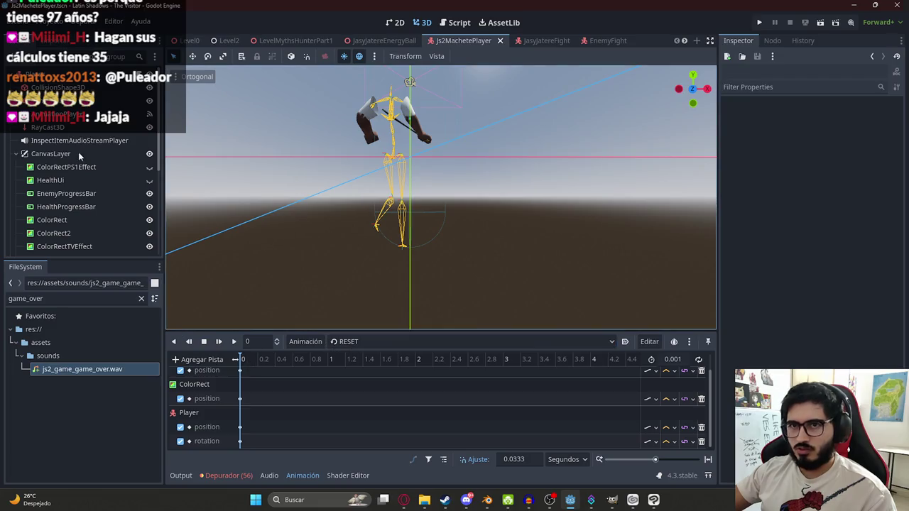
click(49, 75)
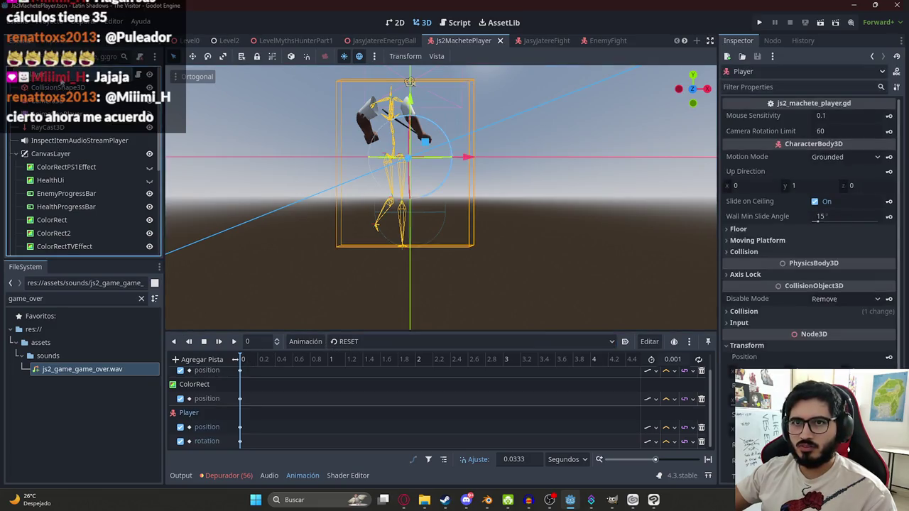
Step: Run LevelMythsHunterPart1 twice, stop with F8, then switch to the JasyJatereEnergyBall scene
click(274, 41)
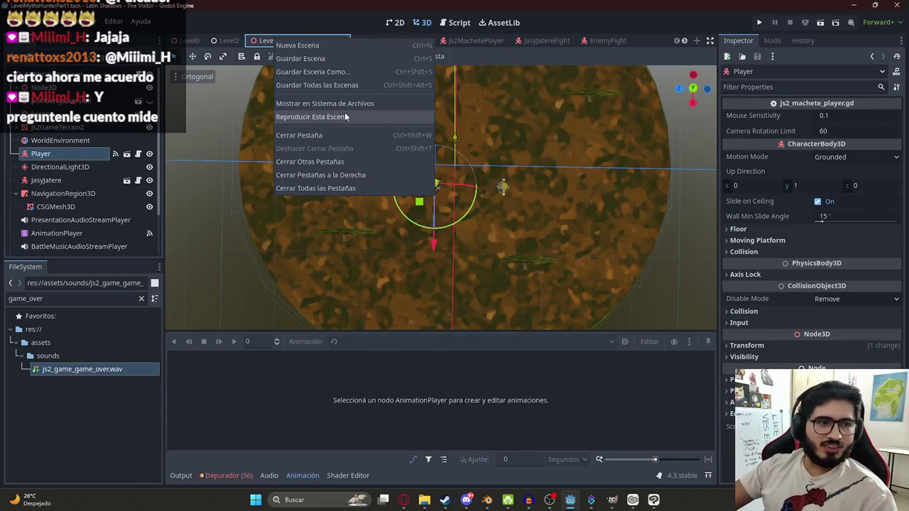
click(345, 115)
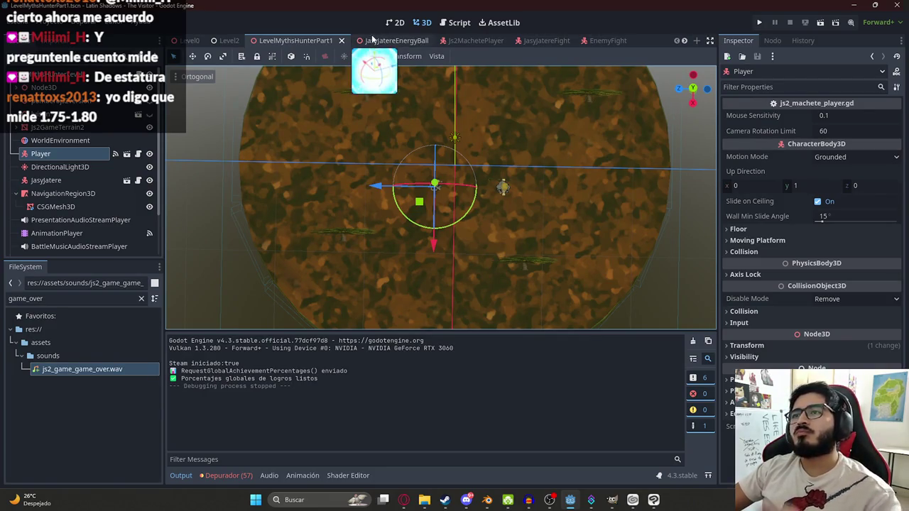
mouse_move(390, 43)
right_click(277, 41)
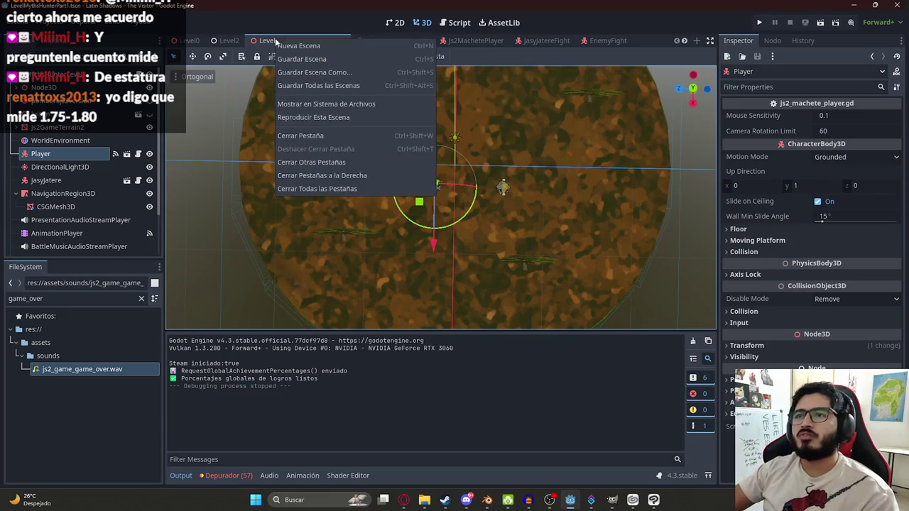
click(352, 112)
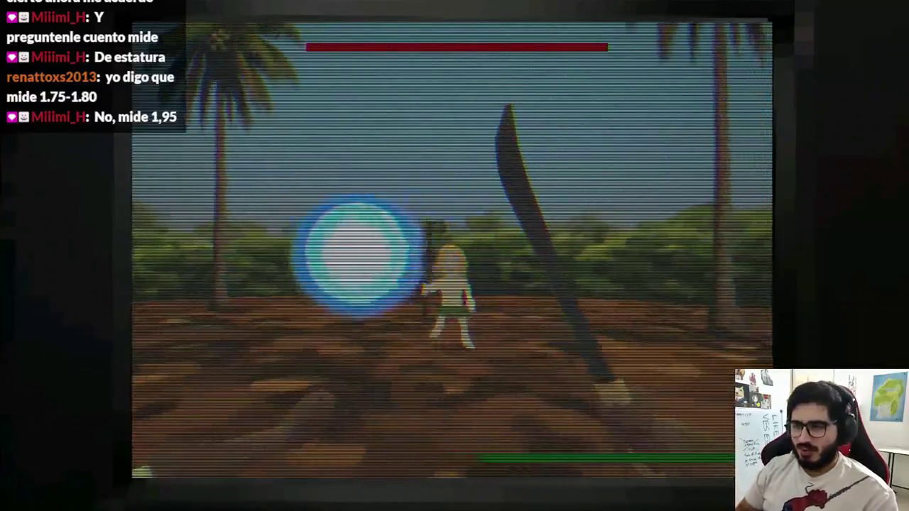
key(F8)
click(395, 40)
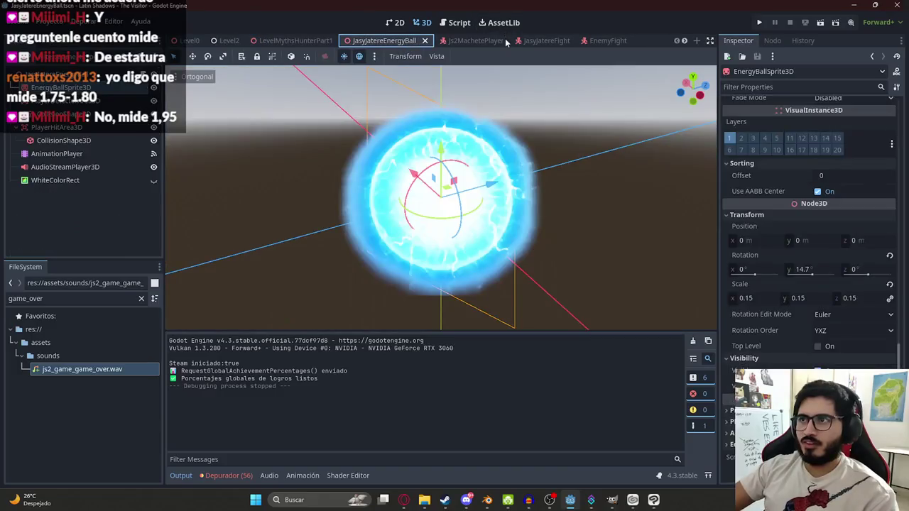
Step: Delete the Player position and rotation tracks from the RESET animation
click(449, 41)
drag(330, 153, 370, 159)
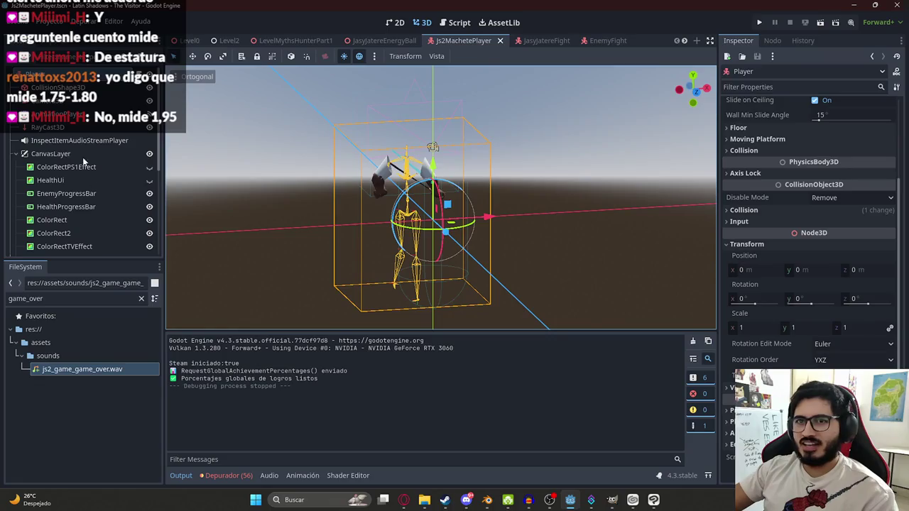
click(53, 114)
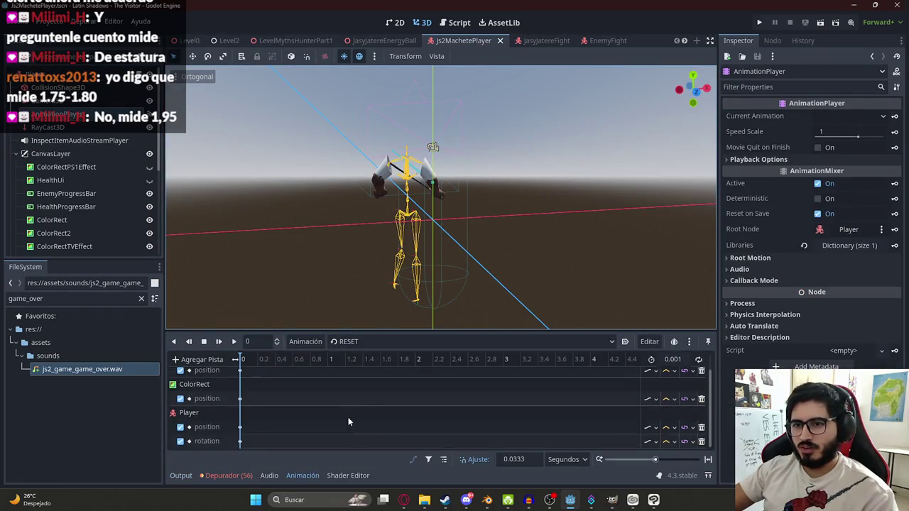
click(701, 428)
click(708, 441)
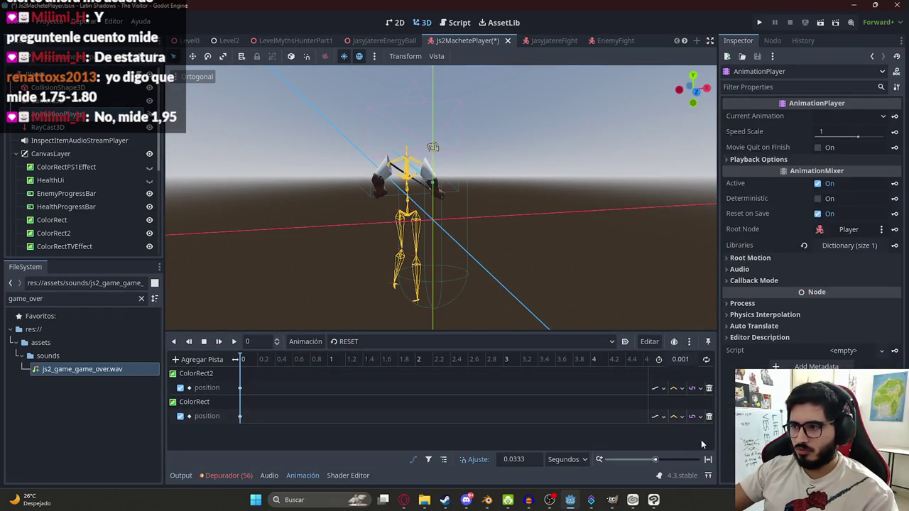
Step: In the Death animation, create Camera3D position and rotation keyframe tracks
click(395, 343)
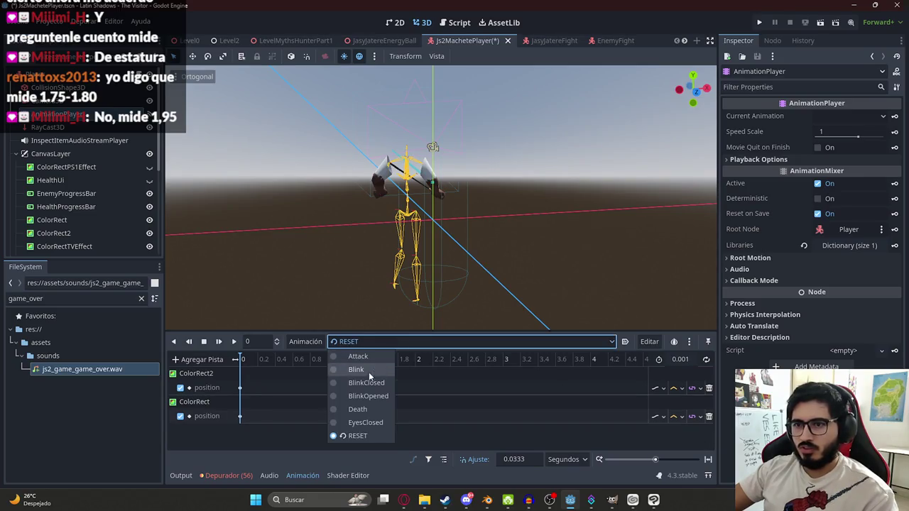
click(359, 409)
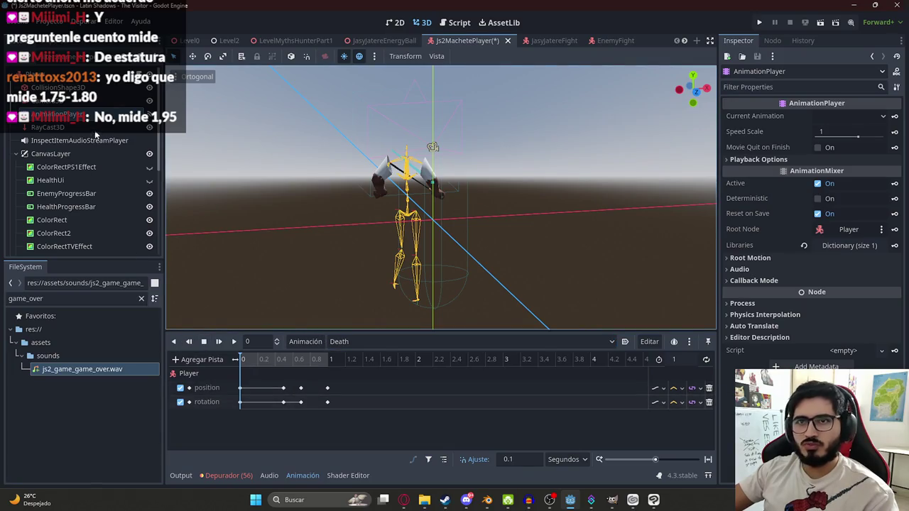
click(44, 104)
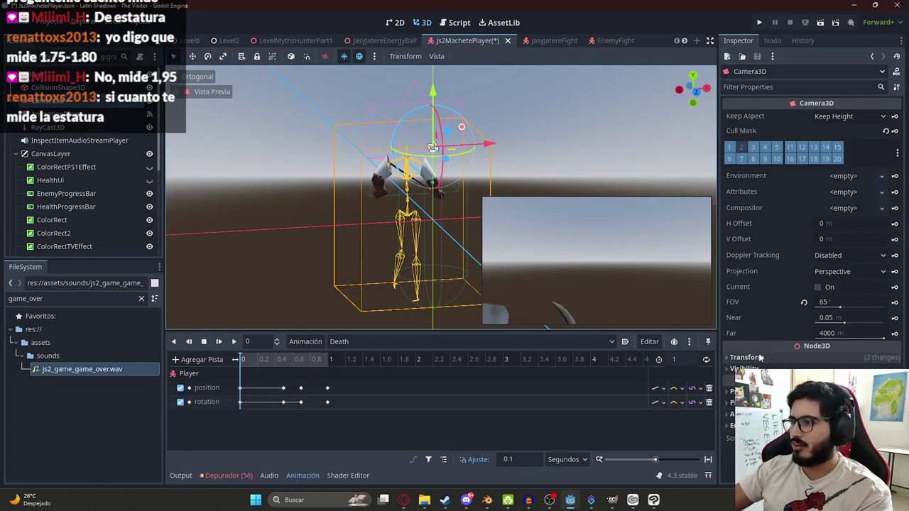
key(k)
key(Return)
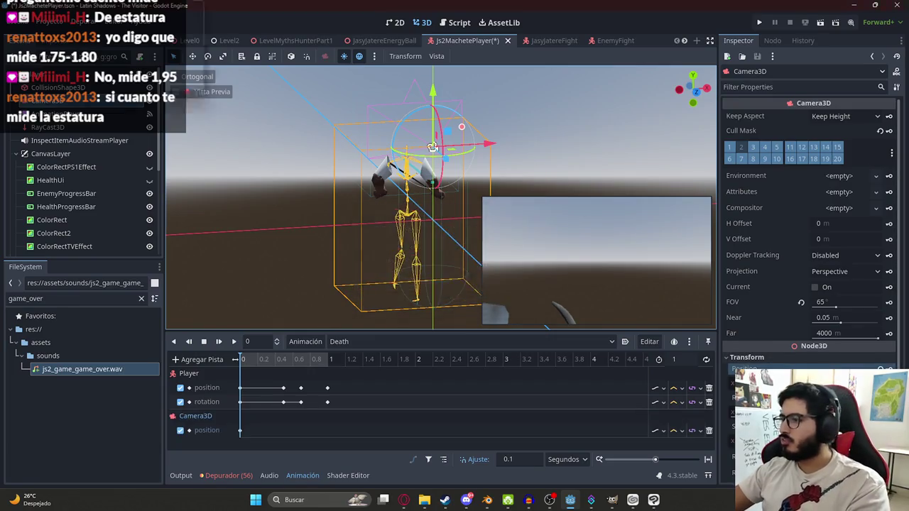
key(Return)
Step: Paste the Player keyframes onto the Camera3D tracks and delete the Player tracks
drag(345, 405, 242, 384)
click(240, 428)
key(ctrl+v)
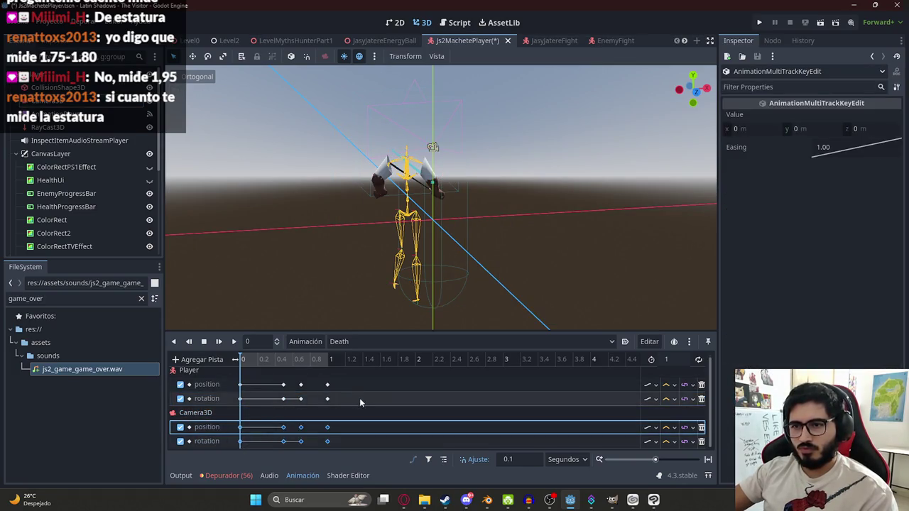
click(701, 385)
click(708, 388)
mouse_move(258, 359)
mouse_down()
mouse_move(320, 360)
mouse_move(258, 370)
mouse_up()
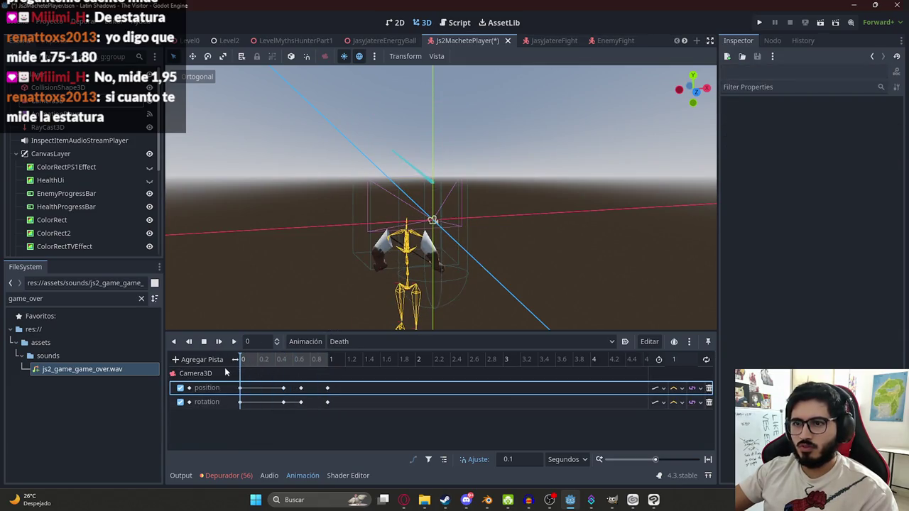
click(245, 391)
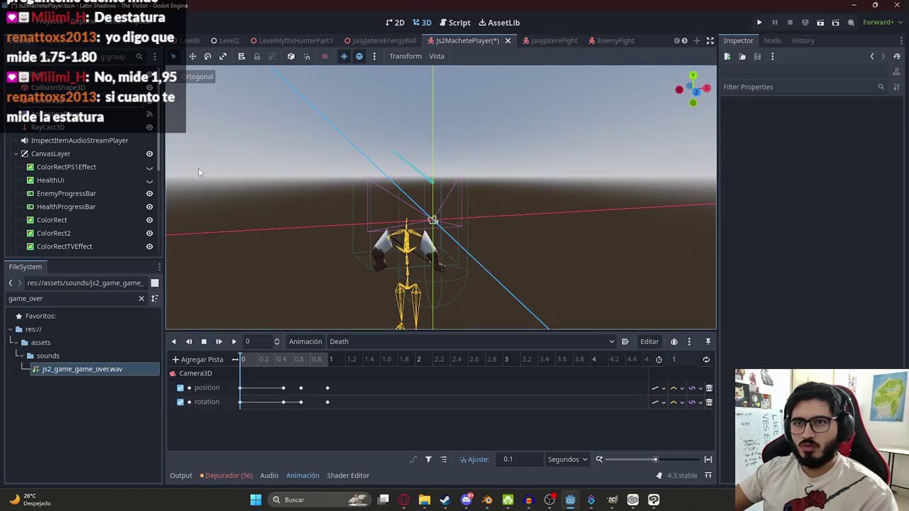
click(84, 112)
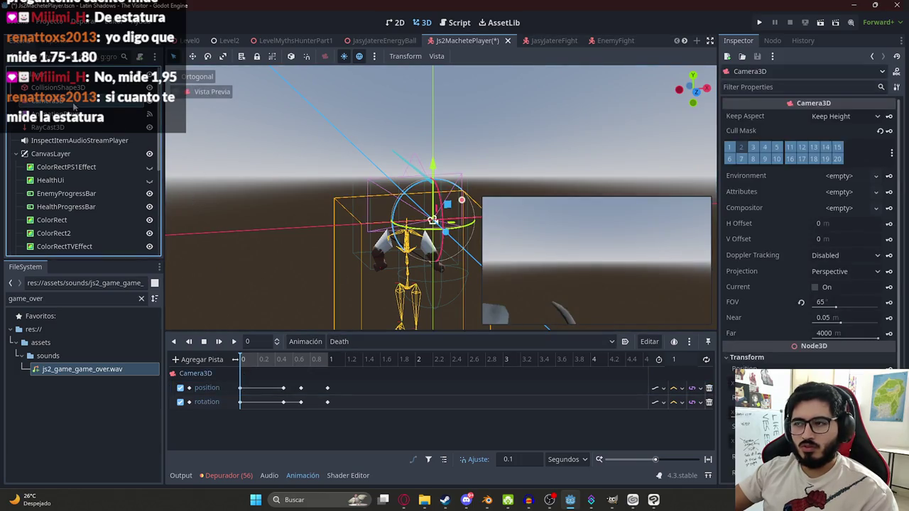
scroll(440, 213, down, 2)
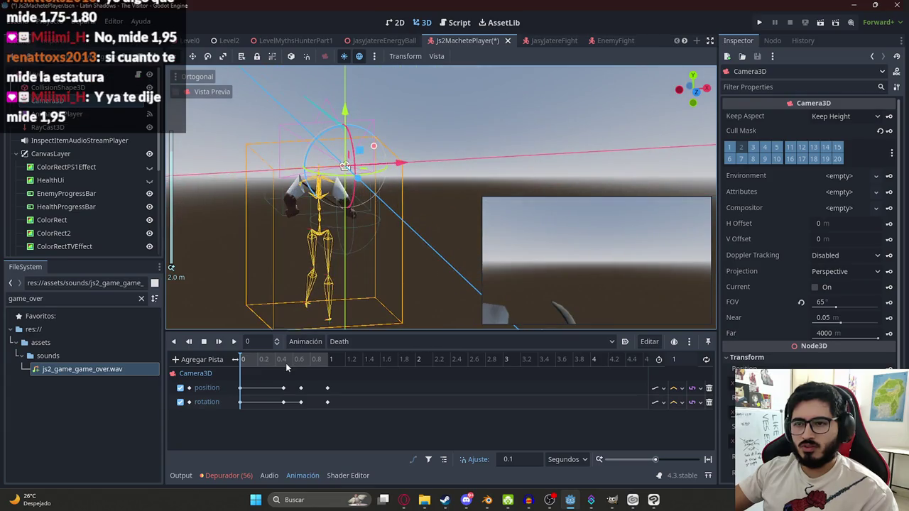
Step: Copy the Camera3D starting position (height 0.831) from the RESET animation
click(348, 342)
click(357, 435)
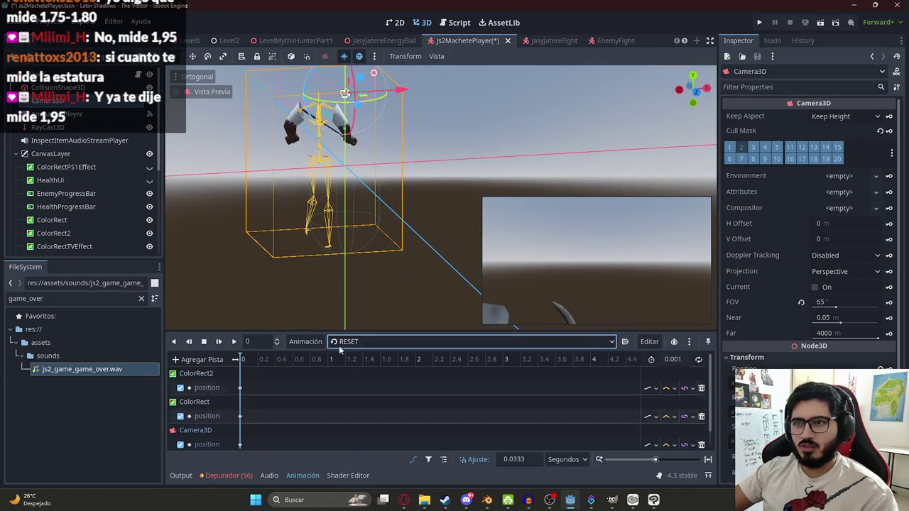
scroll(777, 297, down, 3)
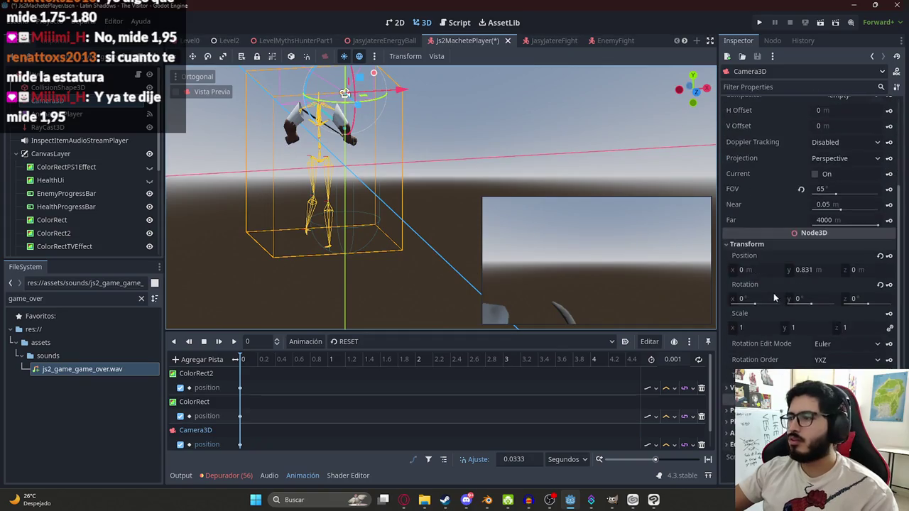
right_click(750, 257)
click(788, 284)
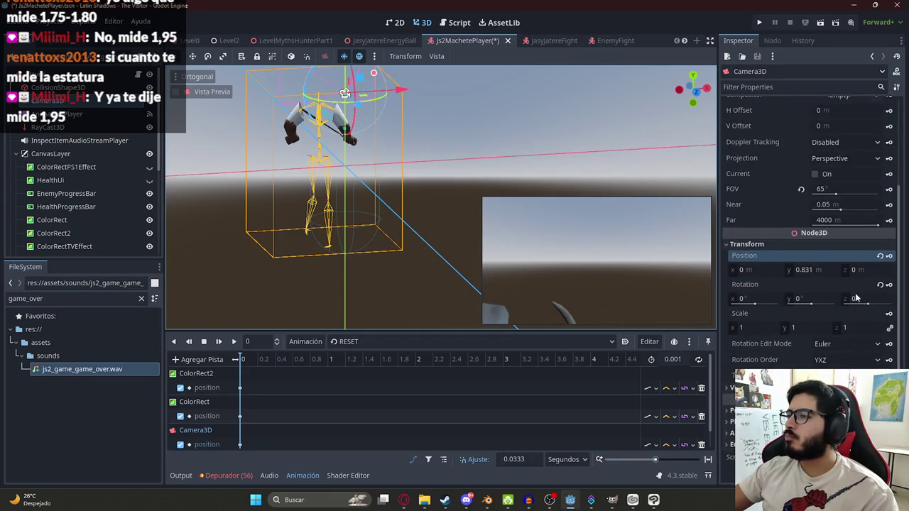
Step: Paste the 0.831 camera position into the Death animation at 0 s and 0.5 s
click(394, 342)
click(358, 418)
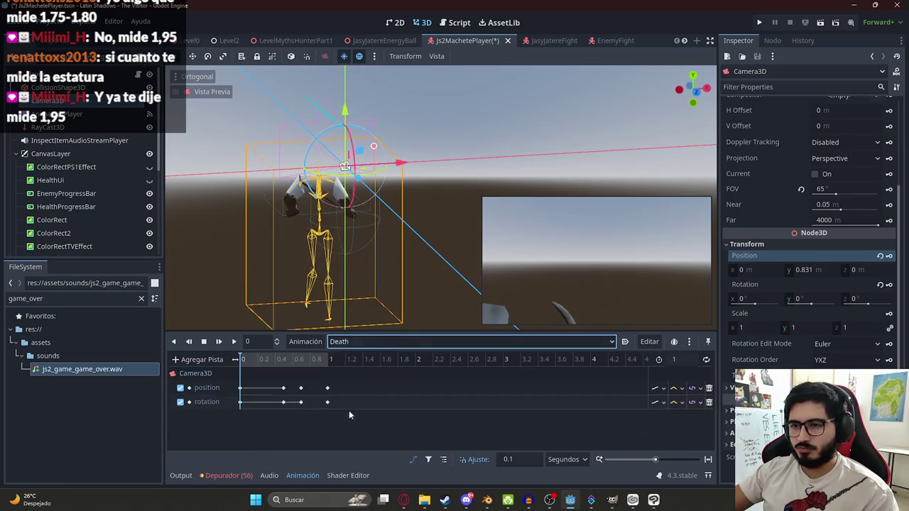
click(275, 364)
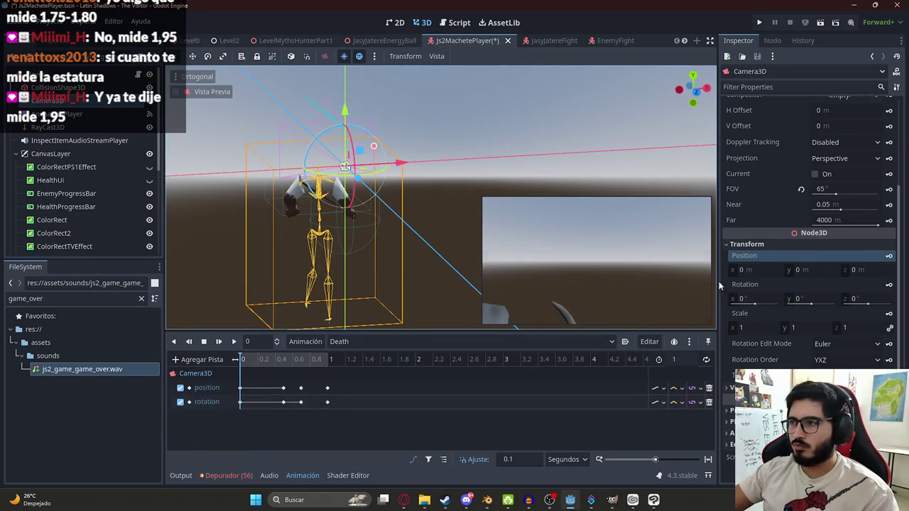
right_click(89, 101)
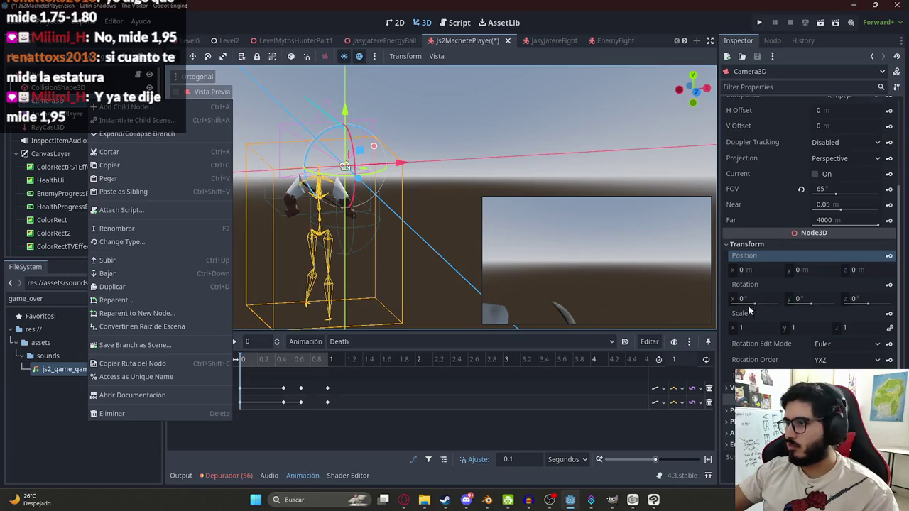
right_click(747, 260)
click(806, 272)
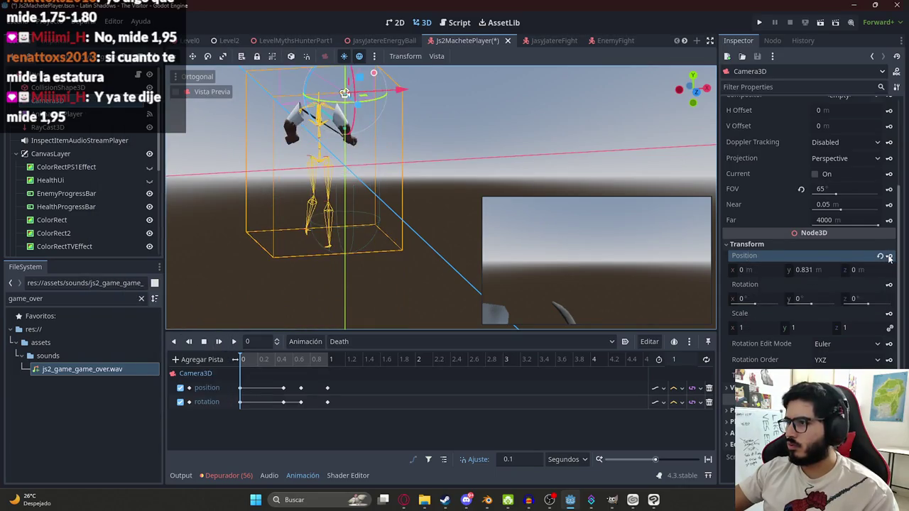
click(283, 360)
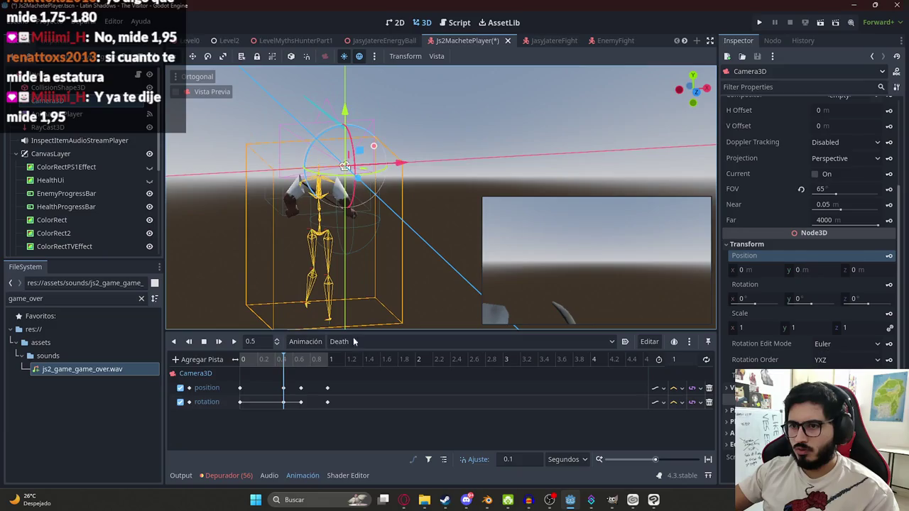
right_click(778, 260)
click(806, 274)
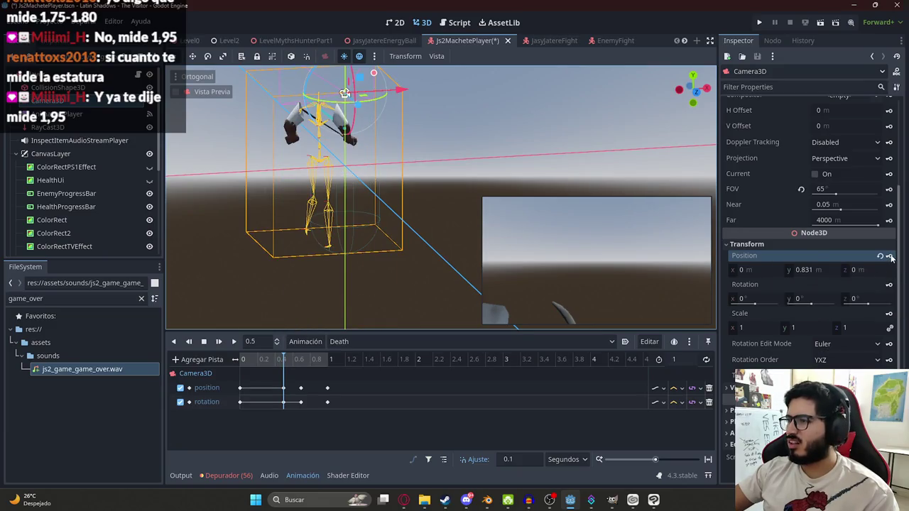
Step: Set the camera's Y height to 0.369 at 0.7 s and preview the fall
drag(239, 360, 302, 360)
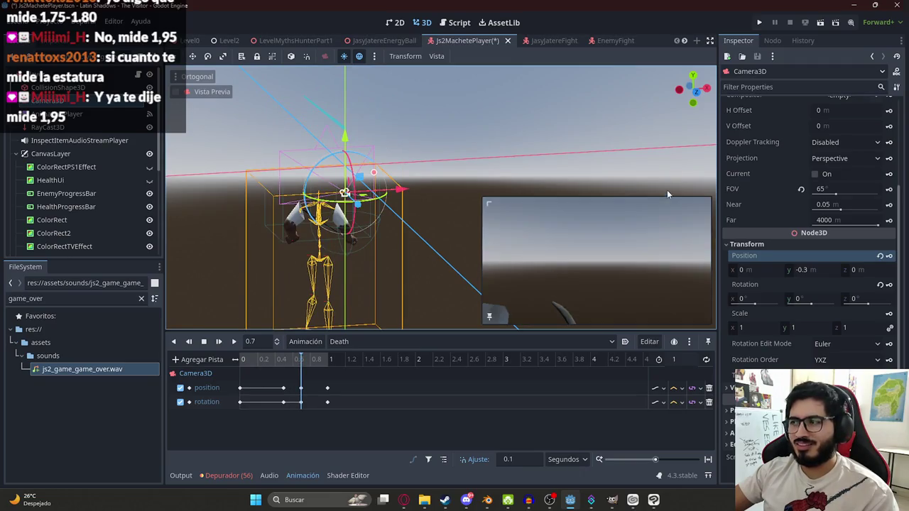
right_click(846, 255)
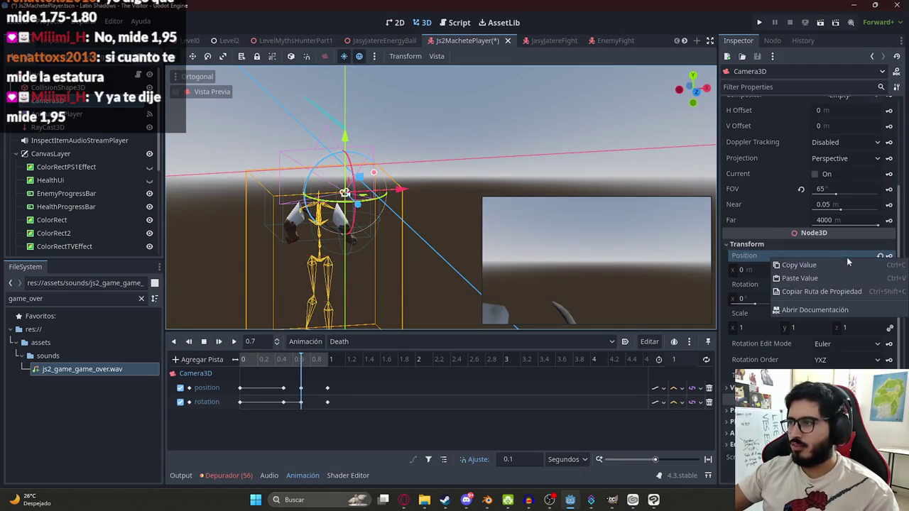
click(826, 278)
drag(370, 84, 370, 127)
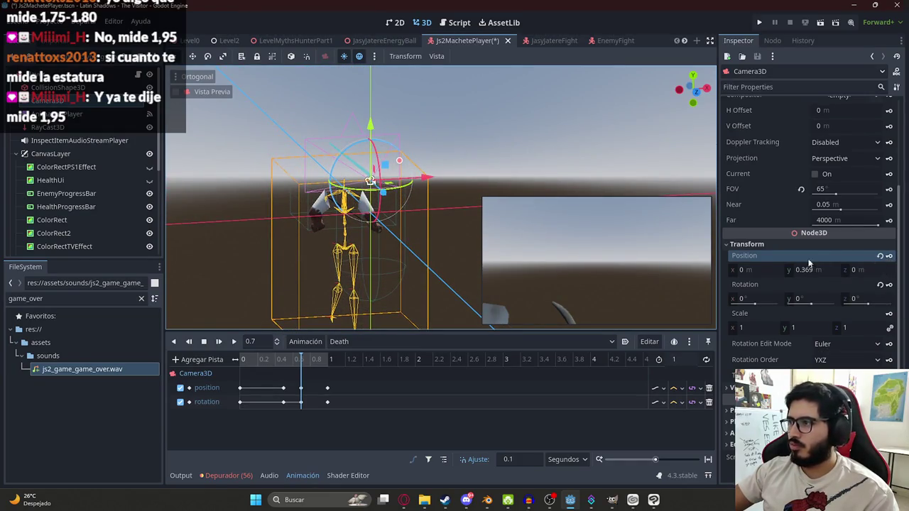
click(828, 271)
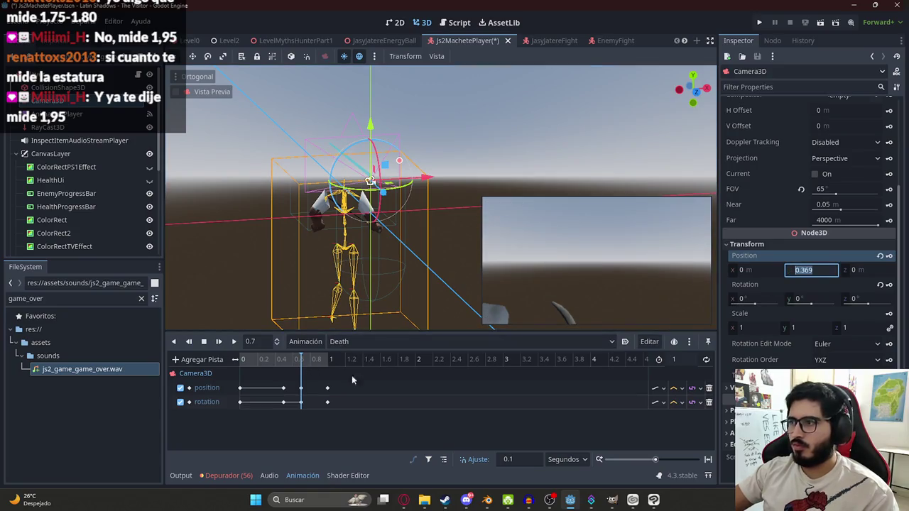
click(328, 361)
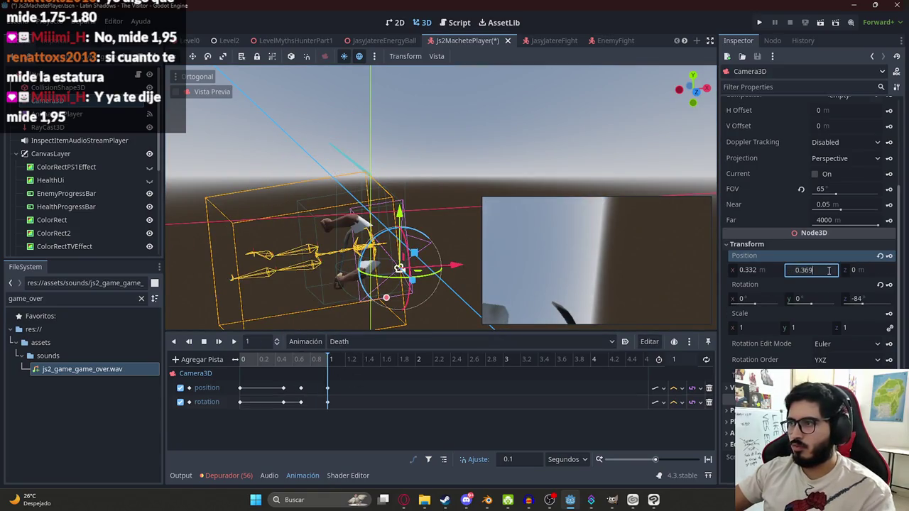
key(Return)
drag(279, 364, 332, 365)
click(204, 342)
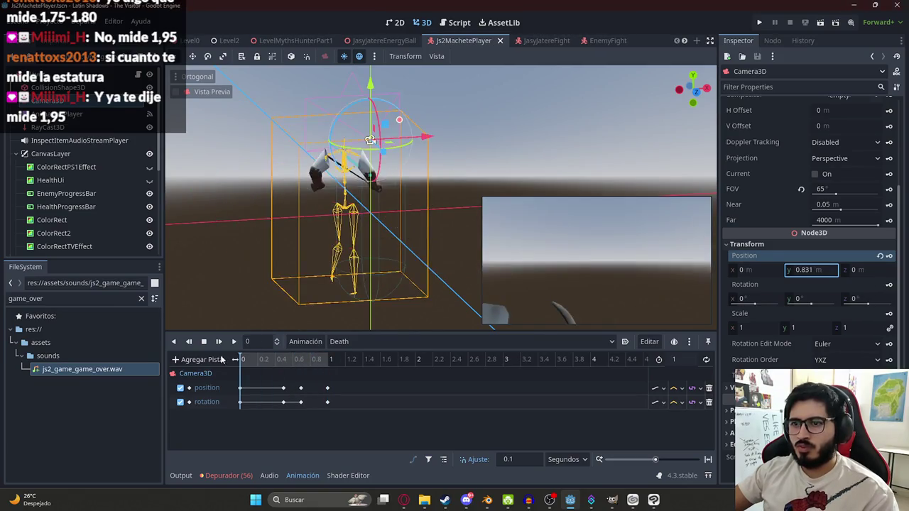
Step: Paste the 0.831 camera position into the RESET animation and save the scene
click(348, 341)
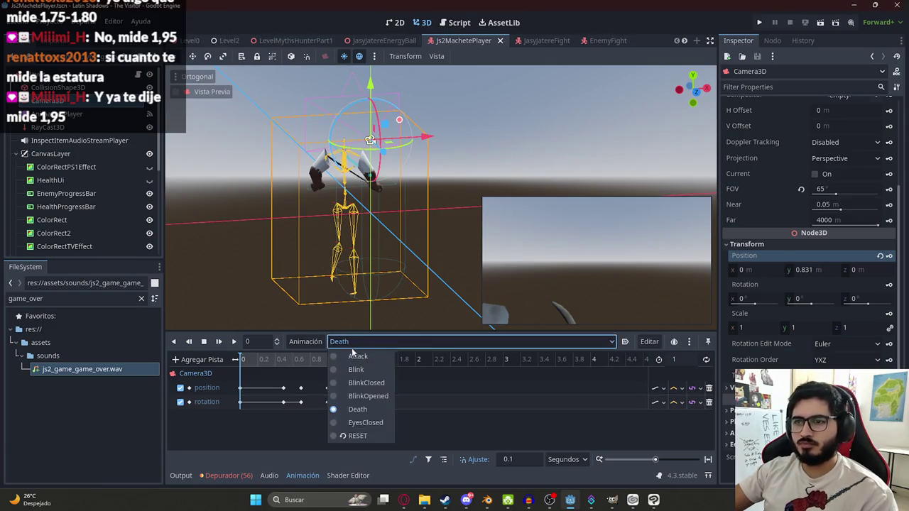
click(348, 436)
scroll(284, 390, down, 1)
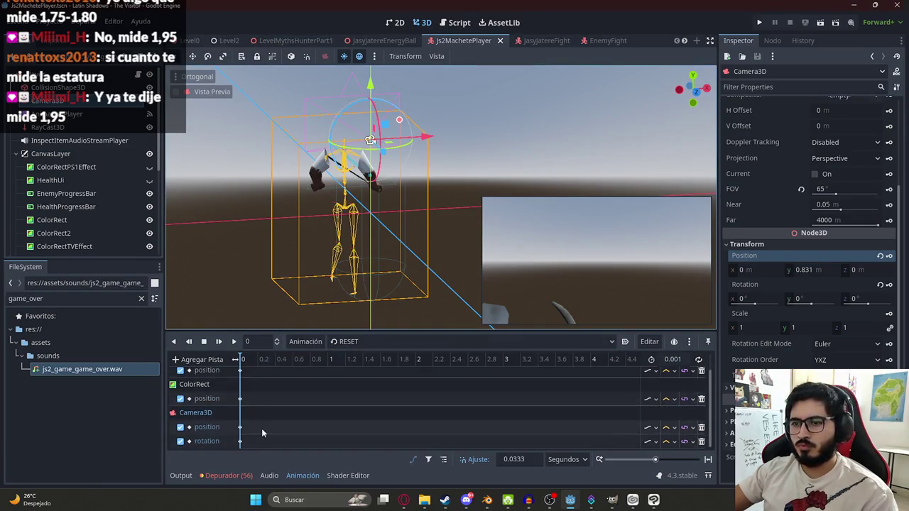
right_click(759, 255)
click(775, 273)
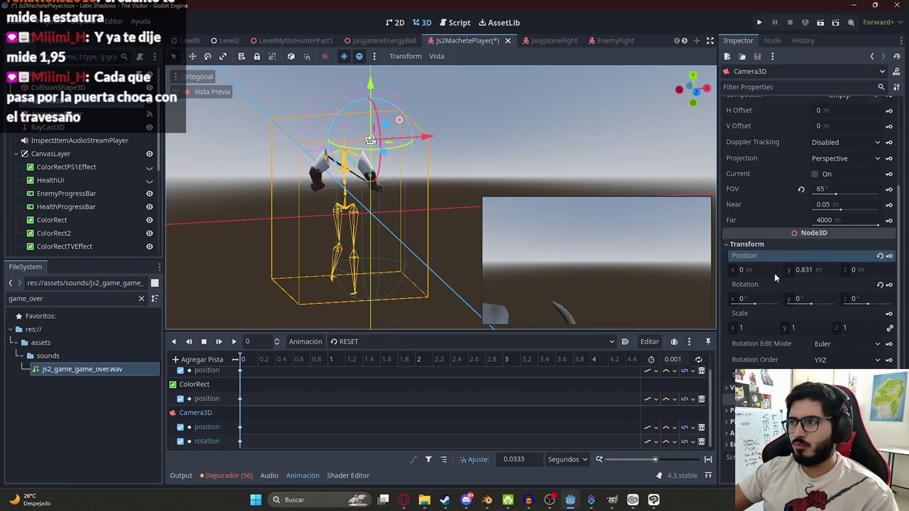
key(ctrl+s)
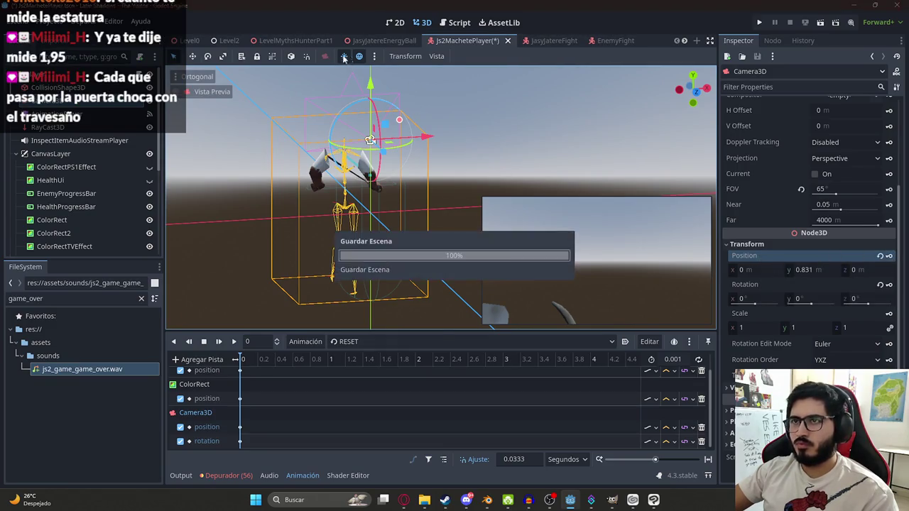
Step: Save the LevelMythsHunterPart1 scene via its tab's Save Scene option
click(295, 41)
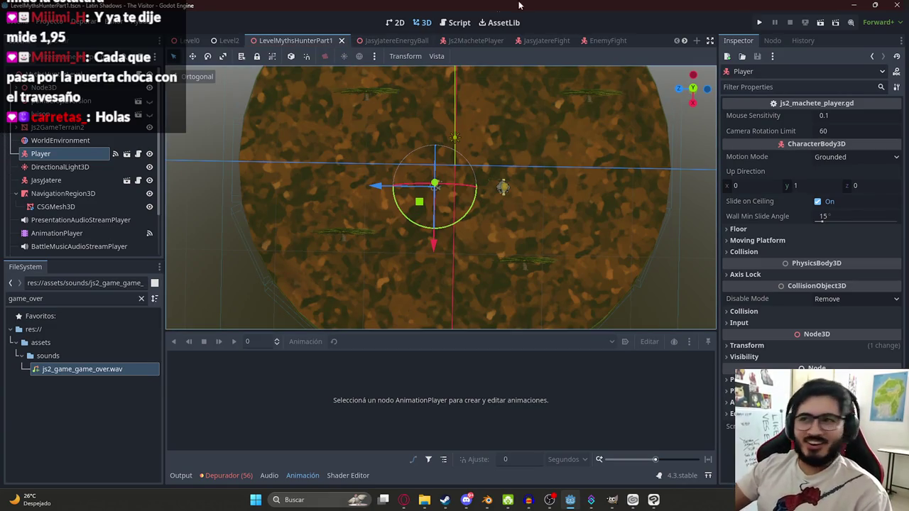
right_click(261, 41)
click(338, 112)
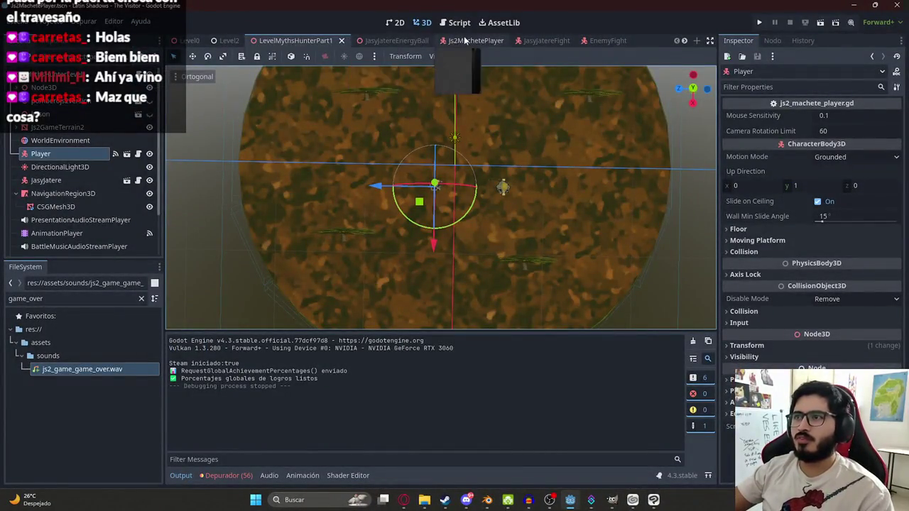
Step: Open the Death animation in Js2MachetePlayer and set its length to 2 s
click(469, 41)
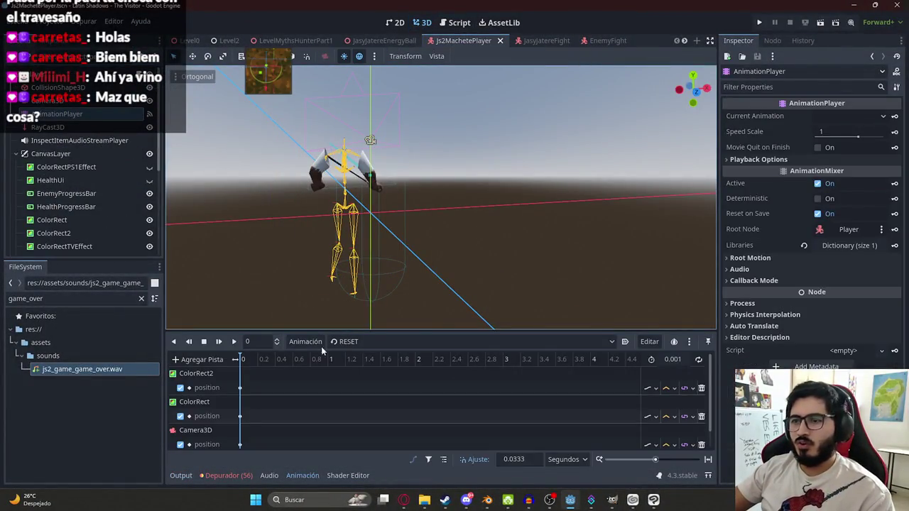
click(347, 344)
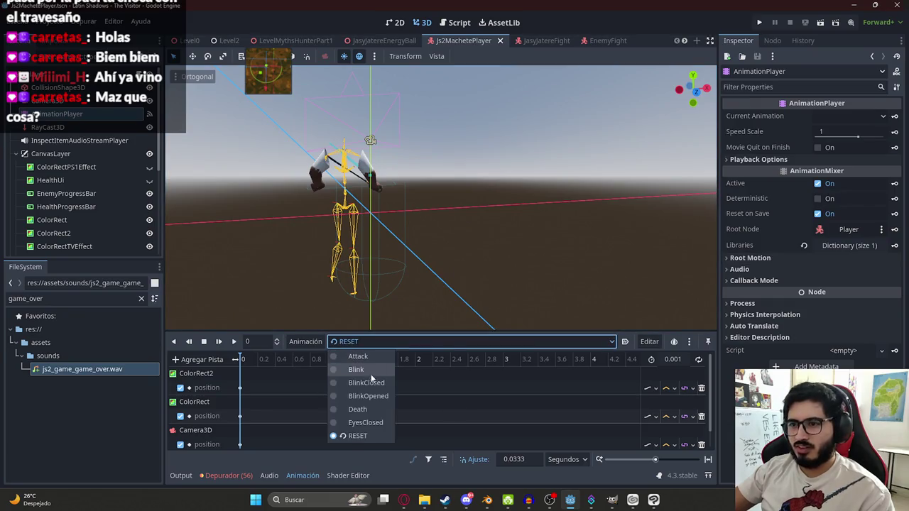
click(358, 409)
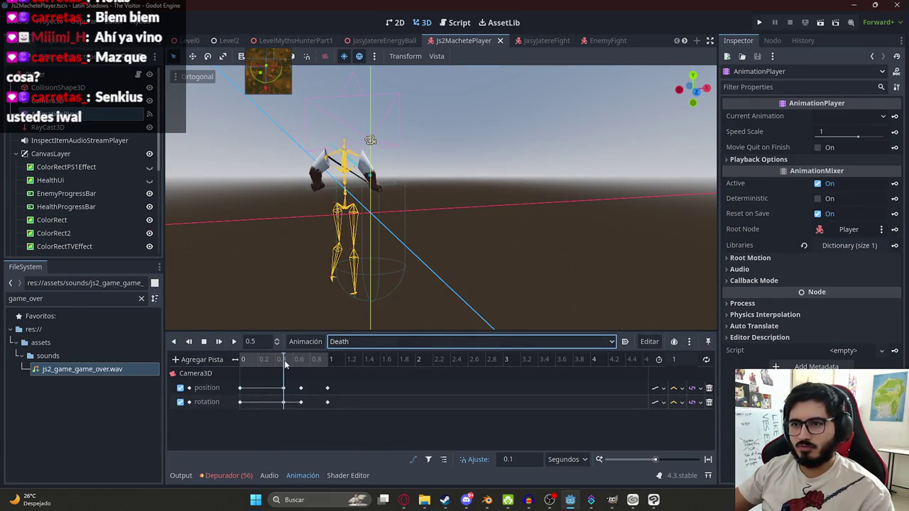
drag(284, 360, 297, 361)
click(681, 360)
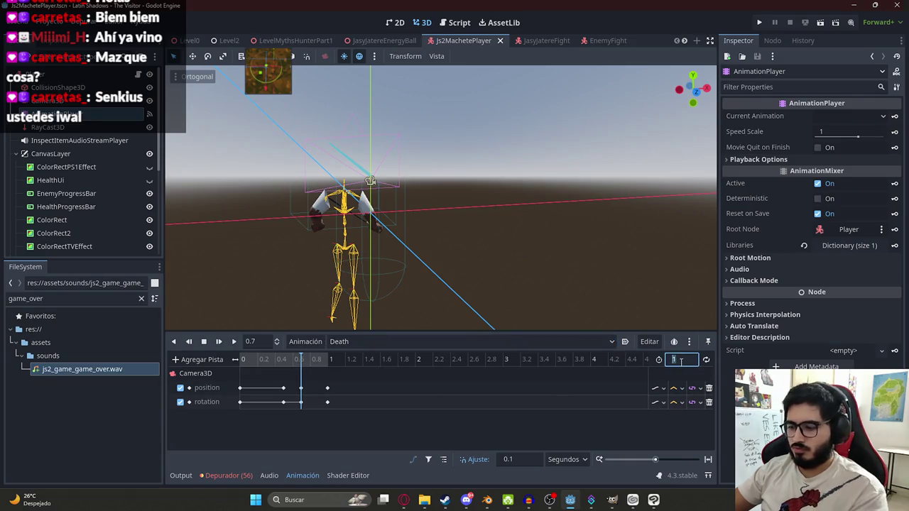
text(2)
key(Return)
Step: Shift the camera keyframes to about 1.0 s and insert new camera keys near 1.9 s
click(310, 387)
mouse_move(315, 400)
mouse_down()
mouse_move(349, 420)
mouse_move(368, 392)
mouse_up()
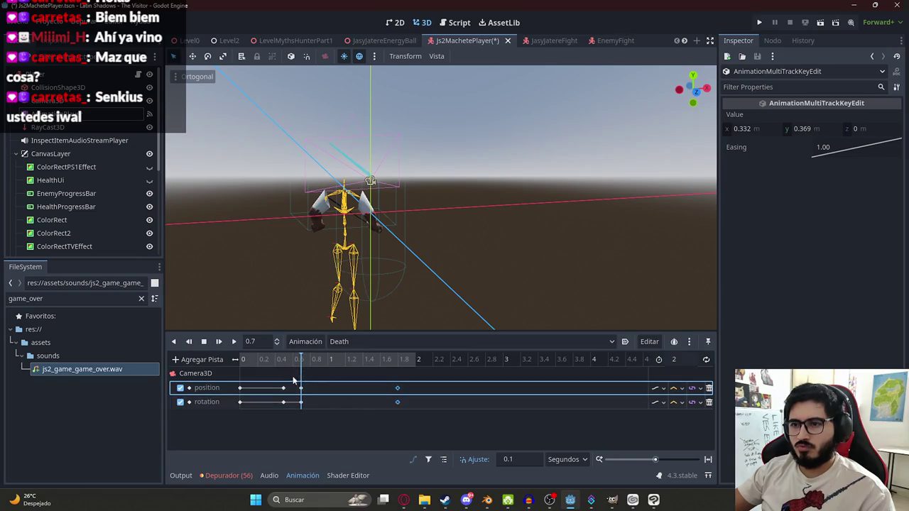
drag(301, 388, 326, 389)
drag(287, 367, 399, 376)
right_click(384, 390)
click(406, 395)
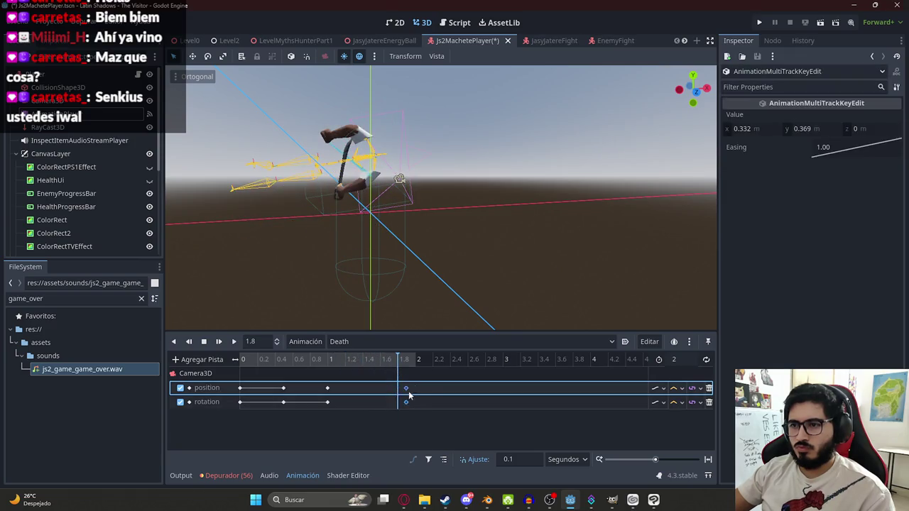
Step: Play and scrub the Death animation to preview the fall, then select the camera
click(234, 341)
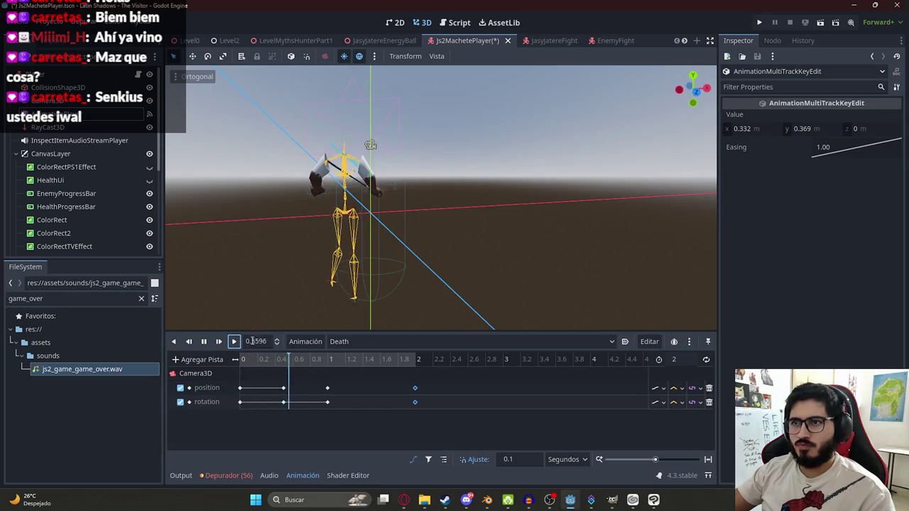
click(291, 360)
drag(296, 360, 416, 377)
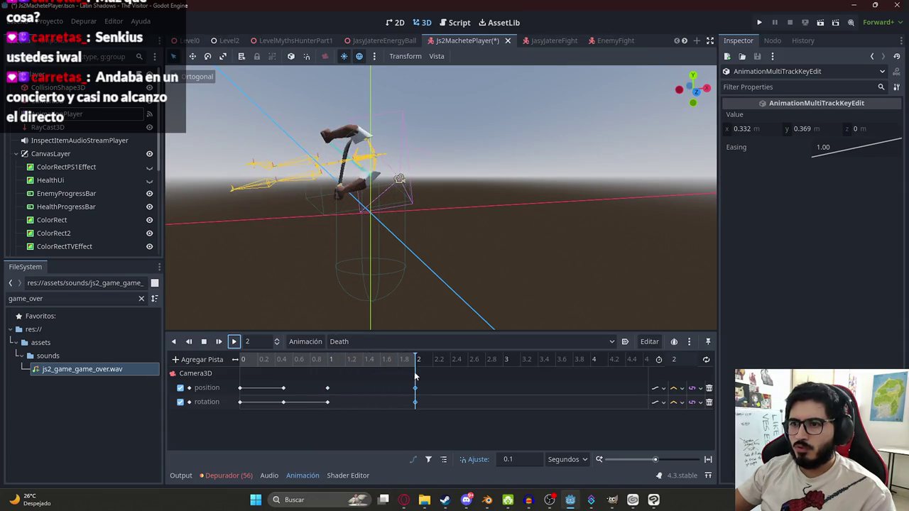
click(67, 114)
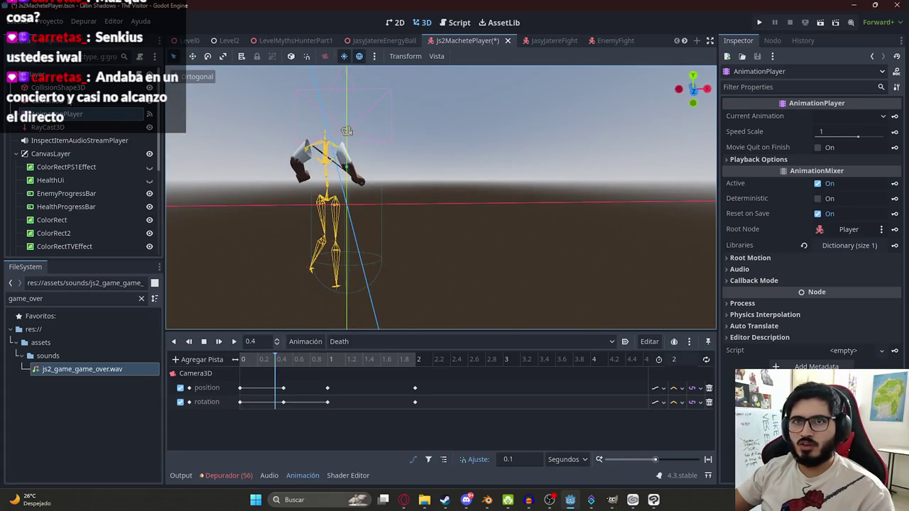
click(346, 131)
mouse_move(278, 361)
mouse_down()
mouse_move(362, 372)
mouse_move(290, 371)
mouse_move(414, 384)
mouse_up()
Step: Move the camera to x 0.51, y 0.214 and key its -84° rolled rotation
drag(441, 170, 456, 171)
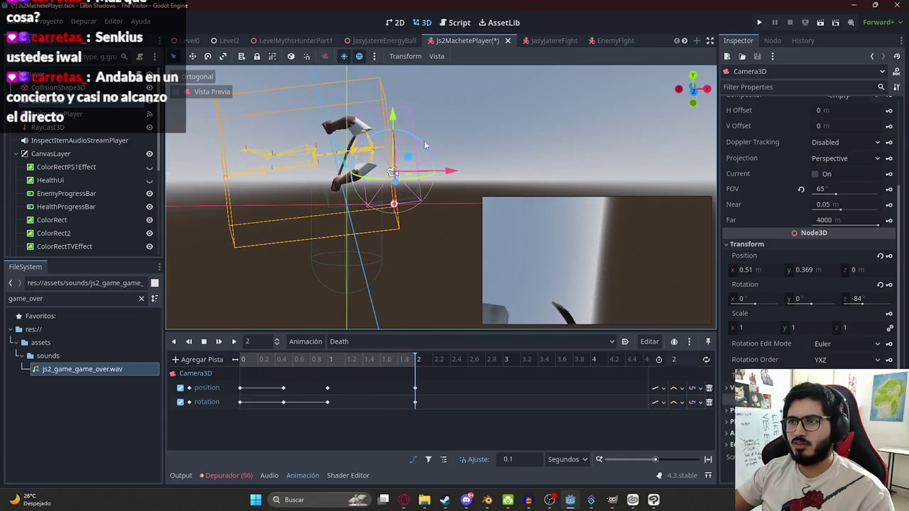
drag(394, 120, 395, 135)
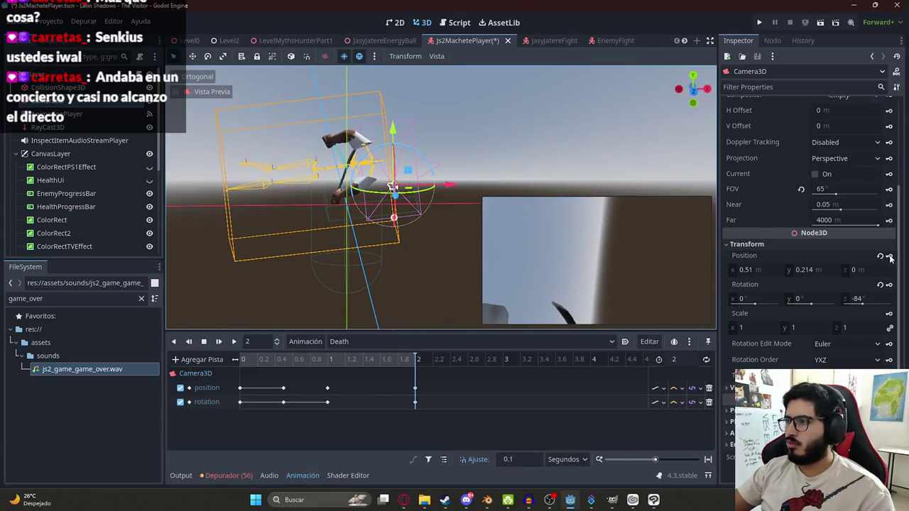
click(889, 285)
mouse_move(323, 364)
mouse_down()
mouse_move(424, 368)
mouse_move(240, 374)
mouse_up()
right_click(259, 44)
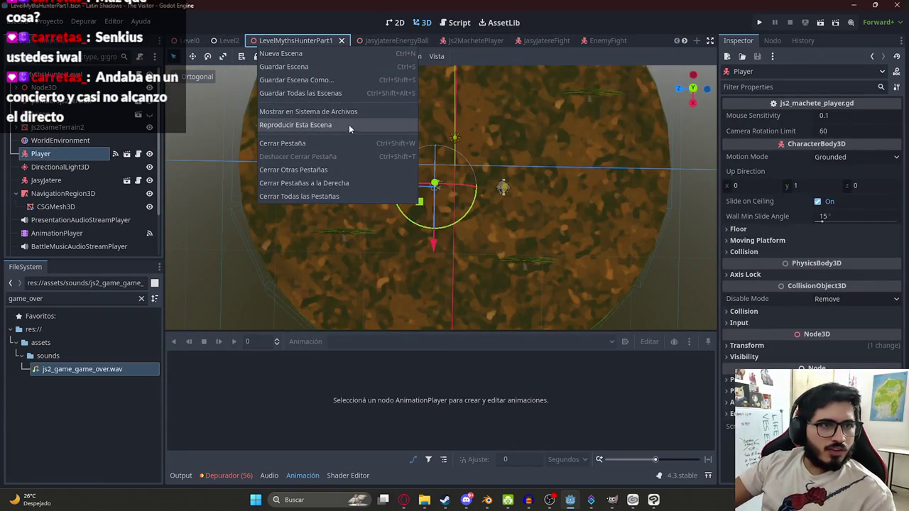
Step: Run the LevelMythsHunterPart1 scene on its own through the Jasy Jatere fight intro, twice
click(349, 125)
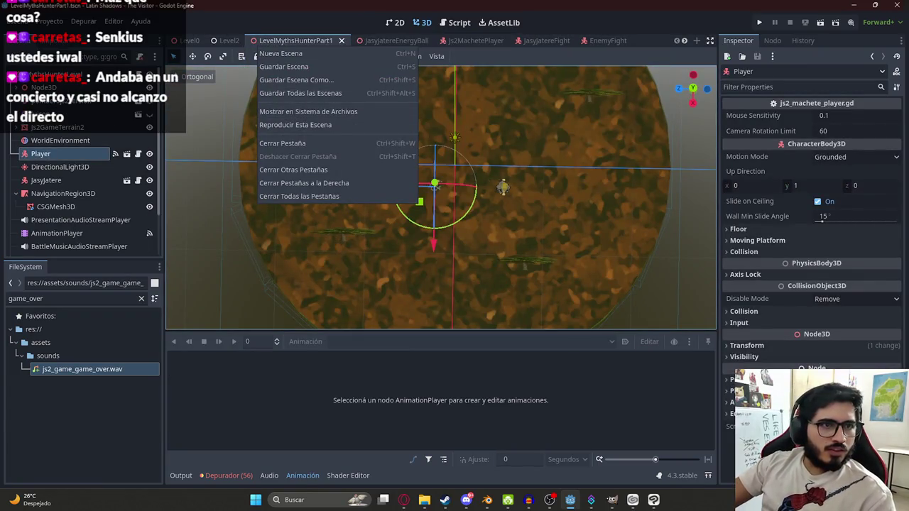
click(346, 125)
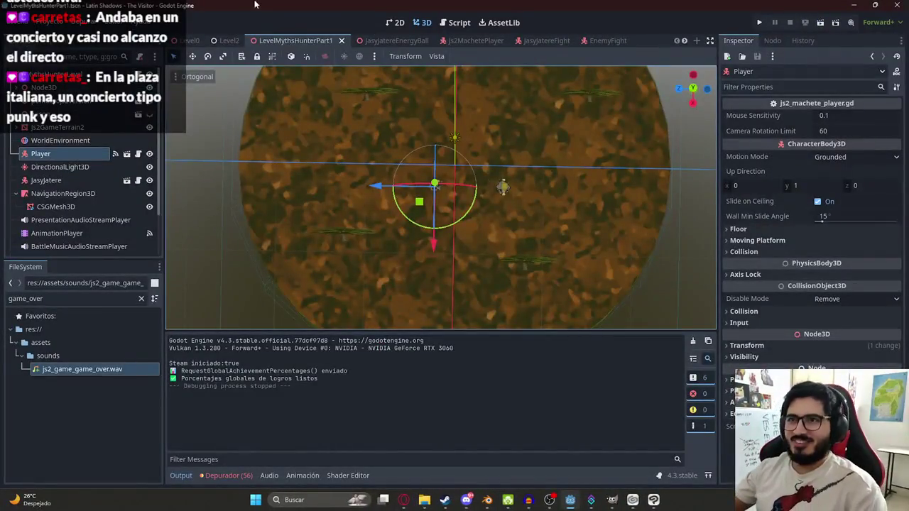
right_click(311, 40)
click(345, 111)
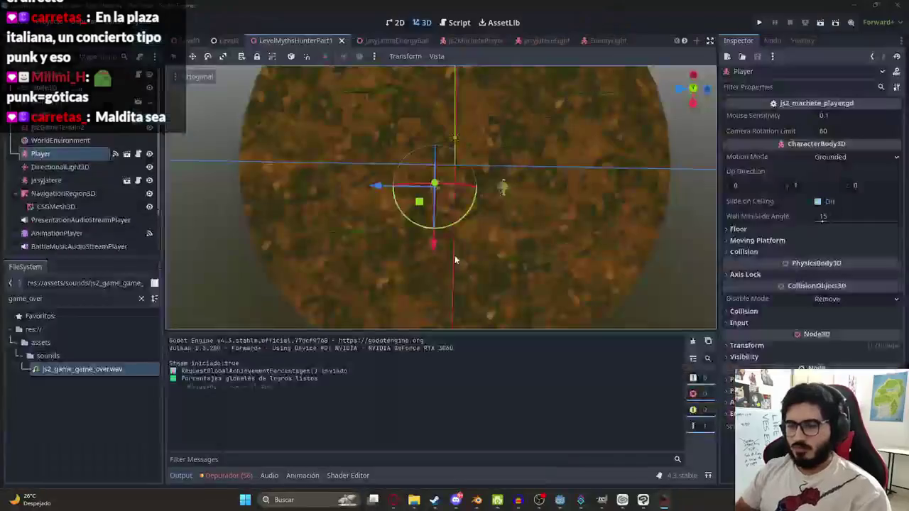
Step: Move the Death middle keys to about 0.65 s and the final keys to 1.6 s
click(404, 43)
click(472, 40)
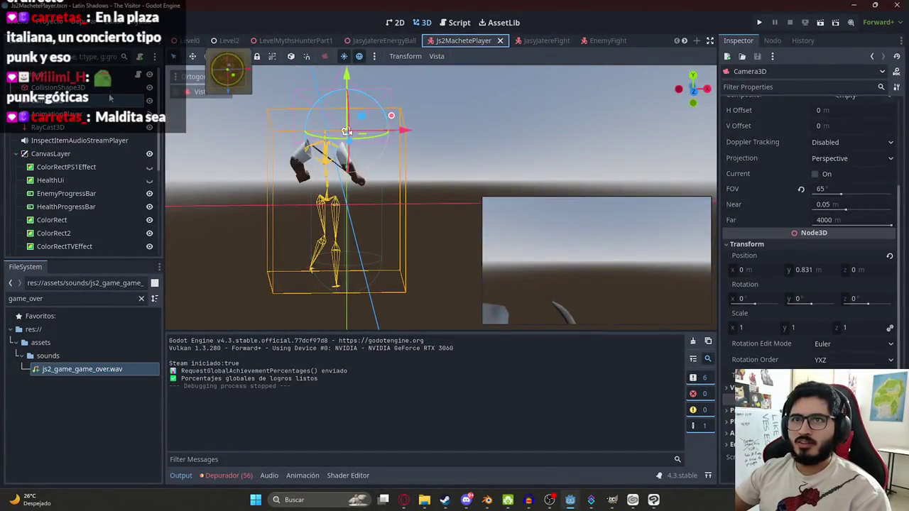
mouse_move(316, 371)
mouse_down()
mouse_move(334, 409)
mouse_move(298, 388)
mouse_move(293, 363)
mouse_move(301, 363)
mouse_up()
mouse_move(395, 378)
mouse_down()
mouse_move(426, 409)
mouse_move(374, 391)
mouse_up()
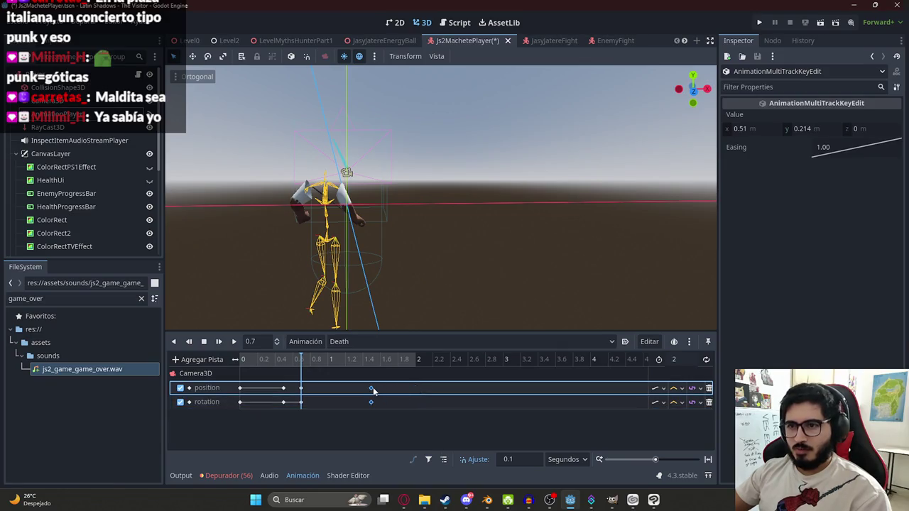
click(381, 364)
drag(371, 388, 381, 392)
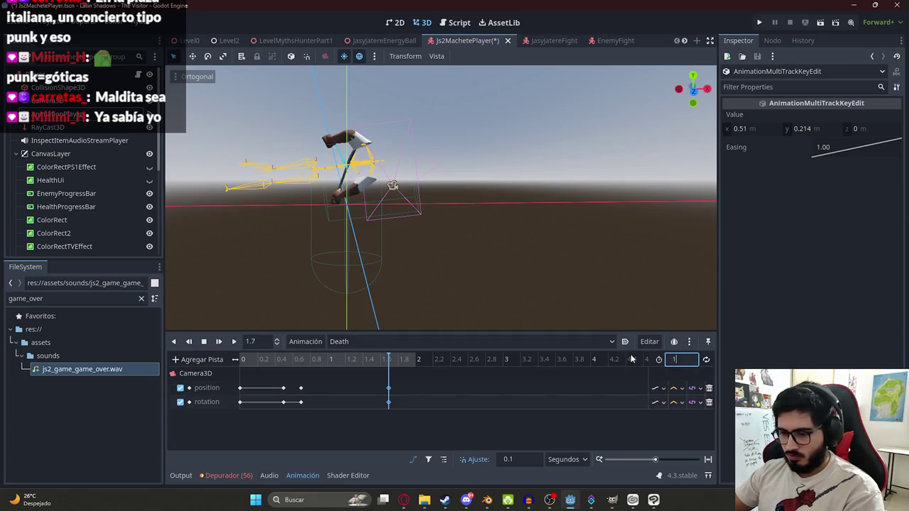
text(.7)
Step: Replay the Death animation from the start and save the player scene
click(241, 360)
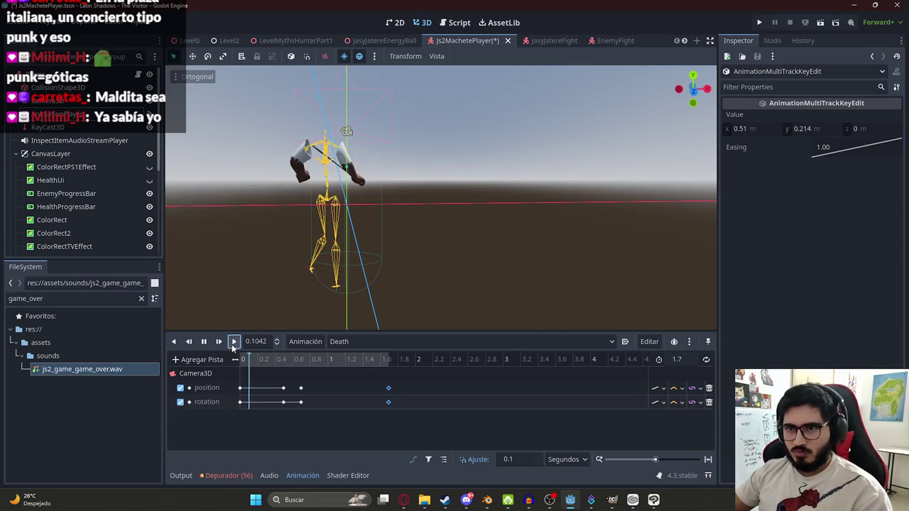
click(232, 342)
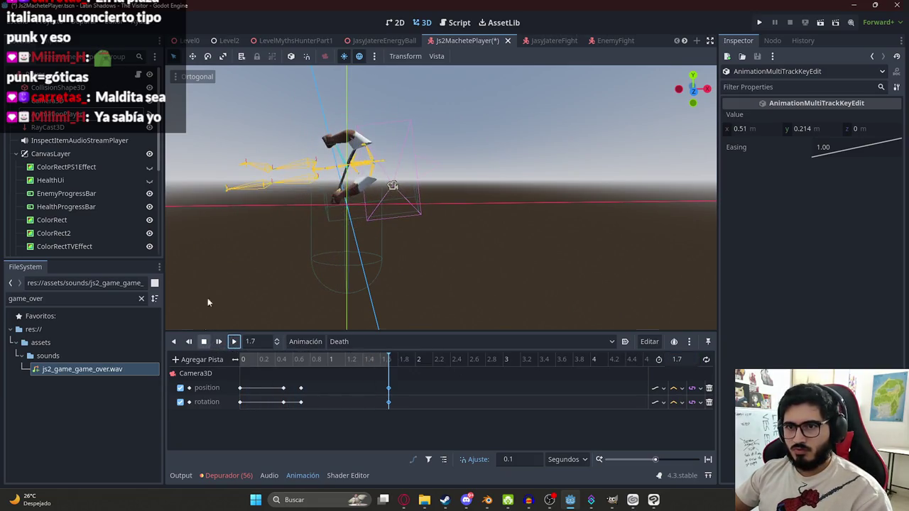
key(ctrl+s)
click(246, 361)
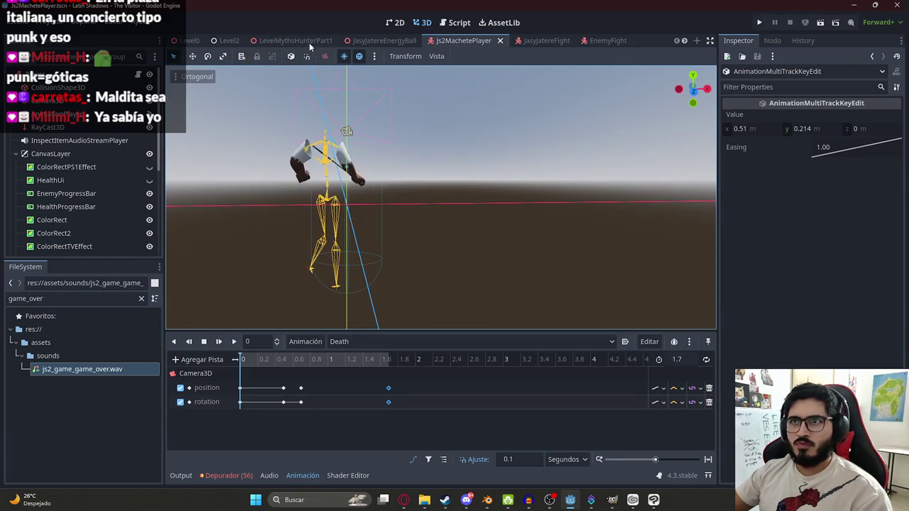
right_click(302, 42)
Step: Play the LevelMythsHunterPart1 scene alone up to the Jasy Jatere fight
click(346, 118)
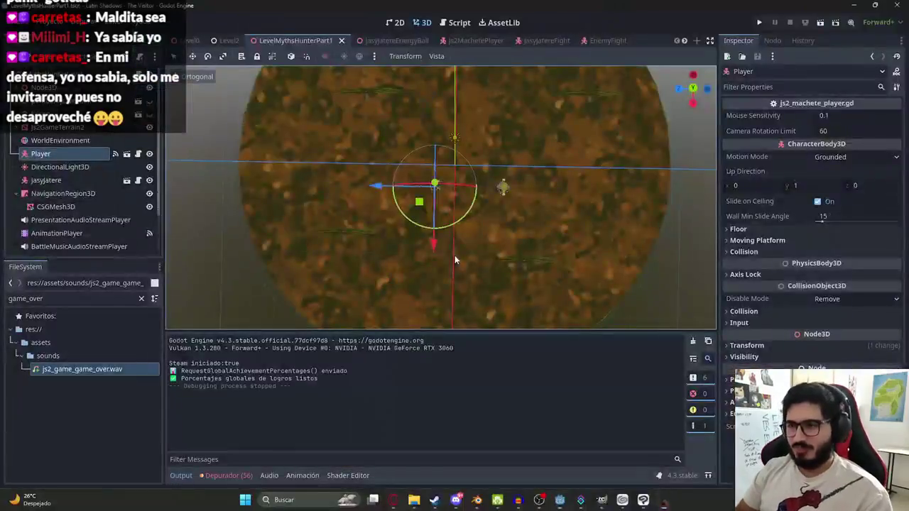
Step: Move the Death animation's final keys on both tracks to 1.5 s and shorten it to 1.5 s
click(462, 43)
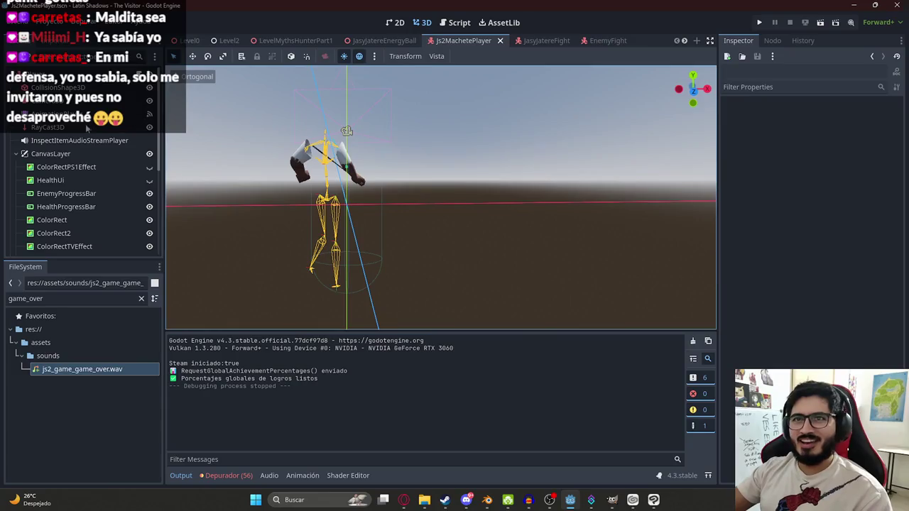
click(71, 115)
drag(375, 379, 395, 407)
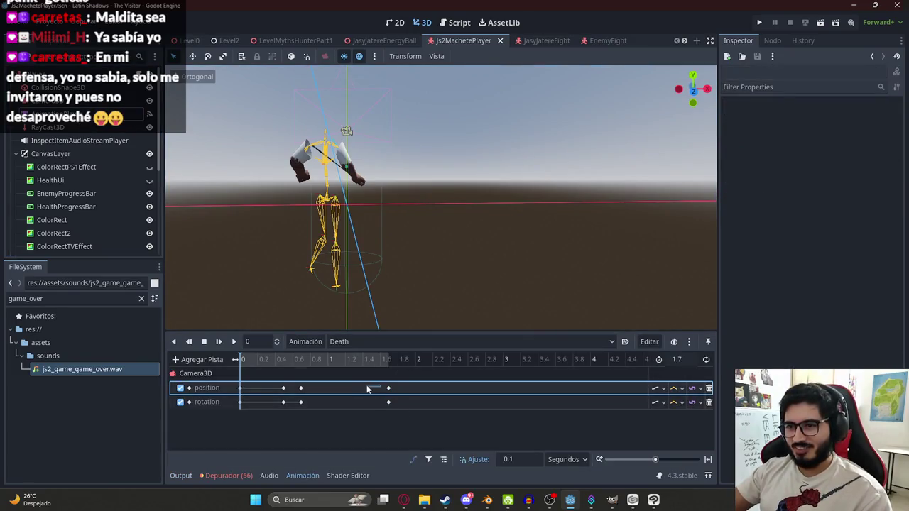
mouse_move(369, 361)
mouse_down()
mouse_move(380, 361)
mouse_move(364, 390)
mouse_up()
click(382, 390)
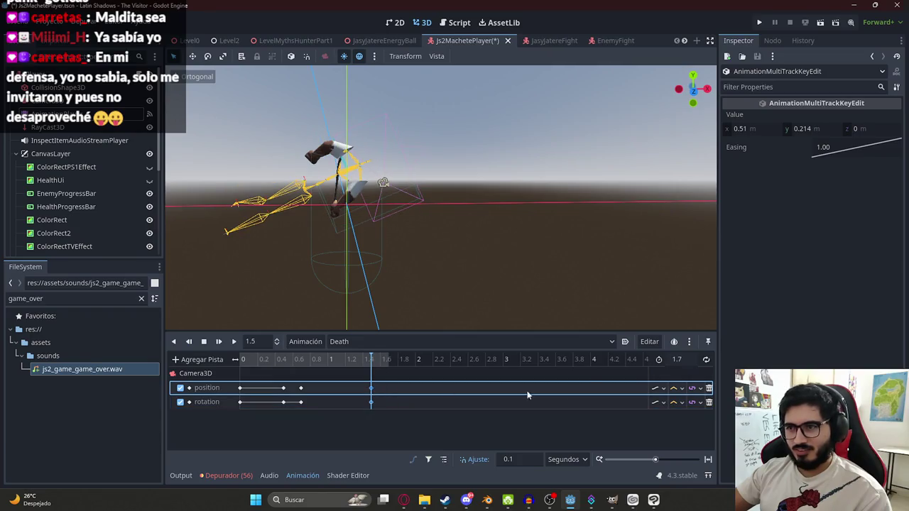
click(682, 359)
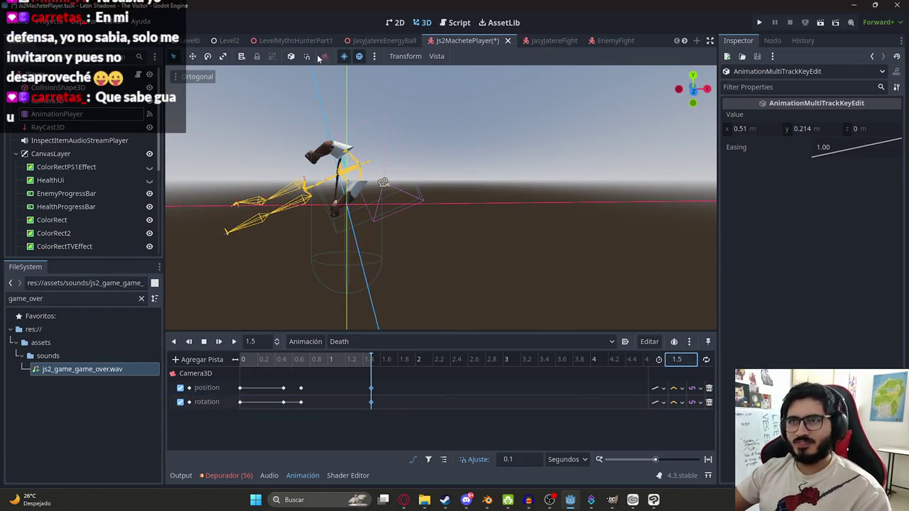
Step: Play-test LevelMythsHunterPart1 until the Game Over screen, then stop with F8
click(298, 42)
right_click(298, 41)
click(363, 127)
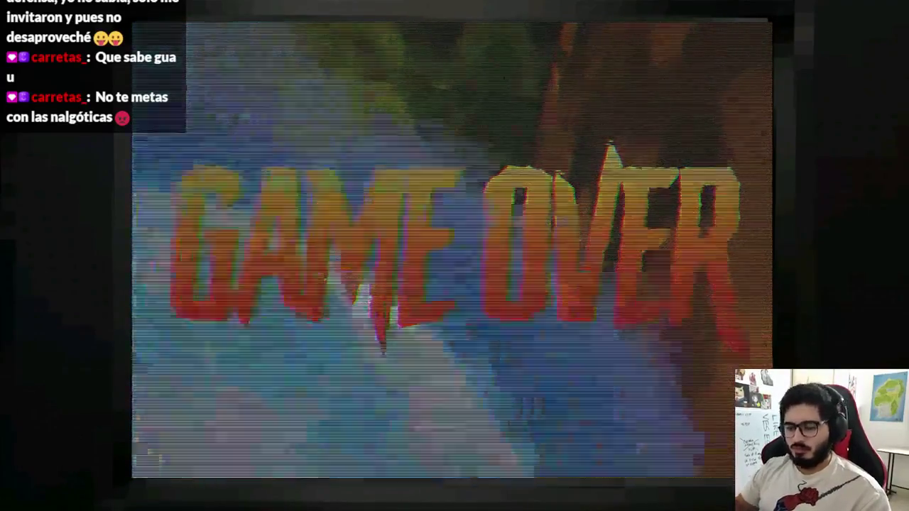
key(F8)
click(472, 40)
Step: Slide the camera to x 0.819 in the fallen pose and preview the Death animation
click(63, 114)
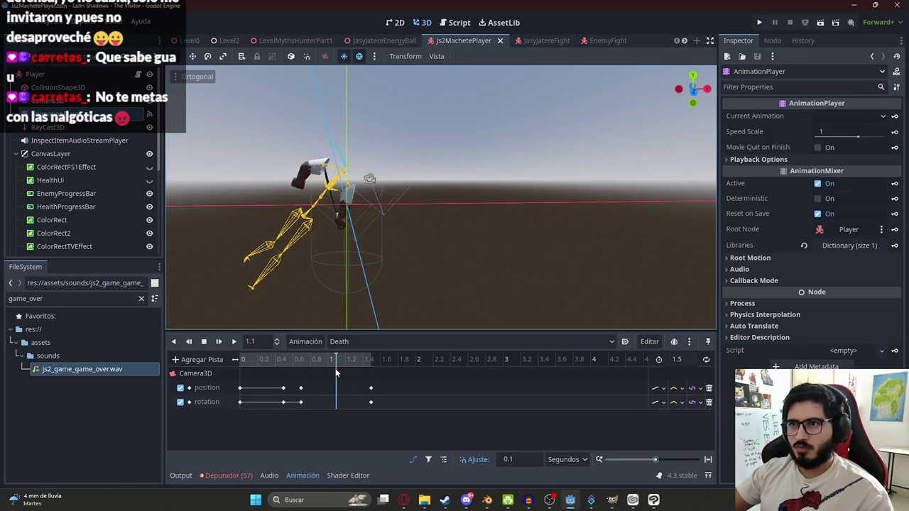
click(393, 186)
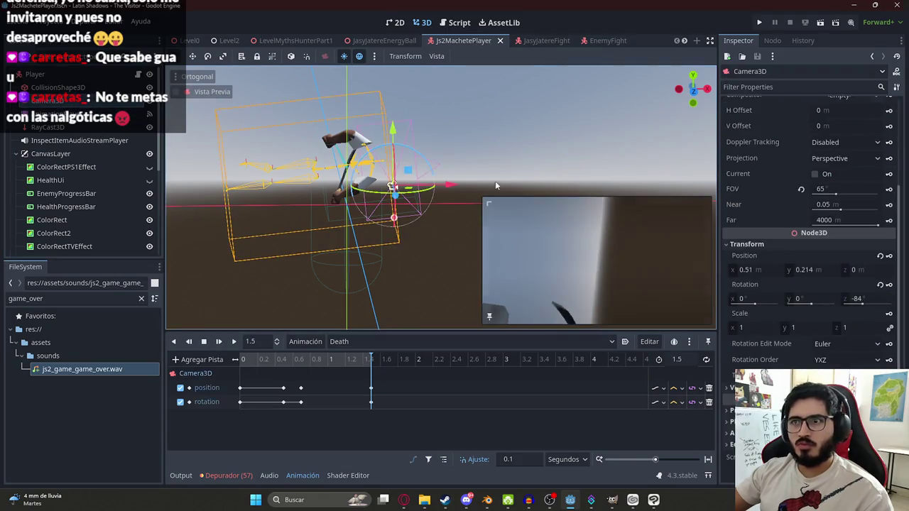
drag(451, 187, 479, 189)
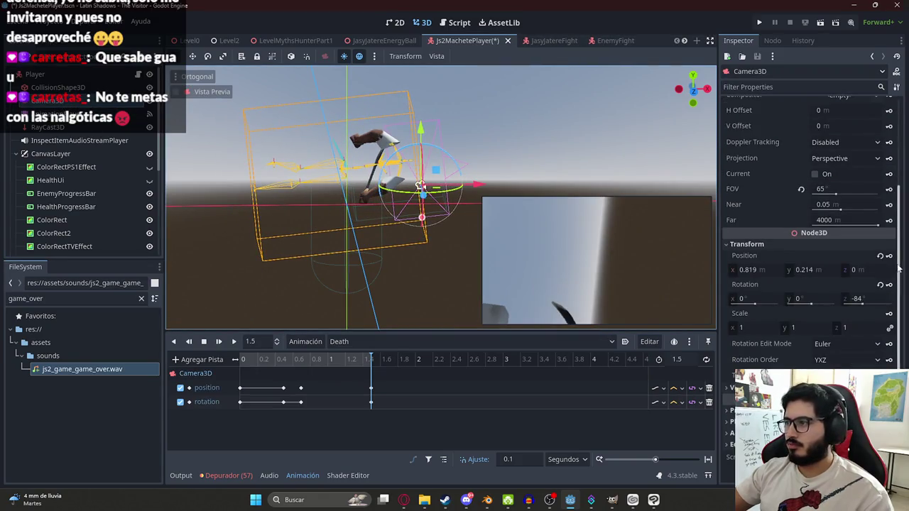
key(shift+d)
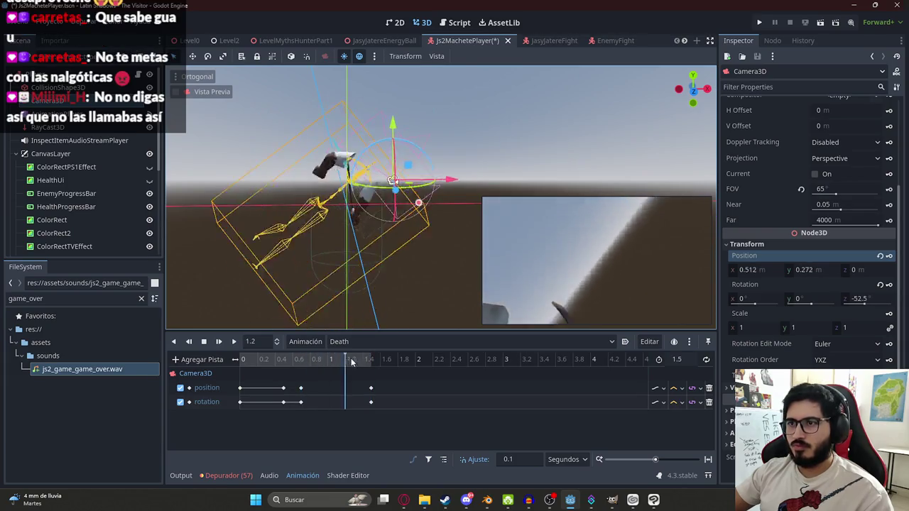
Step: Play-test LevelMythsHunterPart1 to the Game Over screen, then return to Js2MachetePlayer
right_click(274, 42)
click(323, 125)
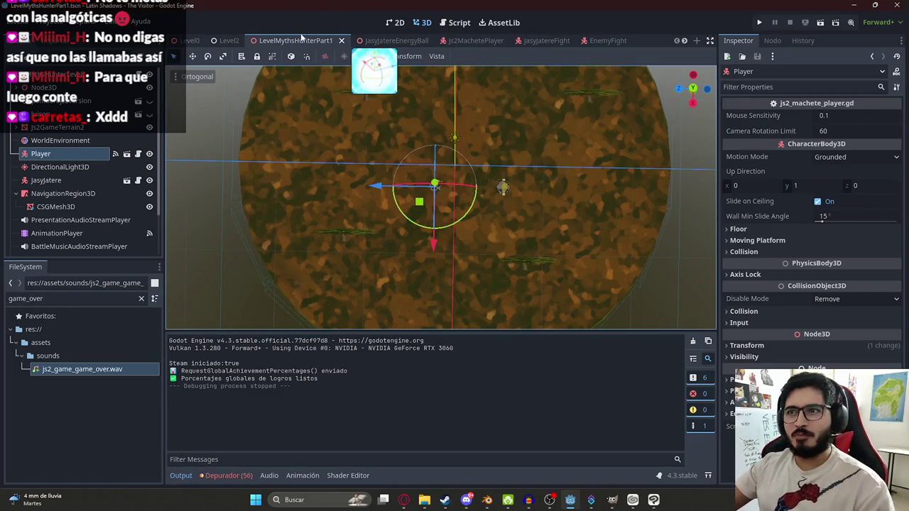
click(469, 40)
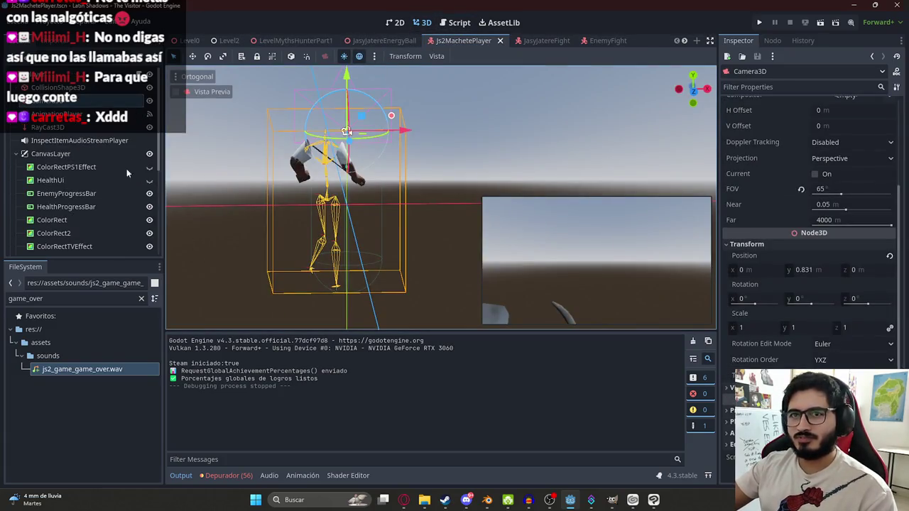
Step: Scrub the Death animation from about 0.6 s to check the fall and fallen pose
click(78, 114)
mouse_move(258, 369)
mouse_down()
mouse_move(294, 358)
mouse_move(308, 379)
mouse_move(321, 359)
mouse_move(301, 385)
mouse_move(305, 405)
mouse_move(316, 393)
mouse_up()
mouse_move(285, 361)
mouse_down()
mouse_move(376, 370)
mouse_move(242, 361)
mouse_up()
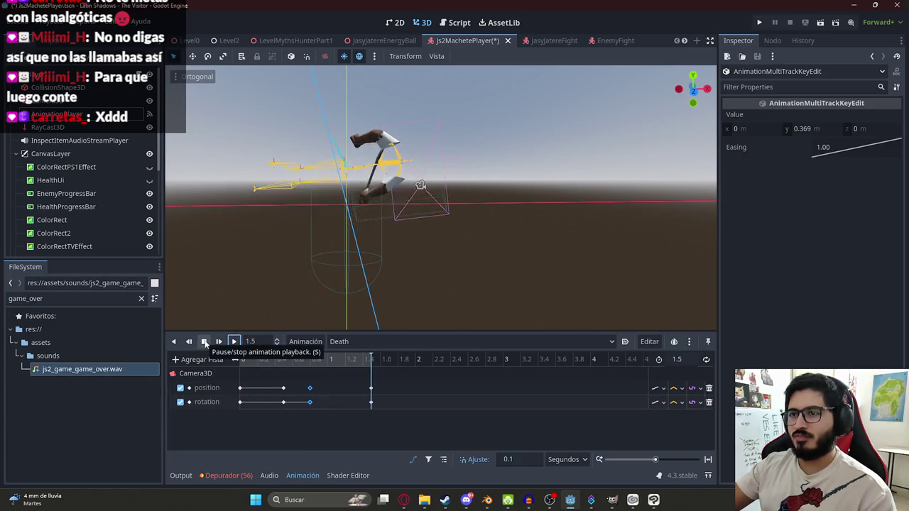
click(203, 342)
click(296, 362)
mouse_move(296, 363)
mouse_down()
mouse_move(383, 375)
mouse_move(304, 376)
mouse_up()
Step: Save the player scene and run LevelMythsHunterPart1 to play-test again
key(ctrl+s)
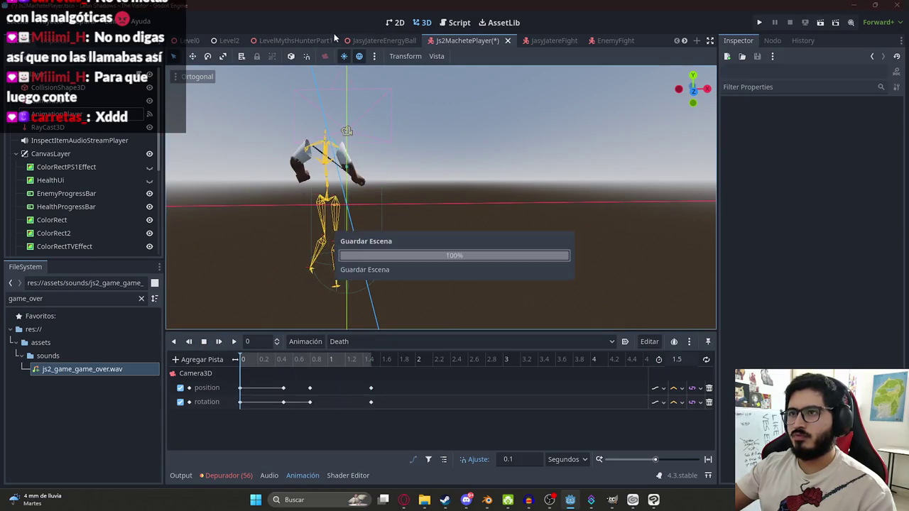
right_click(299, 37)
click(324, 116)
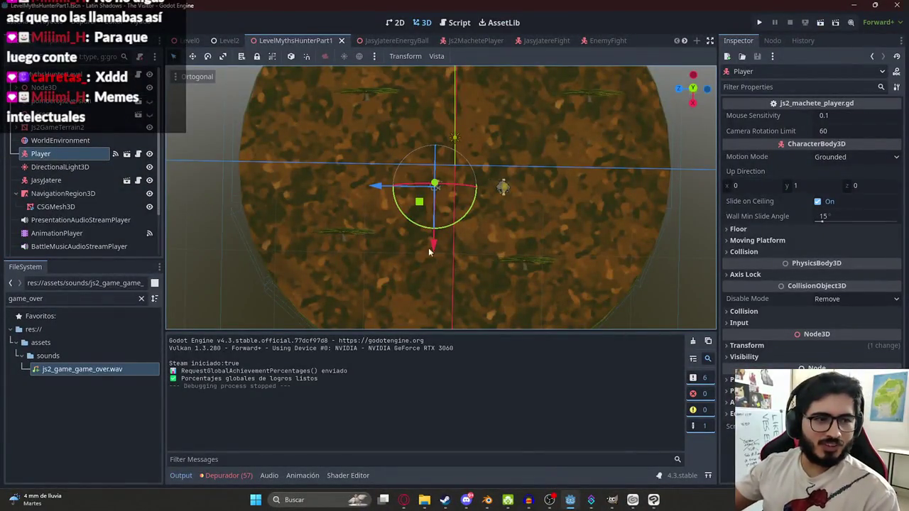
click(404, 500)
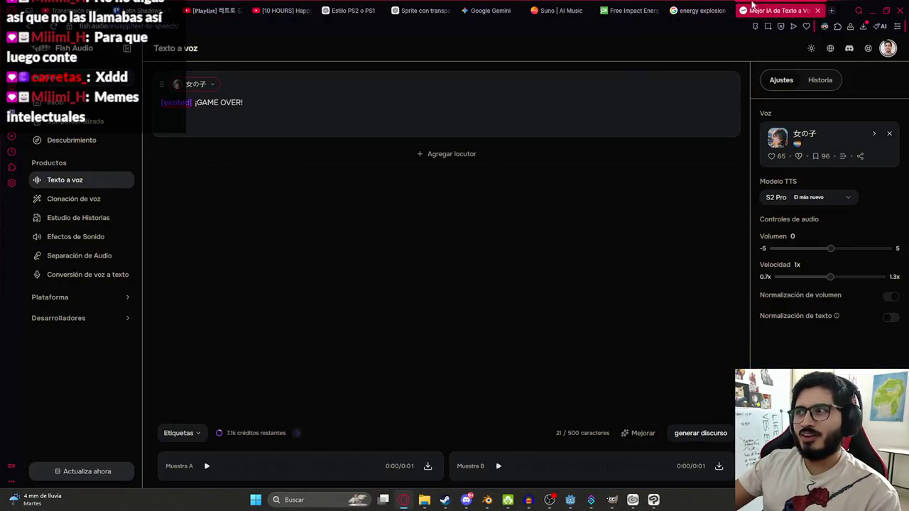
click(833, 13)
text(tiktok)
key(Return)
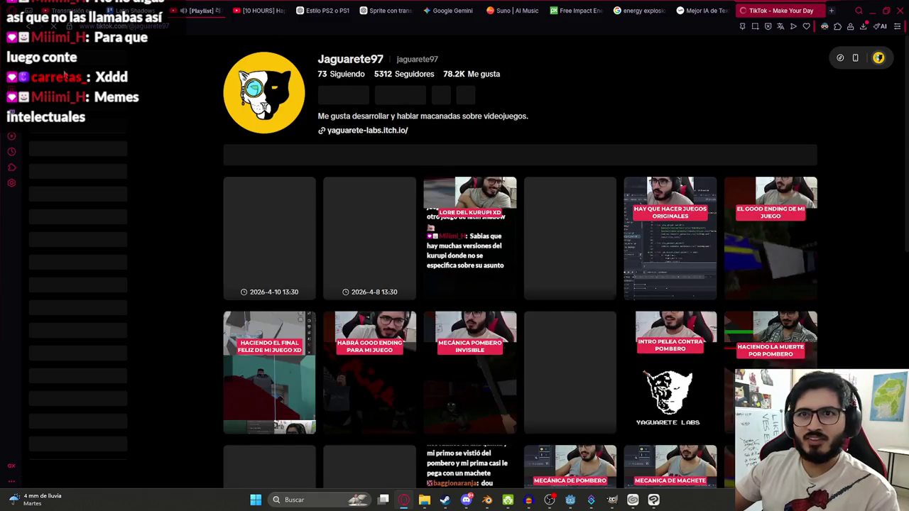
click(73, 74)
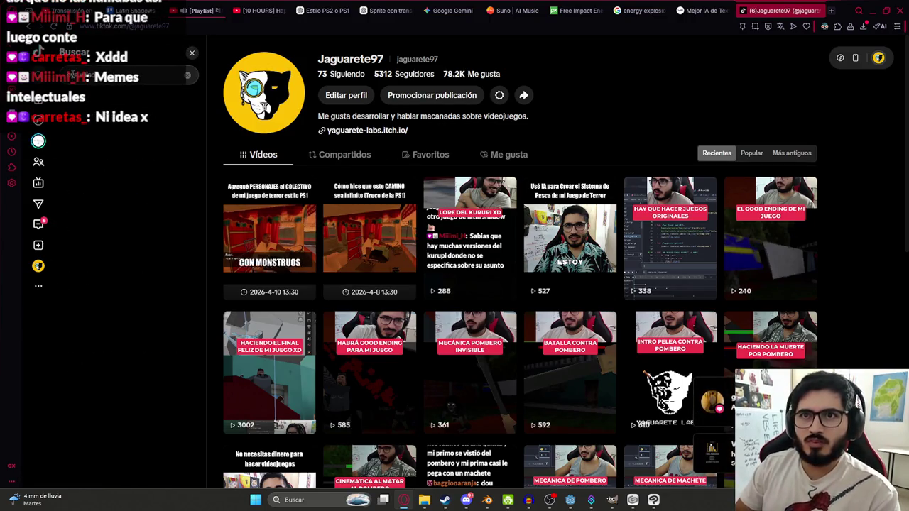
text(oye wilson)
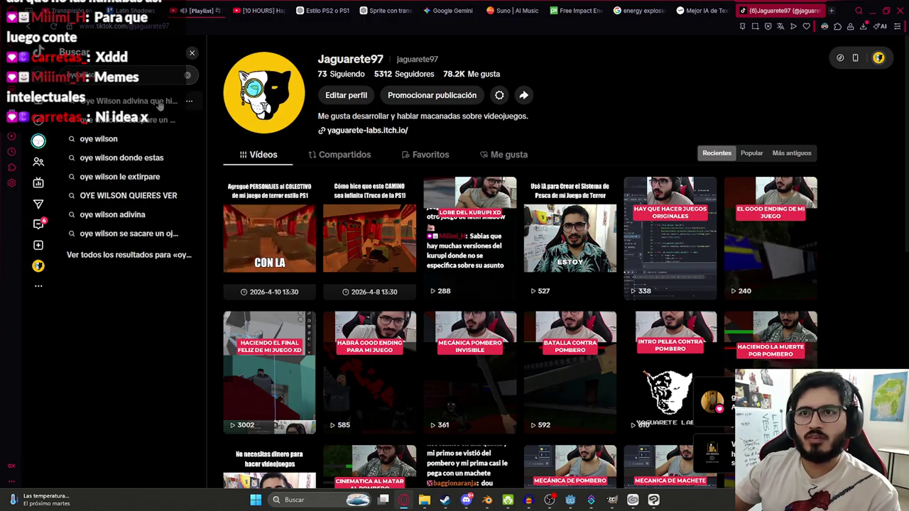
key(Return)
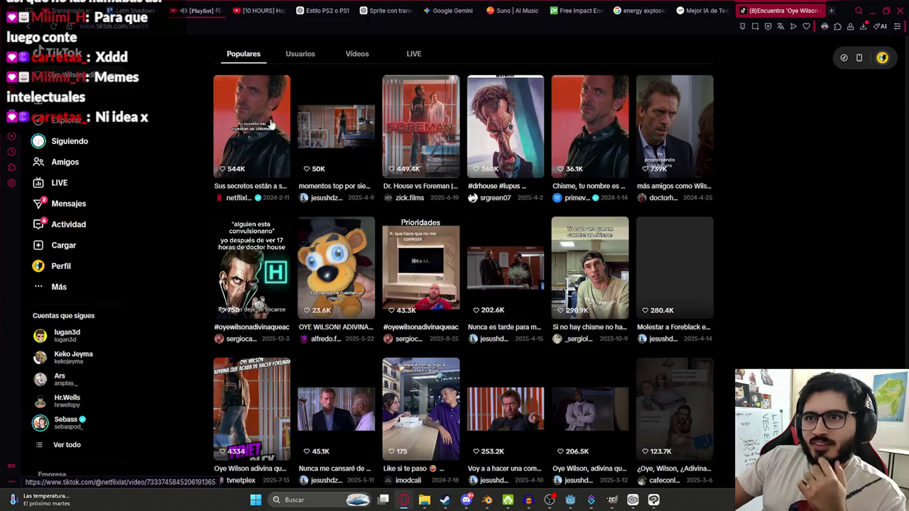
Step: Watch the Dr. House vs Foreman clip, then open 'momentos top por siempre' and pause it
click(399, 122)
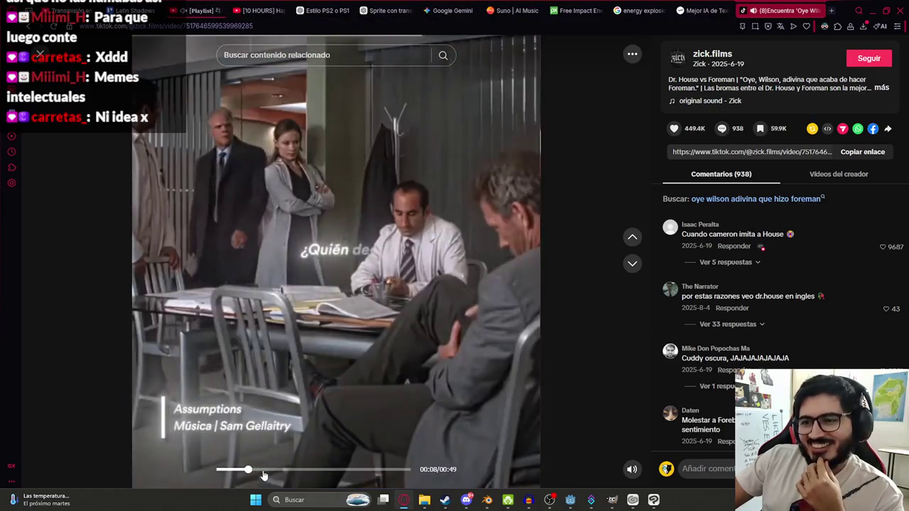
click(284, 470)
drag(295, 472, 348, 472)
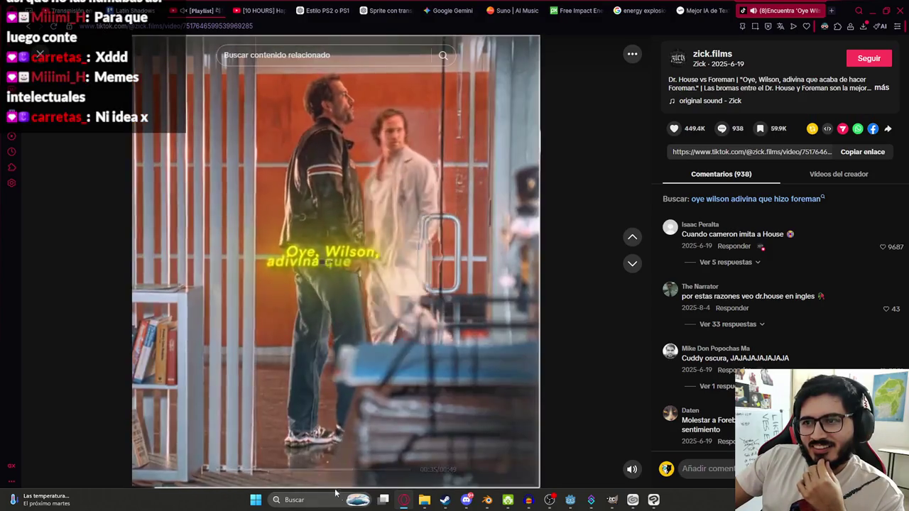
mouse_move(335, 471)
mouse_down()
mouse_move(305, 471)
mouse_move(375, 472)
mouse_move(327, 474)
mouse_up()
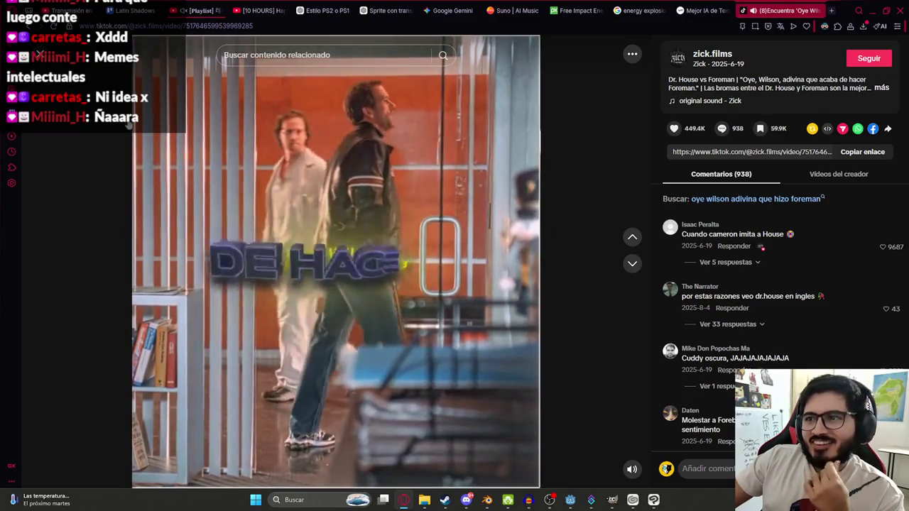
key(Escape)
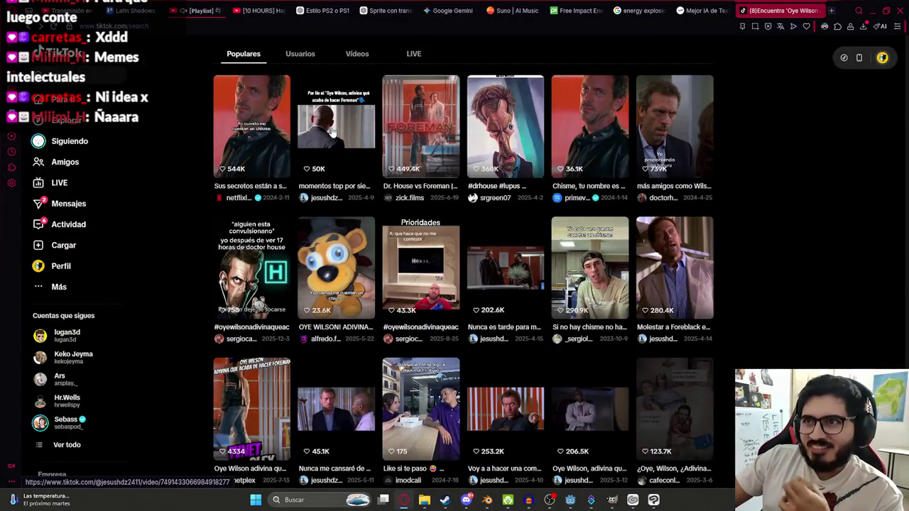
click(332, 133)
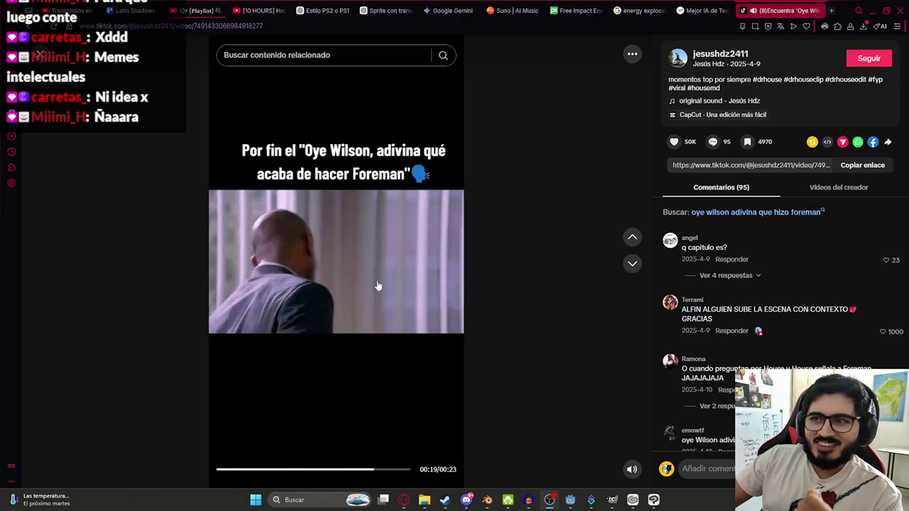
click(377, 285)
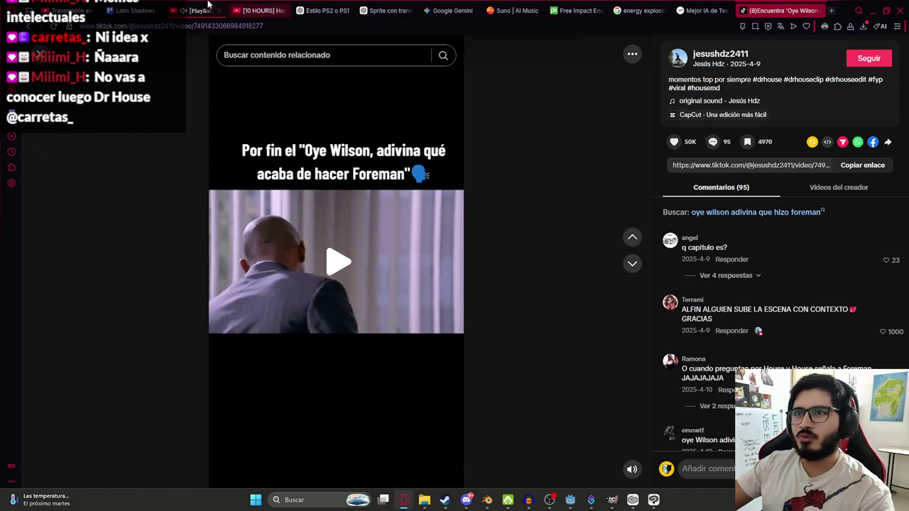
click(573, 501)
Step: Launch the LevelMythsHunterPart1 scene by itself with Reproducir Esta Escena
scroll(378, 118, down, 5)
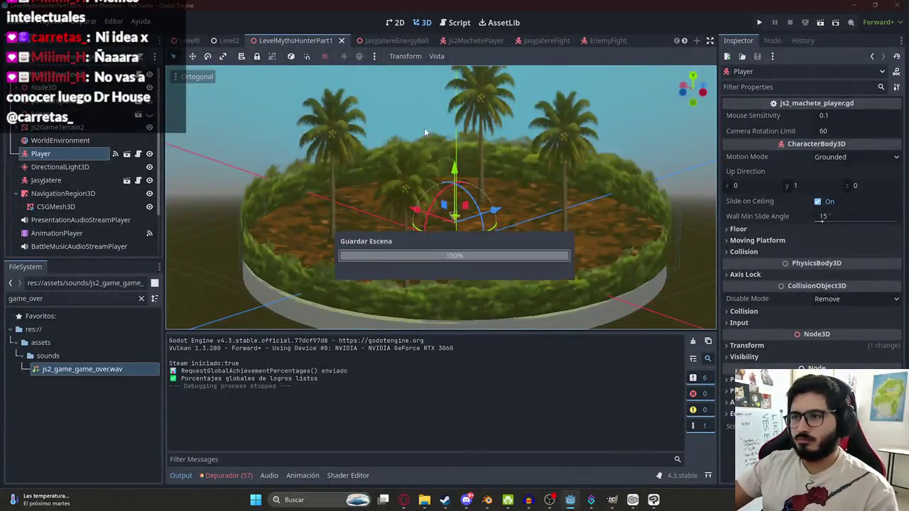
right_click(291, 42)
click(321, 122)
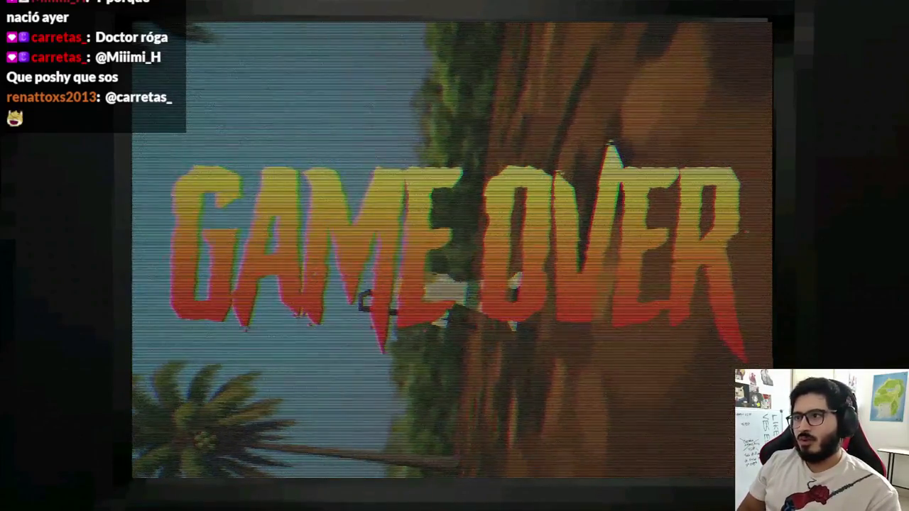
Step: Stop the game with F8 after the GAME OVER screen shows
key(F8)
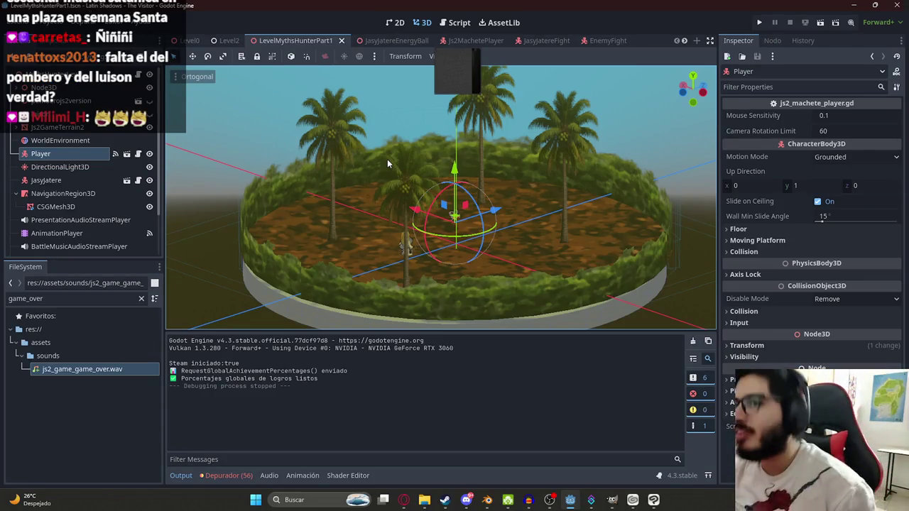
right_click(295, 39)
Step: Play Level2 on its own, use the Jolystation 2 console and choose Jugar to reach VICTORY
click(228, 38)
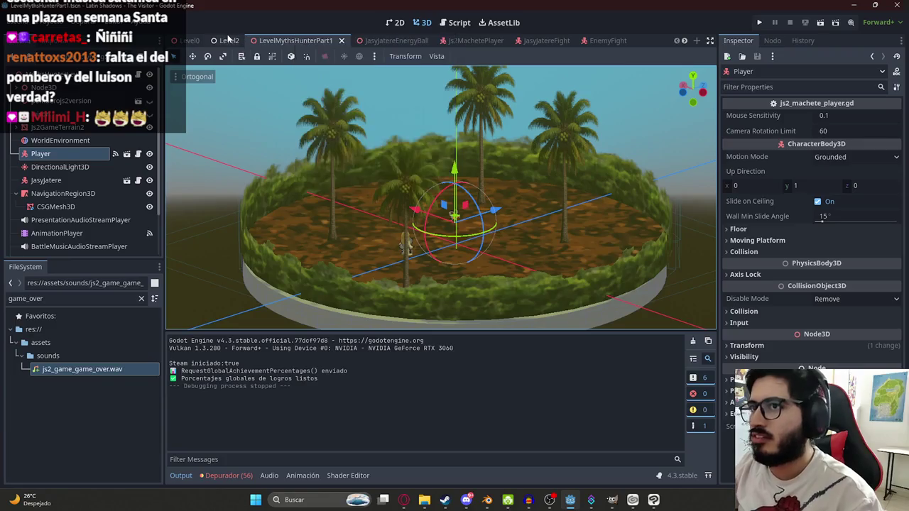
click(228, 38)
right_click(228, 38)
click(304, 113)
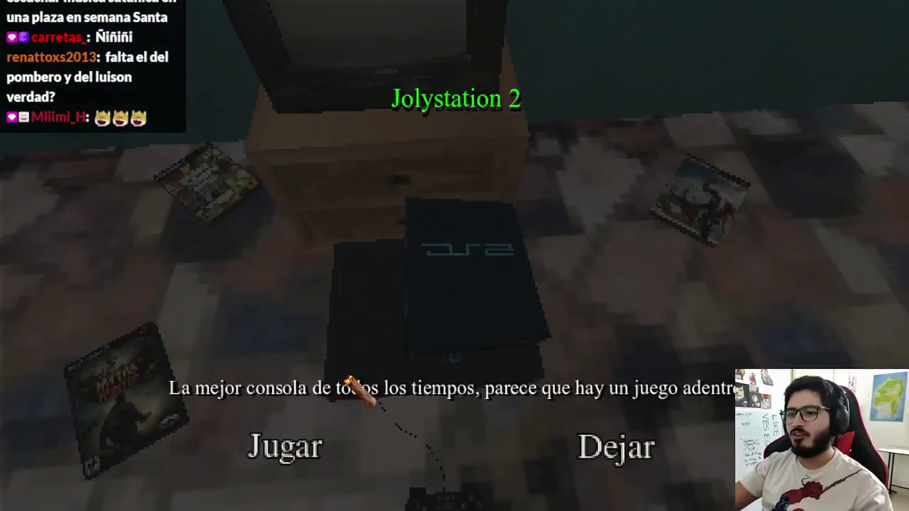
click(280, 445)
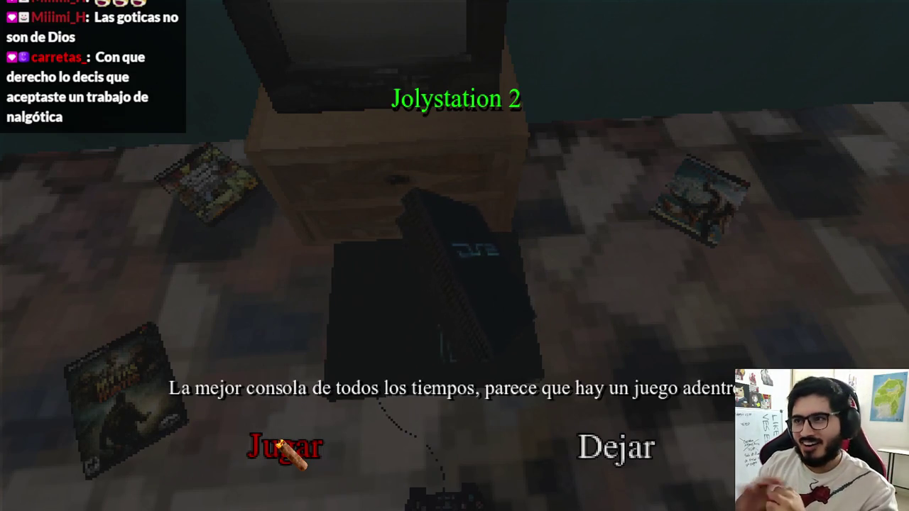
click(281, 444)
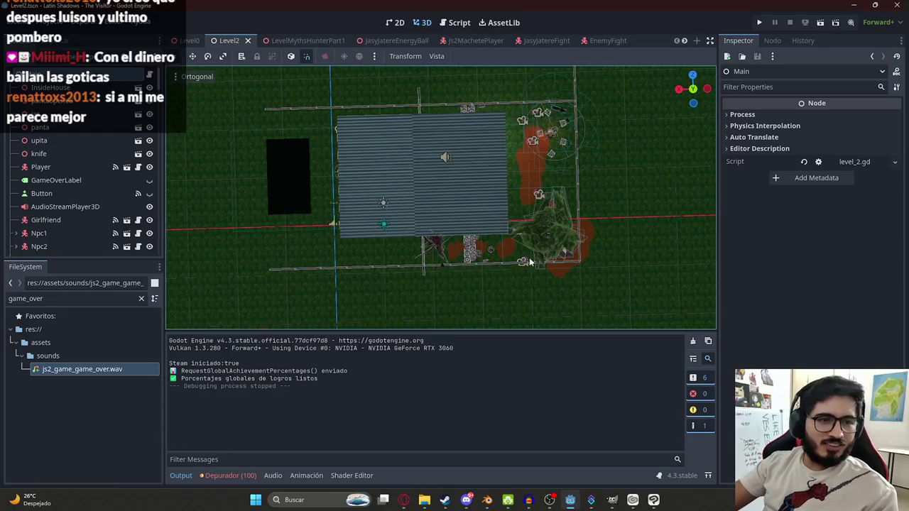
Step: In File Explorer, go back to Mis Videojuegos and open the juegoterror1 project folder
scroll(445, 188, down, 2)
scroll(420, 175, down, 2)
scroll(425, 195, up, 1)
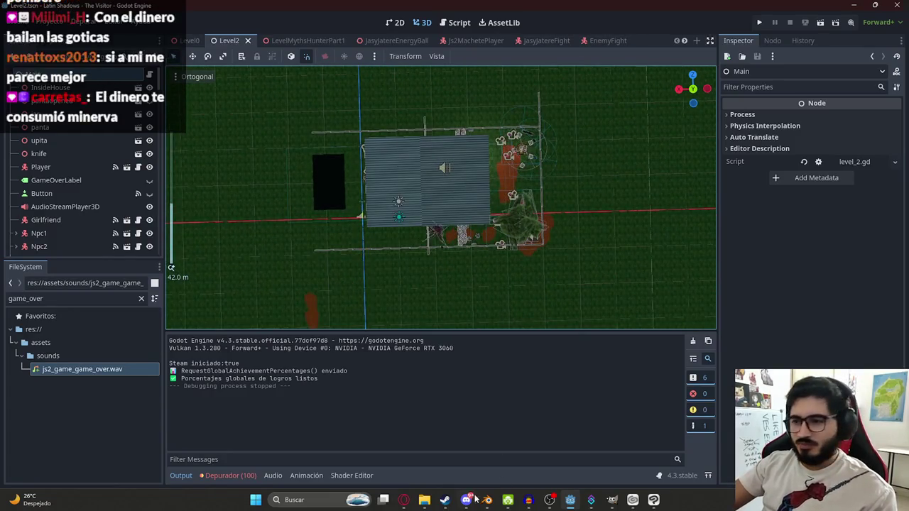
mouse_move(426, 502)
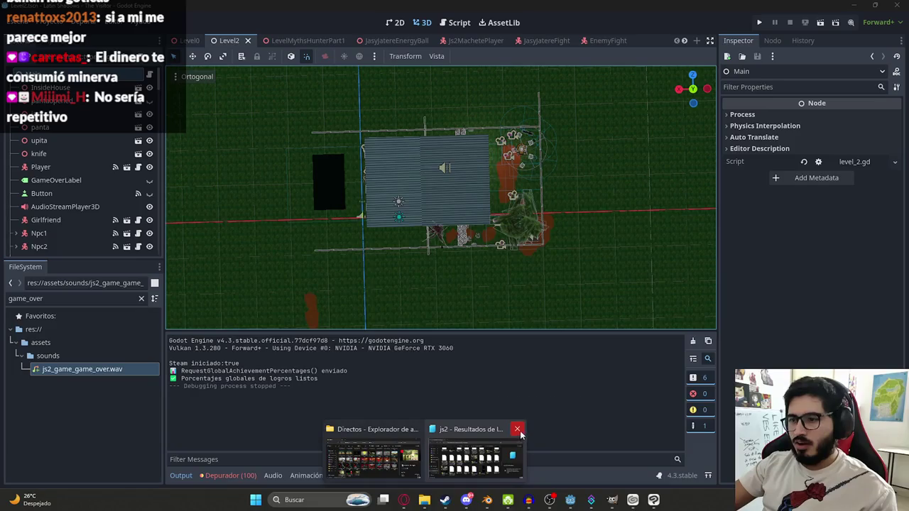
click(497, 439)
click(194, 126)
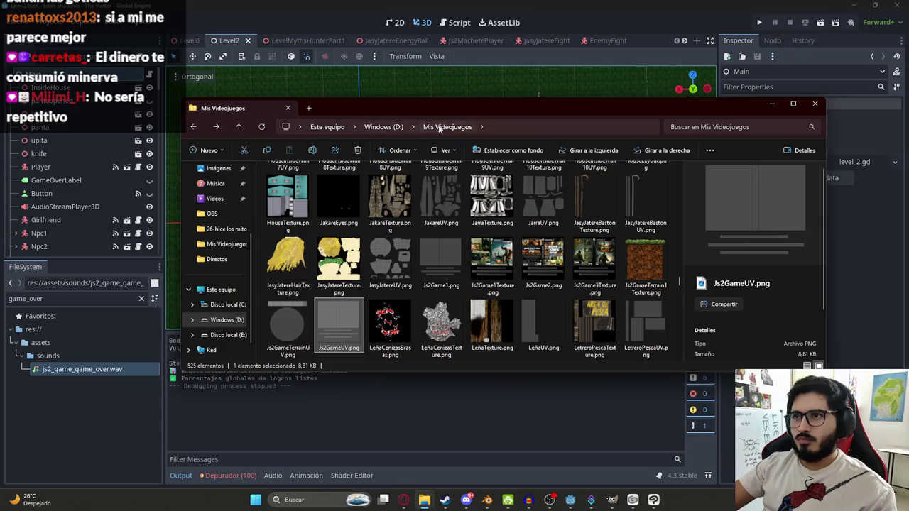
scroll(564, 226, up, 5)
scroll(563, 222, up, 10)
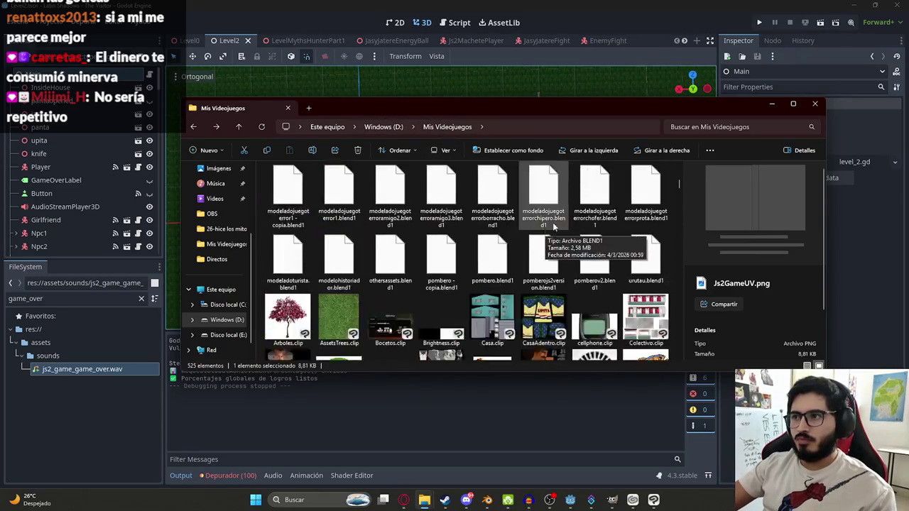
click(650, 201)
double_click(650, 201)
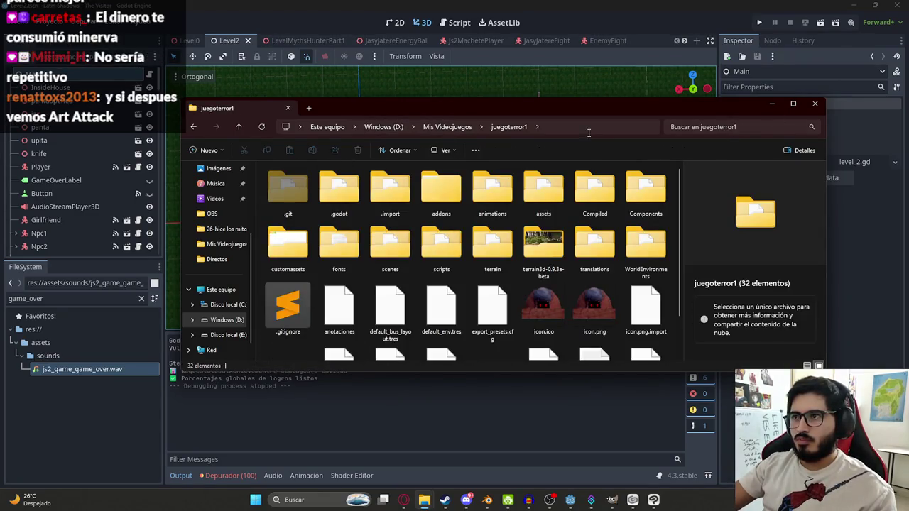
Step: Launch cmd from the folder's address bar and run git status
click(588, 131)
text(cmd)
key(Return)
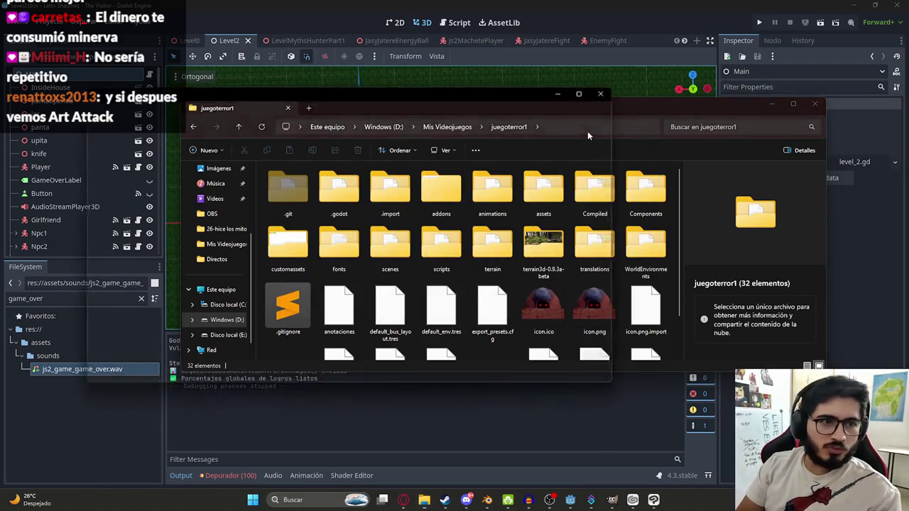
text(git status)
key(Return)
text(git)
key(BackSpace)
key(BackSpace)
key(BackSpace)
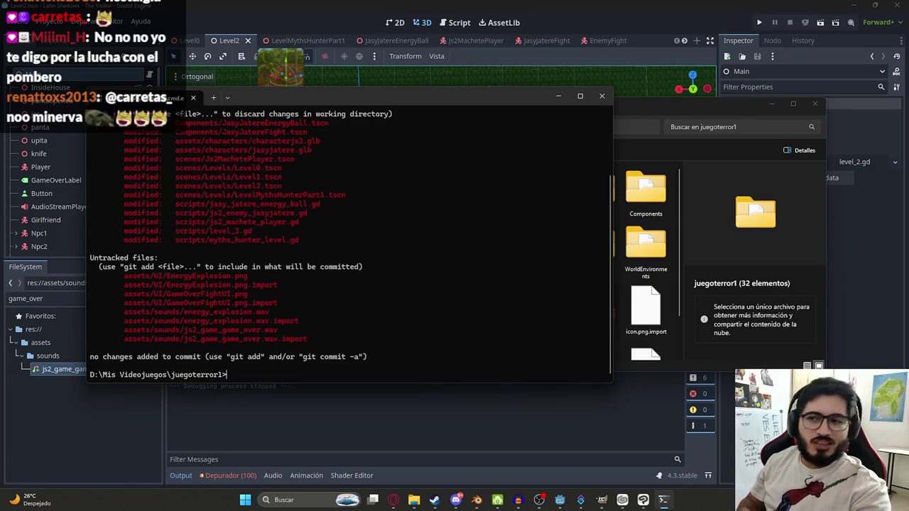
Step: Stage everything with git add . and begin a git commit -m "" with the cursor inside the quotes
text(git add .)
key(Return)
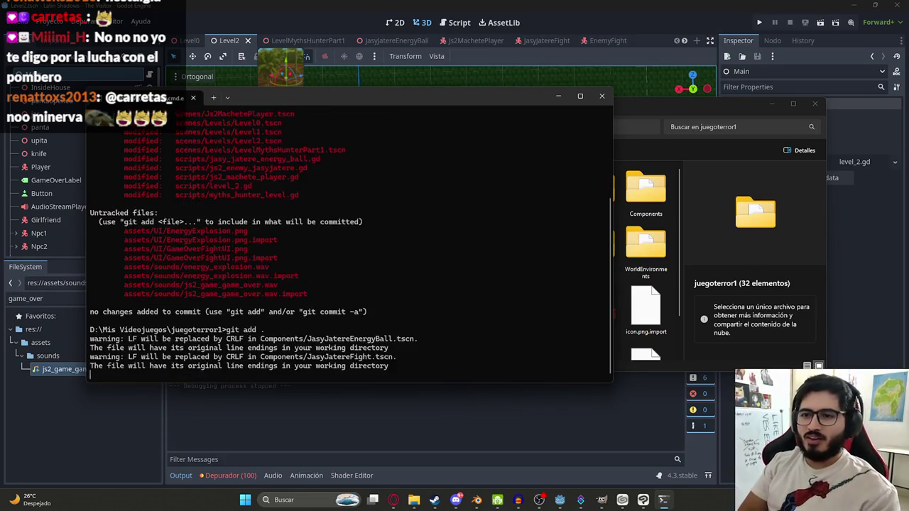
text(git colk)
key(BackSpace)
key(BackSpace)
text(mmit -m "")
key(Left)
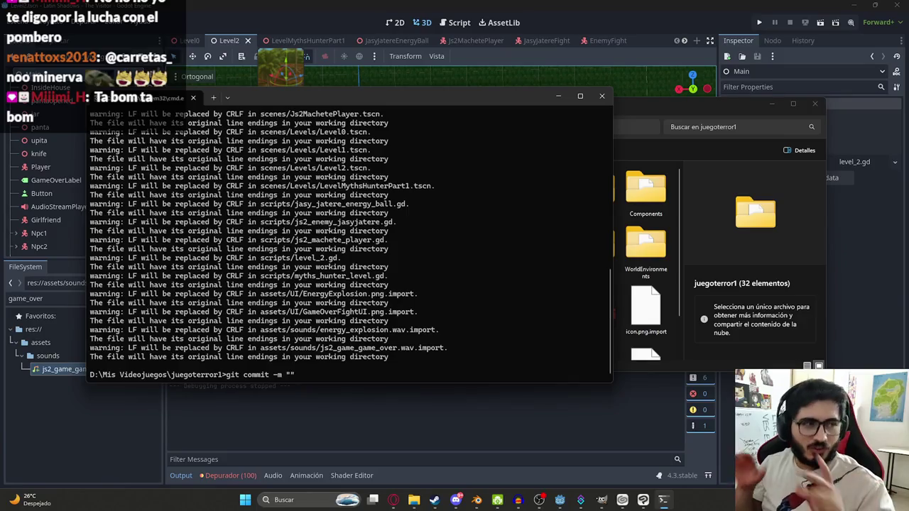
Step: Play playlist item 12, 'Este Juego de Terror PARAGUAYO da Mucho Miedo...', and pause it
scroll(774, 202, down, 5)
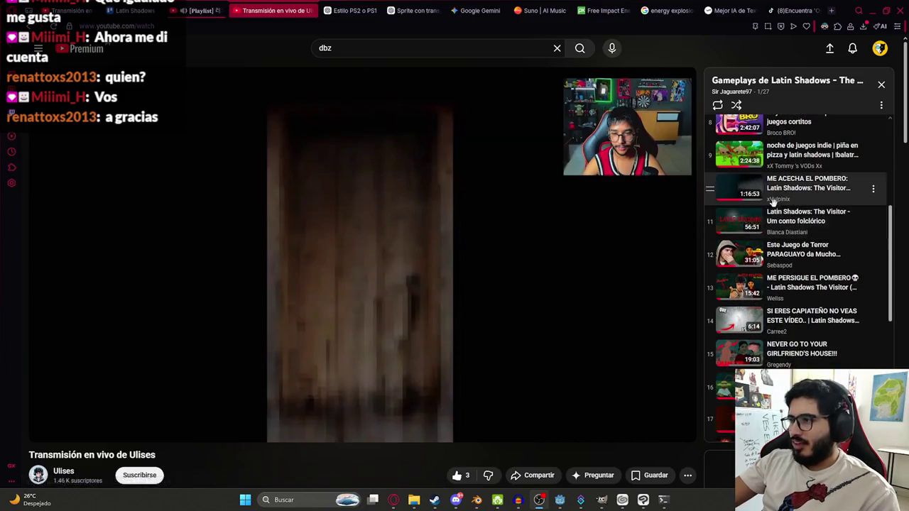
scroll(774, 203, down, 1)
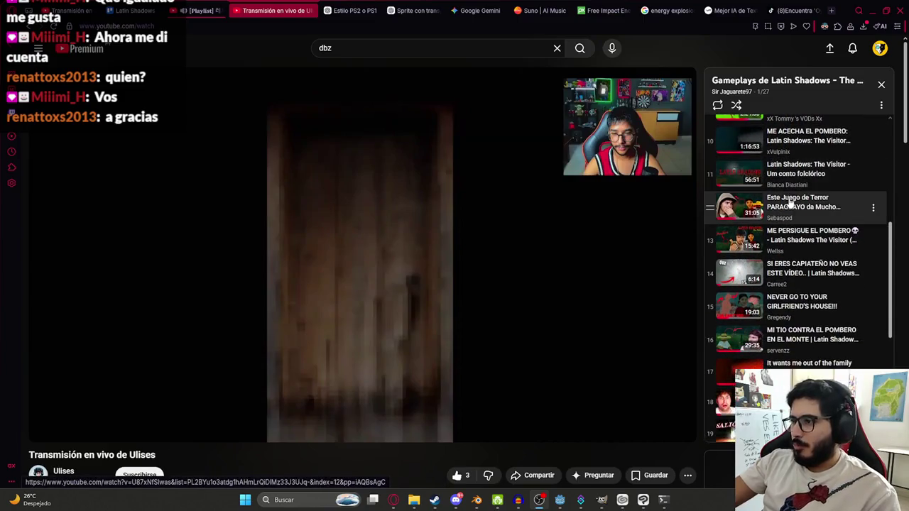
click(817, 204)
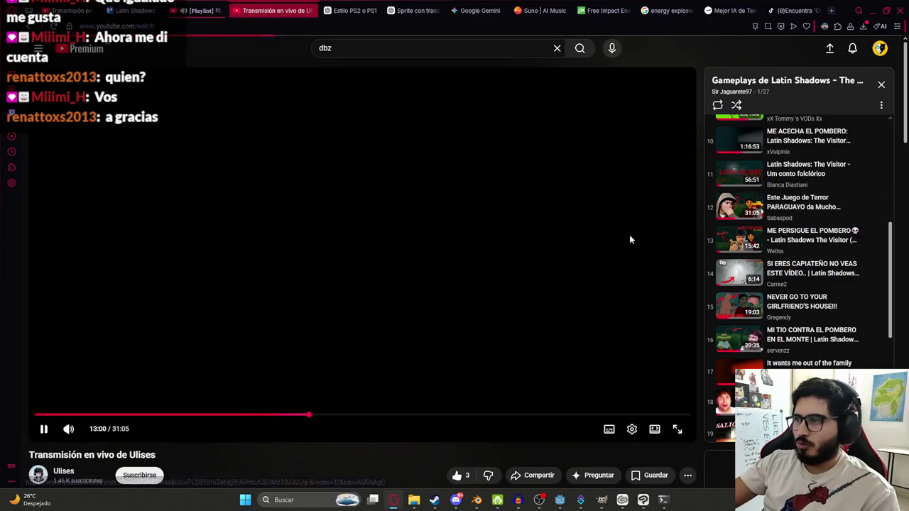
click(240, 186)
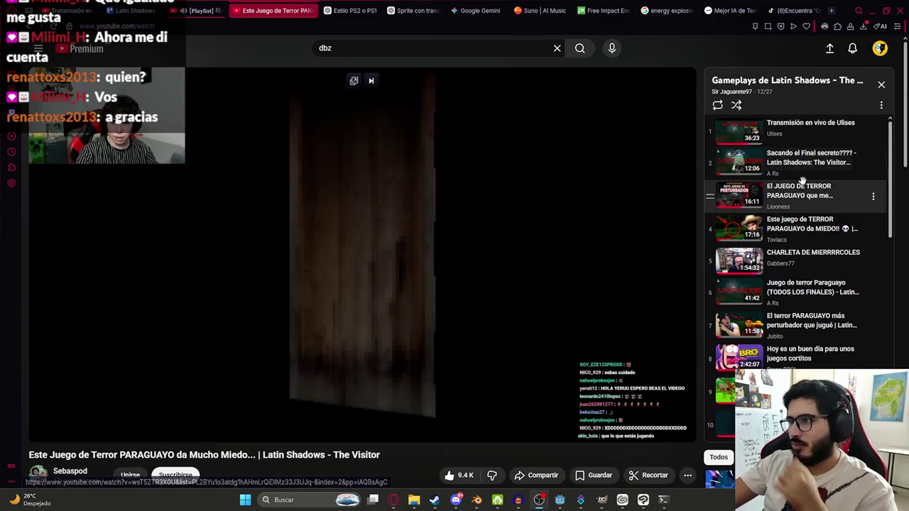
click(409, 51)
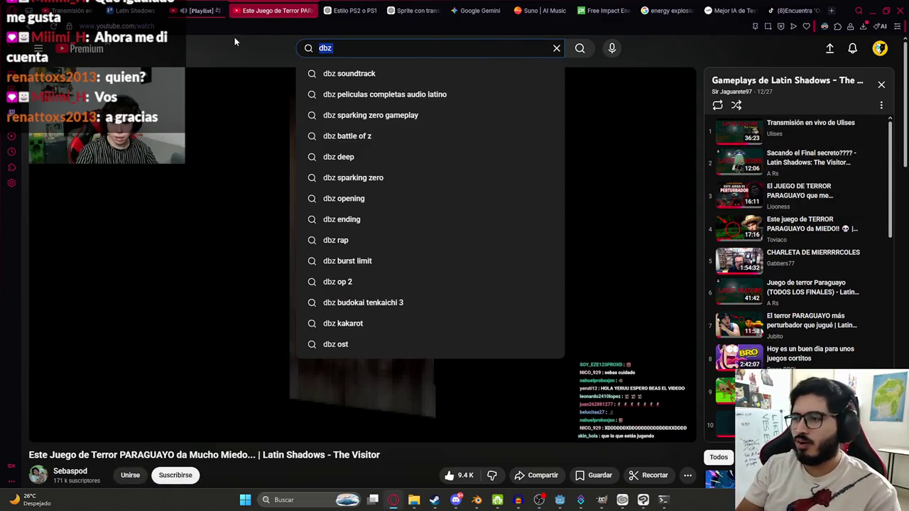
Step: Search 'natlan', open the channel's Videos tab, and play then pause the farm-at-night video
text(natlan)
key(alt+Left)
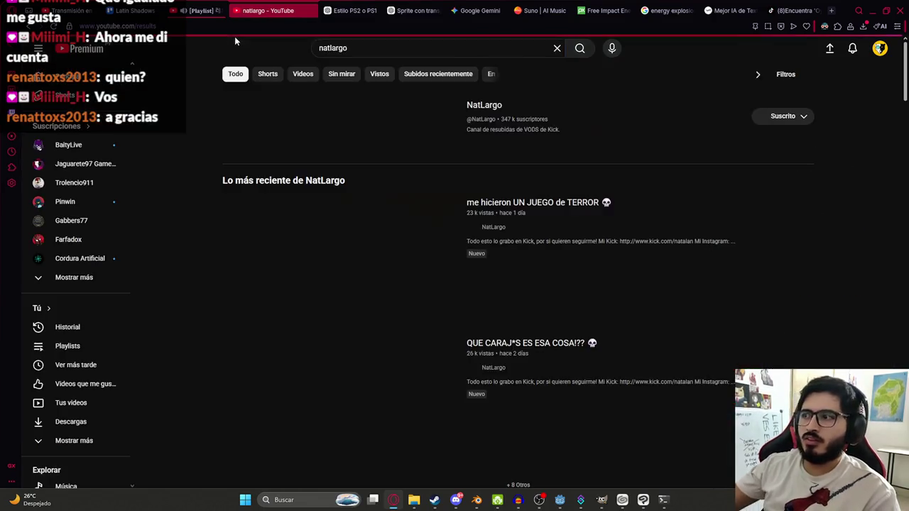
click(341, 115)
click(267, 176)
click(540, 261)
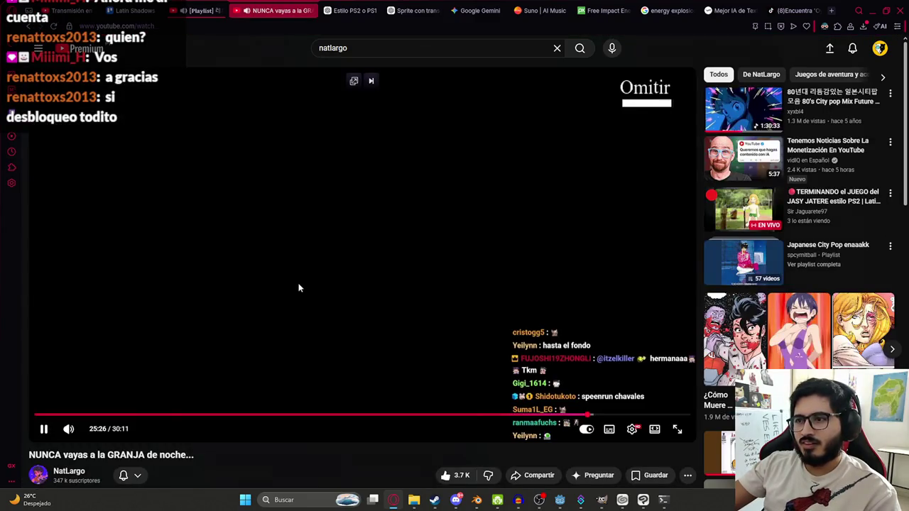
click(545, 410)
Step: Save 'NUNCA vayas a la GRANJA de noche...' to Gameplays de Latin Shadows, then go back to the gameplay video
scroll(545, 409, down, 1)
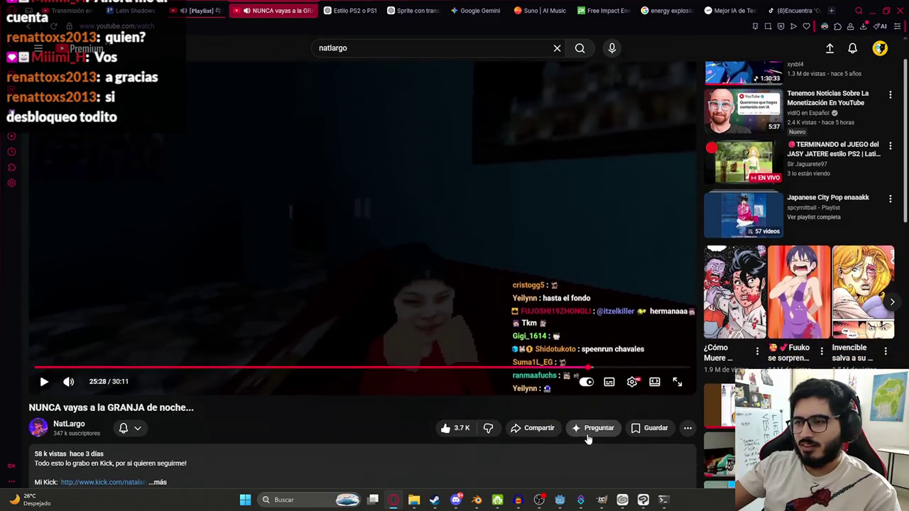
click(648, 428)
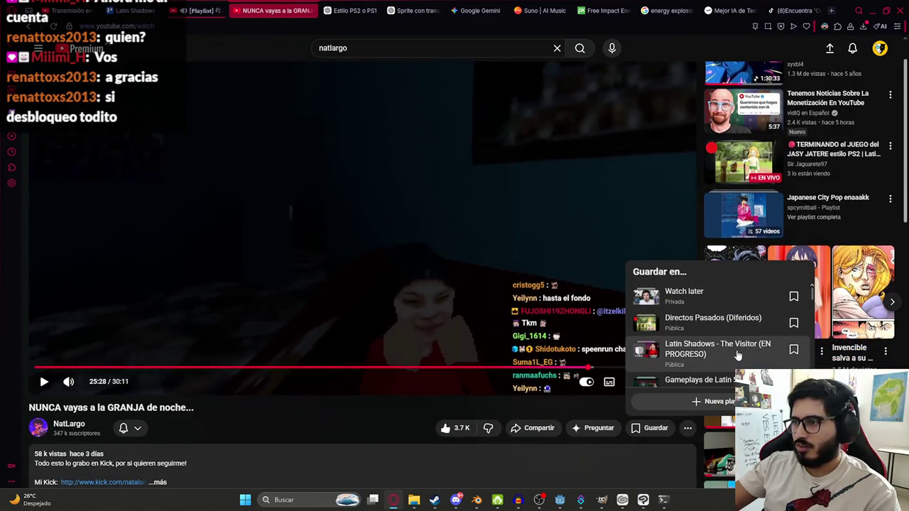
scroll(737, 360, down, 1)
scroll(738, 361, down, 2)
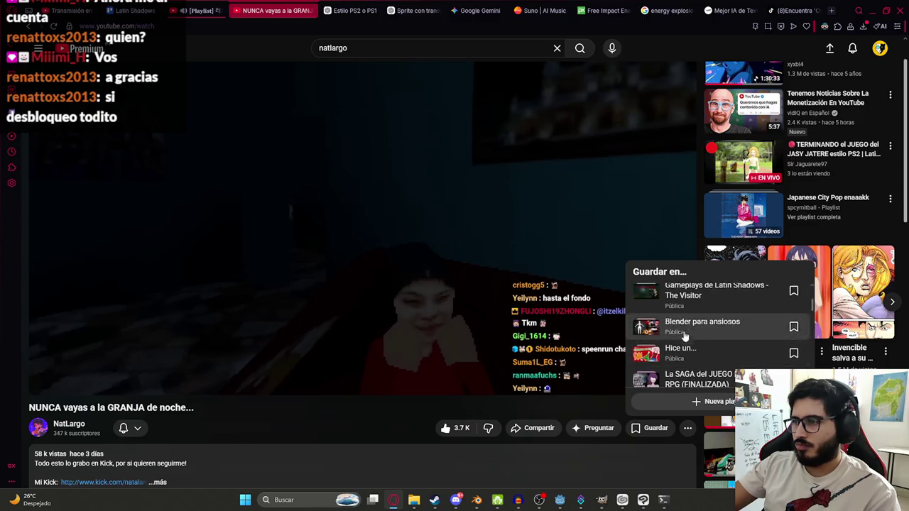
click(710, 282)
scroll(372, 364, up, 1)
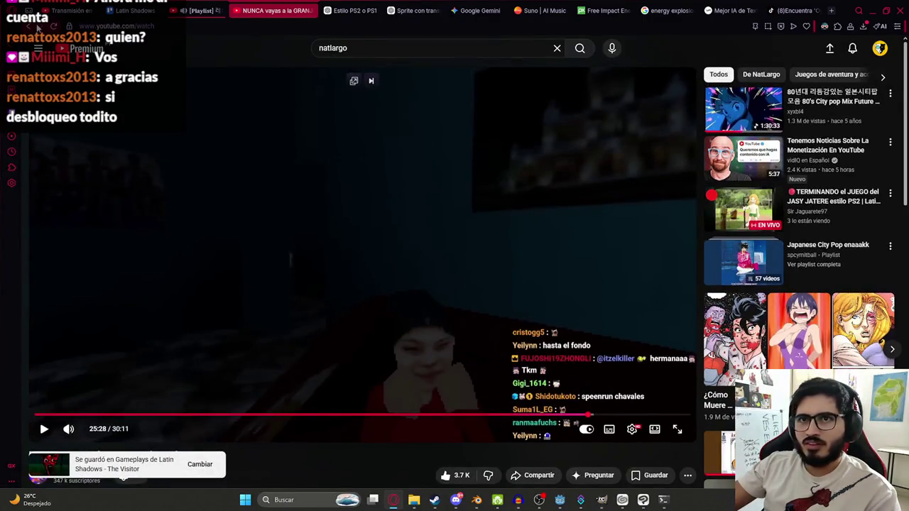
click(31, 26)
click(31, 26)
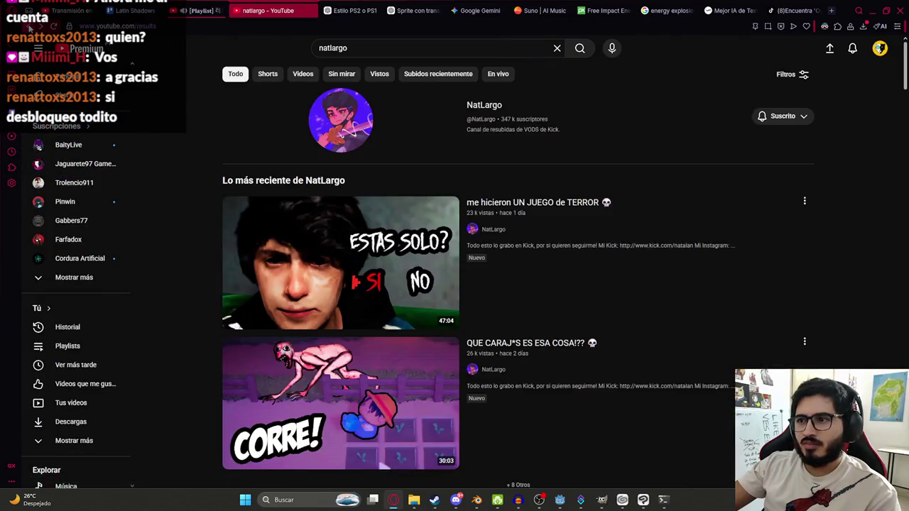
click(32, 27)
Step: Pause the Latin Shadows gameplay video, browse the playlist panel, and close the video's tab
click(504, 212)
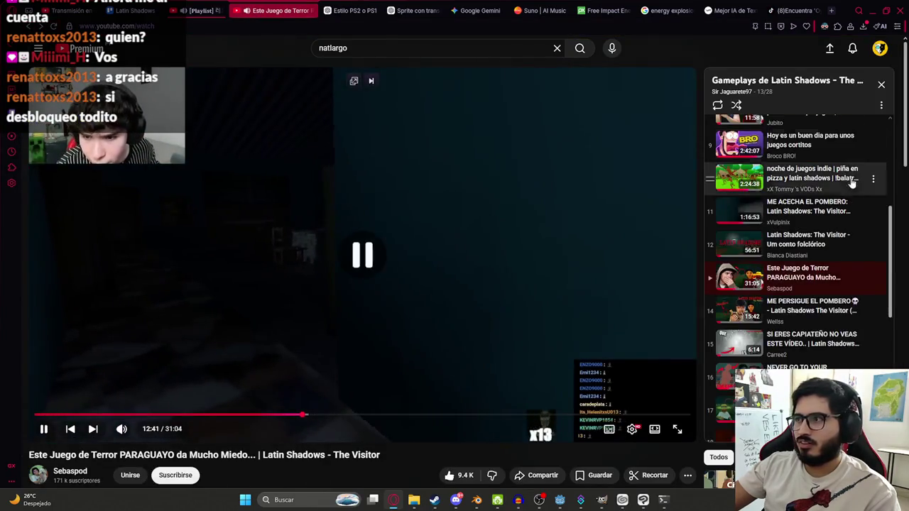
scroll(828, 178, up, 5)
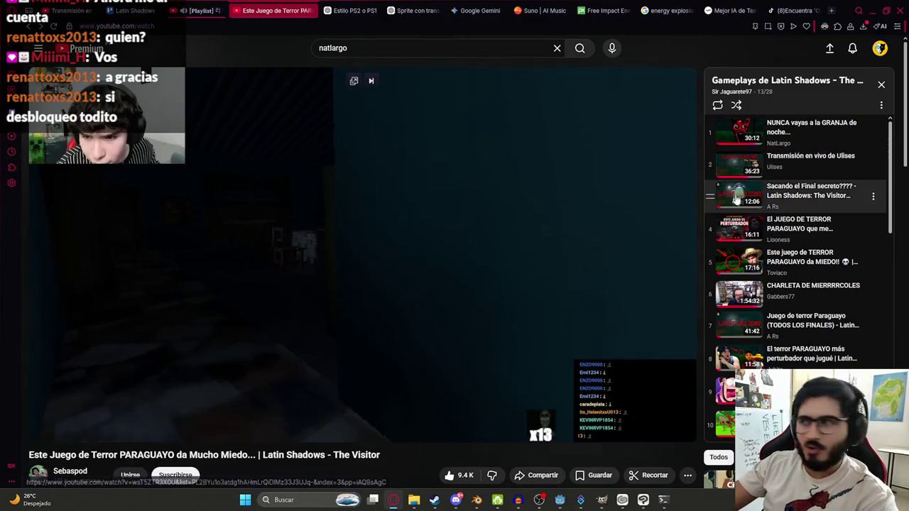
scroll(802, 241, down, 8)
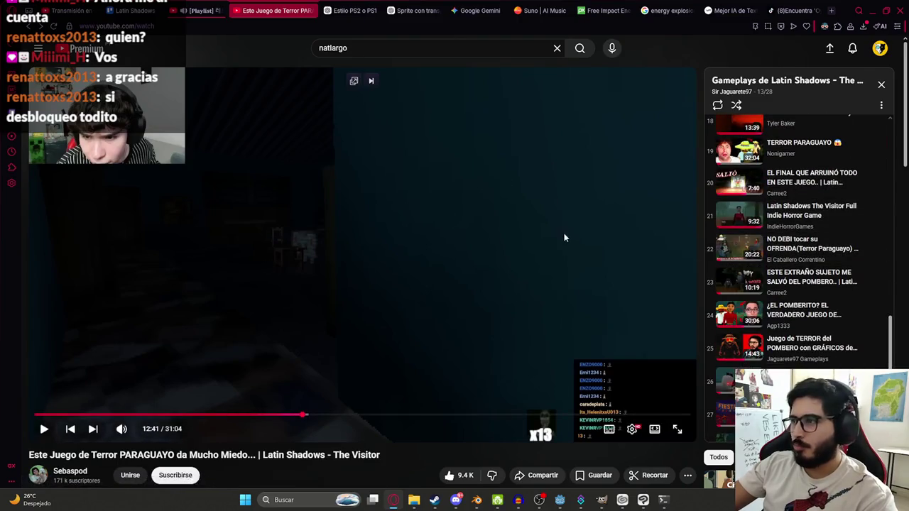
scroll(777, 234, up, 8)
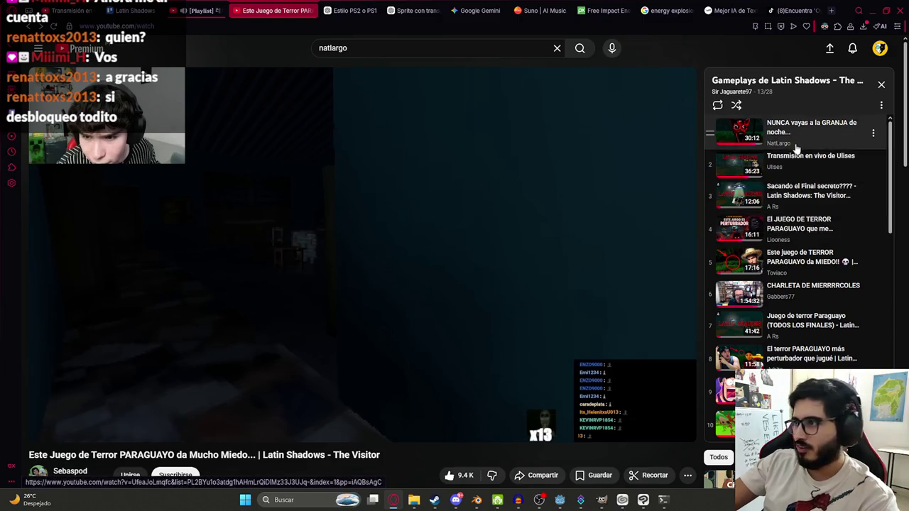
scroll(782, 192, down, 3)
scroll(795, 192, down, 8)
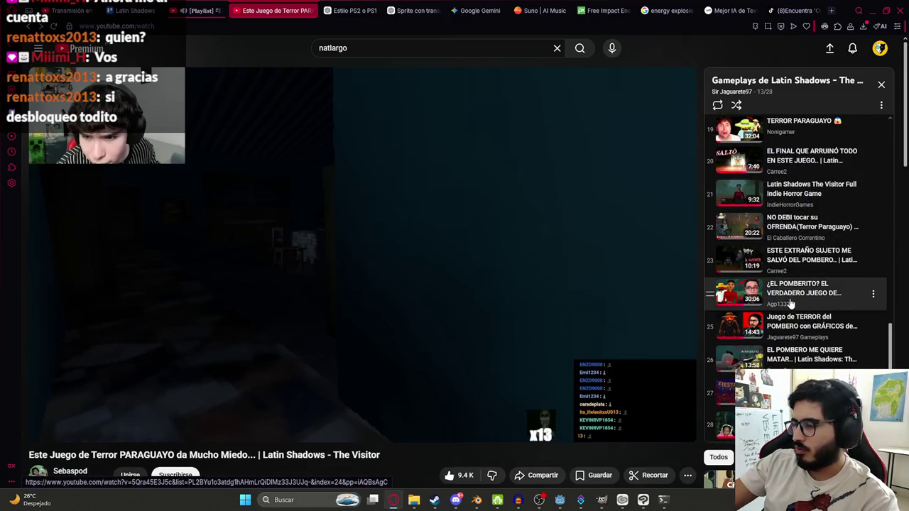
scroll(781, 263, up, 1)
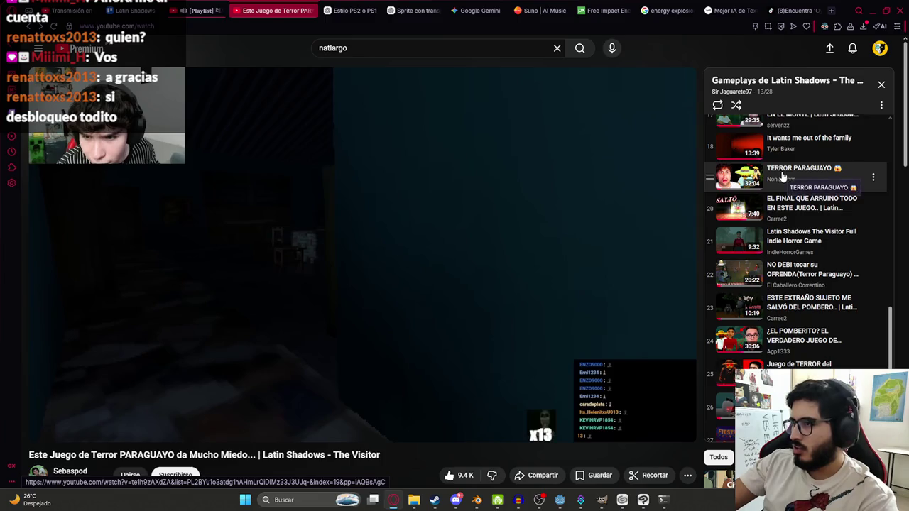
scroll(784, 213, down, 1)
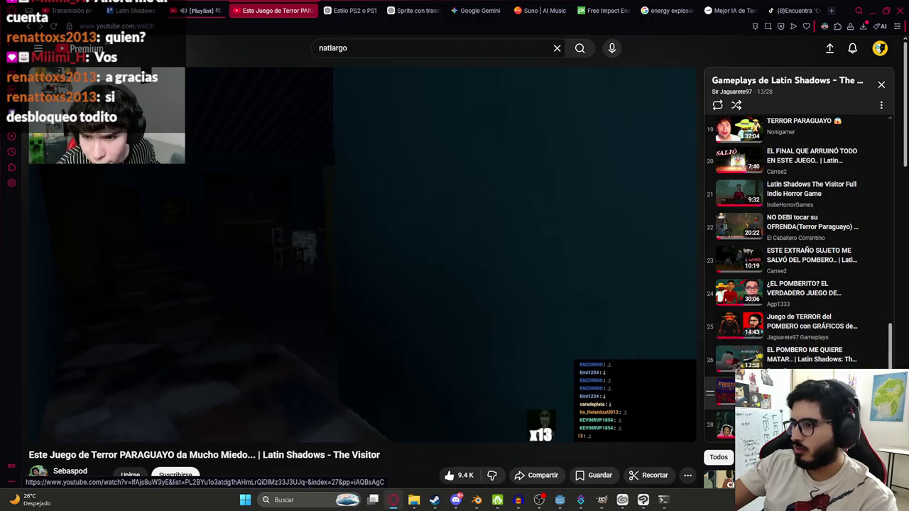
scroll(785, 343, down, 3)
scroll(781, 306, up, 6)
scroll(779, 270, up, 3)
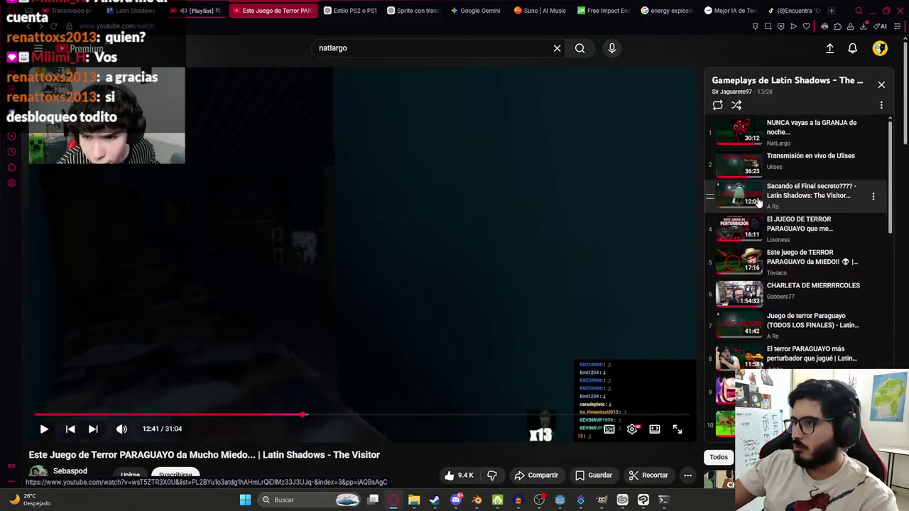
click(311, 11)
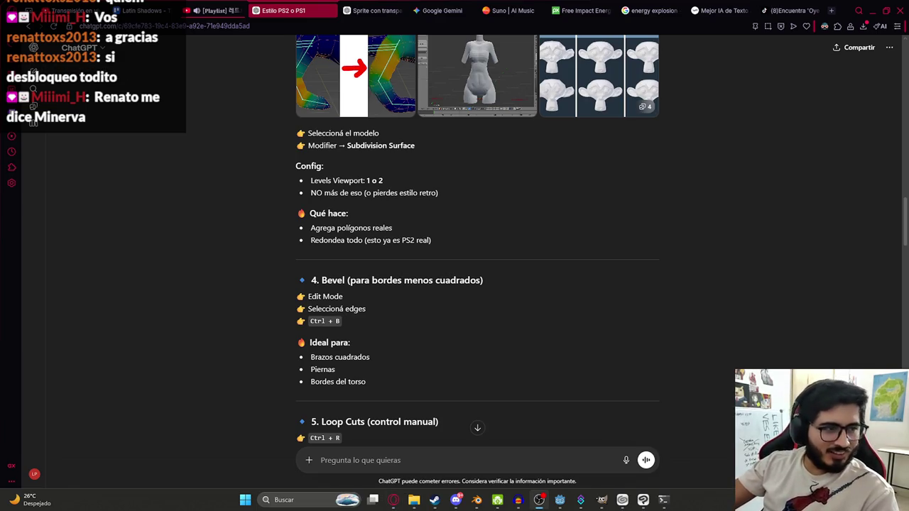
scroll(441, 351, down, 3)
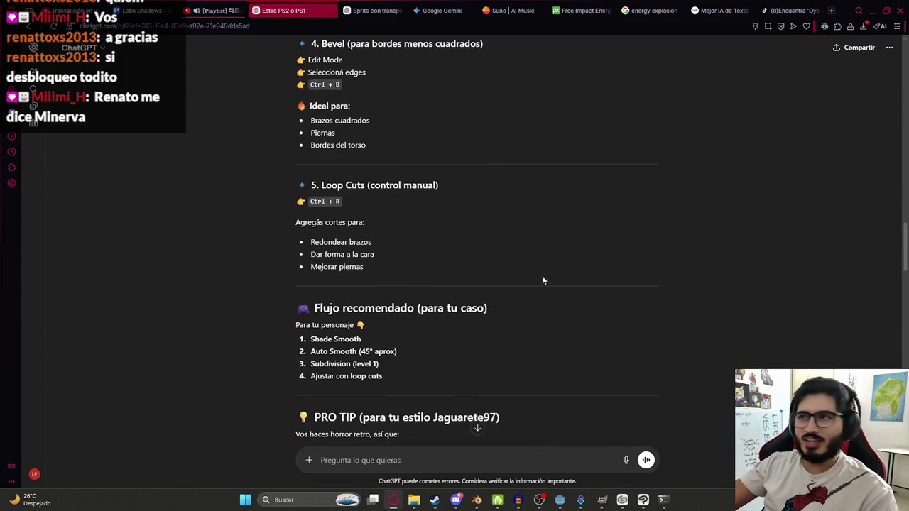
click(560, 500)
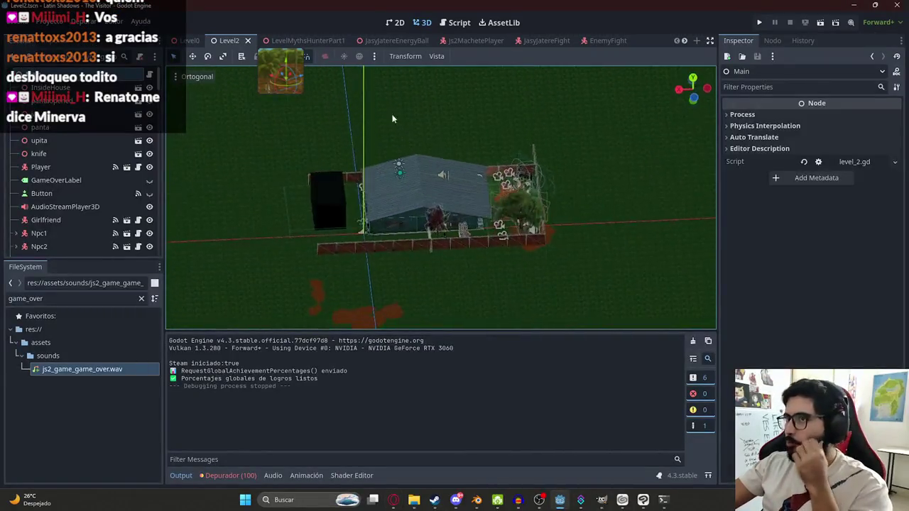
Step: Orbit the Level2 viewport to a near top-down view of the house, then open LevelMythsHunterPart1
mouse_move(522, 44)
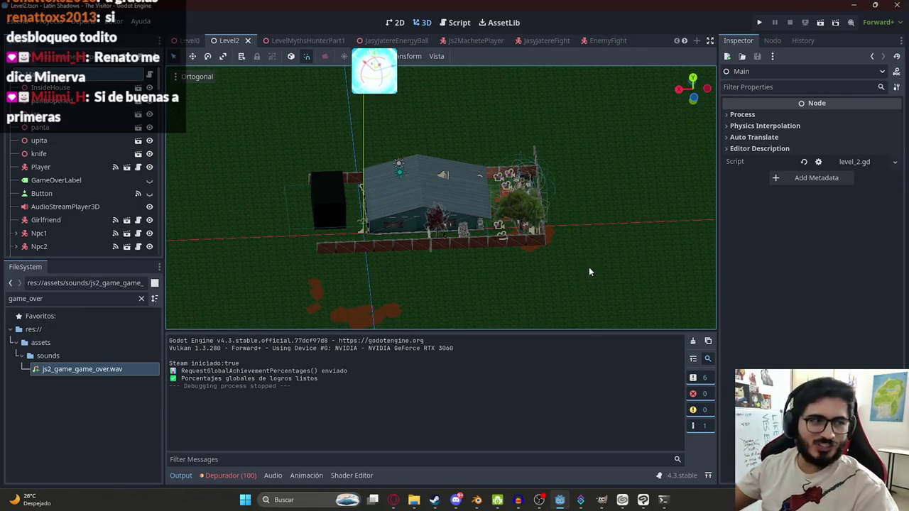
drag(463, 158, 398, 189)
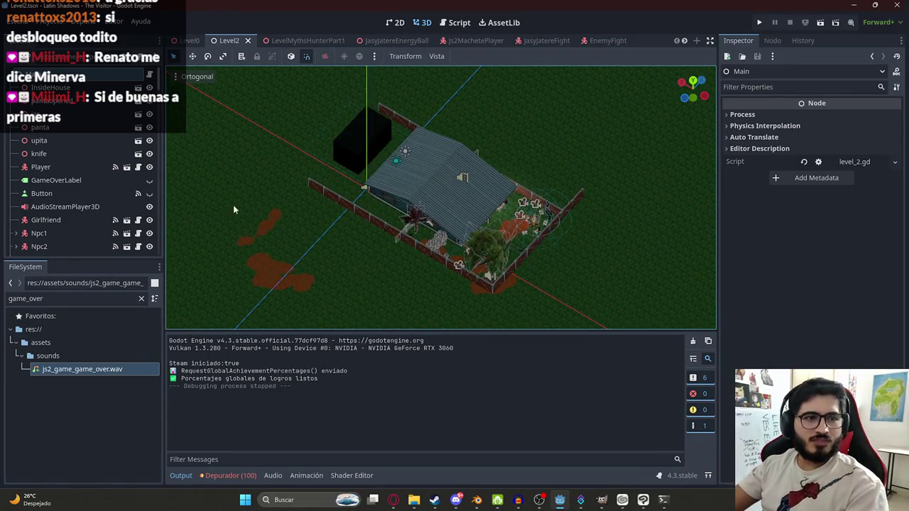
drag(290, 176, 396, 262)
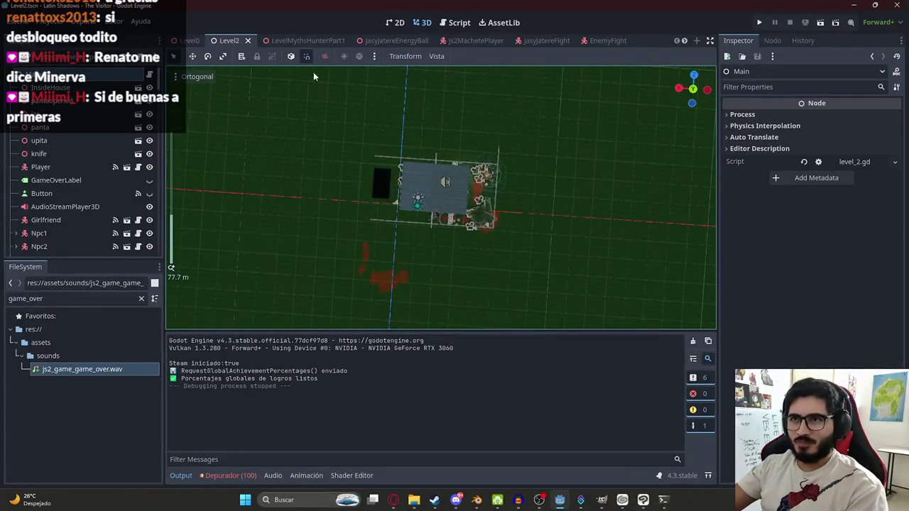
click(299, 41)
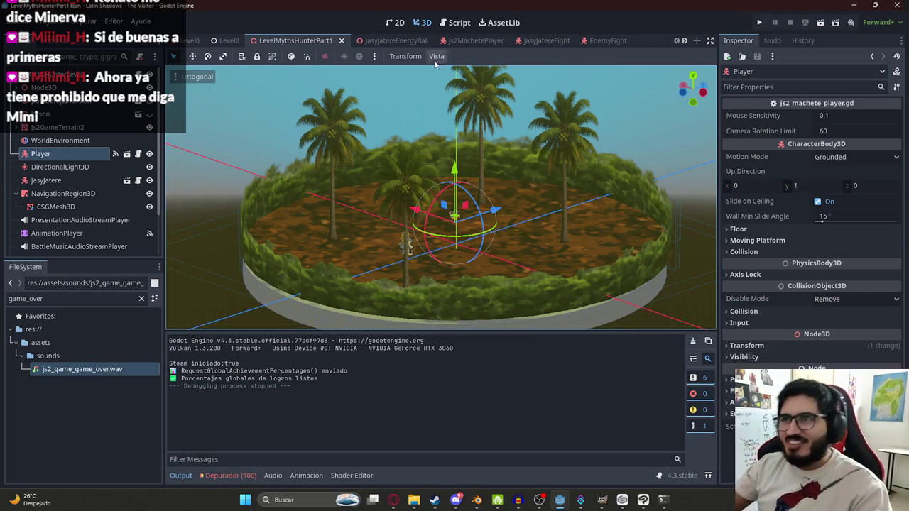
Step: Switch LevelMythsHunterPart1 to the 2D workspace and pan and zoom to frame the static-screen overlay
click(395, 22)
drag(341, 151, 343, 205)
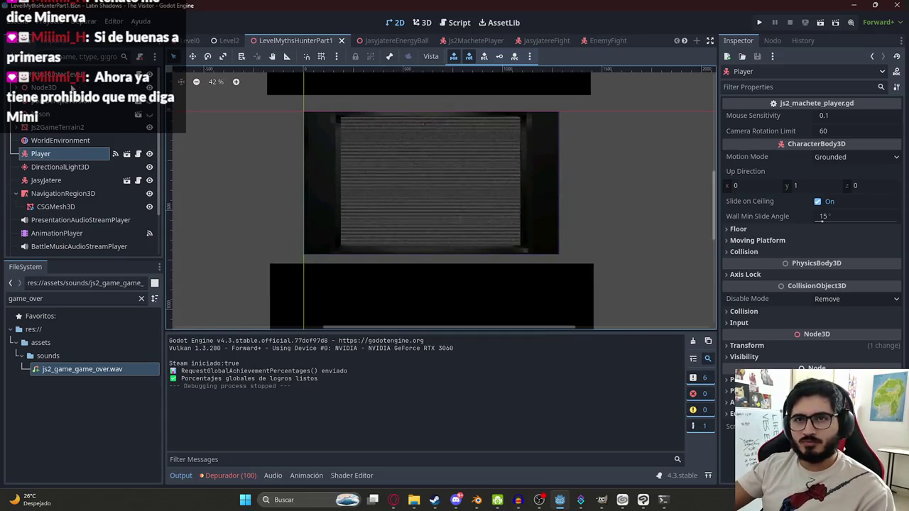
scroll(422, 241, up, 3)
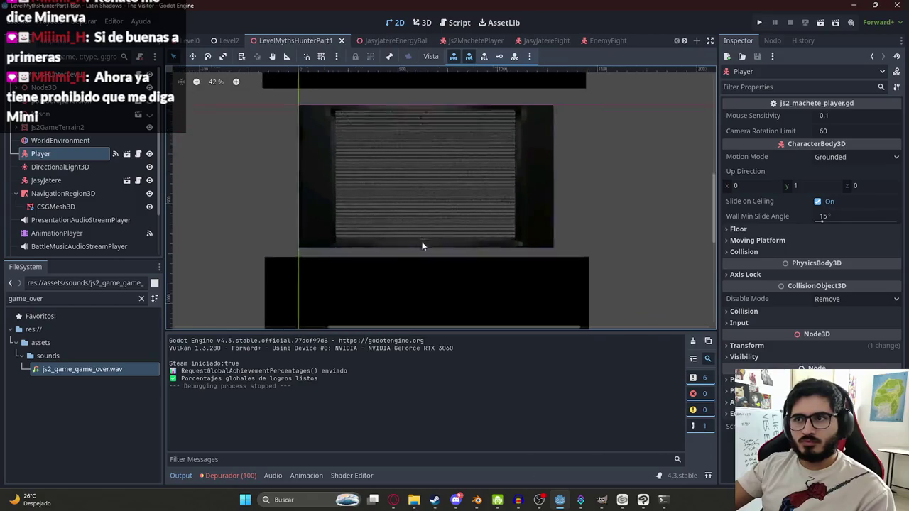
scroll(422, 238, down, 2)
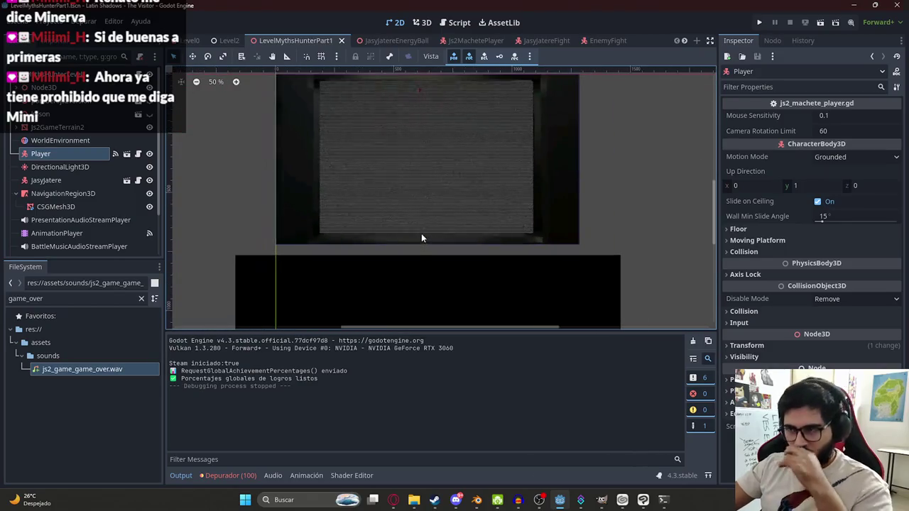
scroll(228, 196, down, 3)
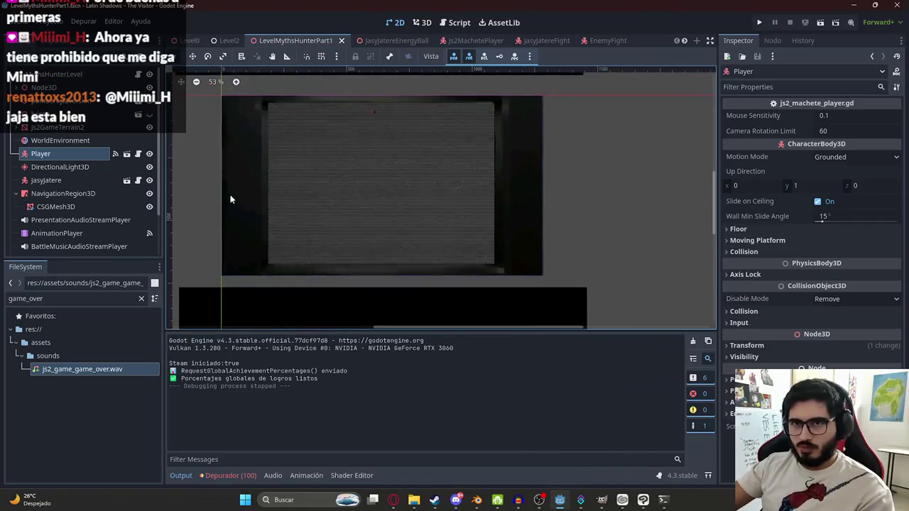
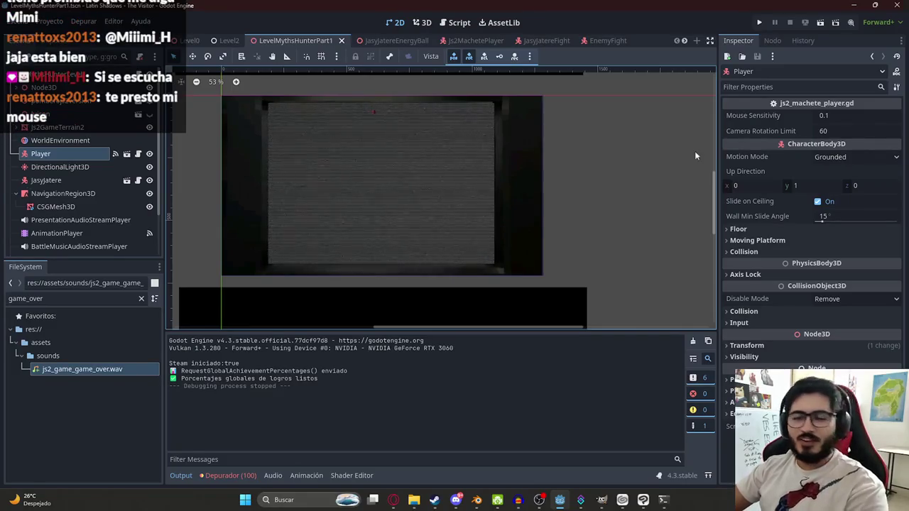
Step: Switch from the browser and Godot to the jasyjatere Blender window and save the file
scroll(454, 150, down, 2)
scroll(450, 180, up, 3)
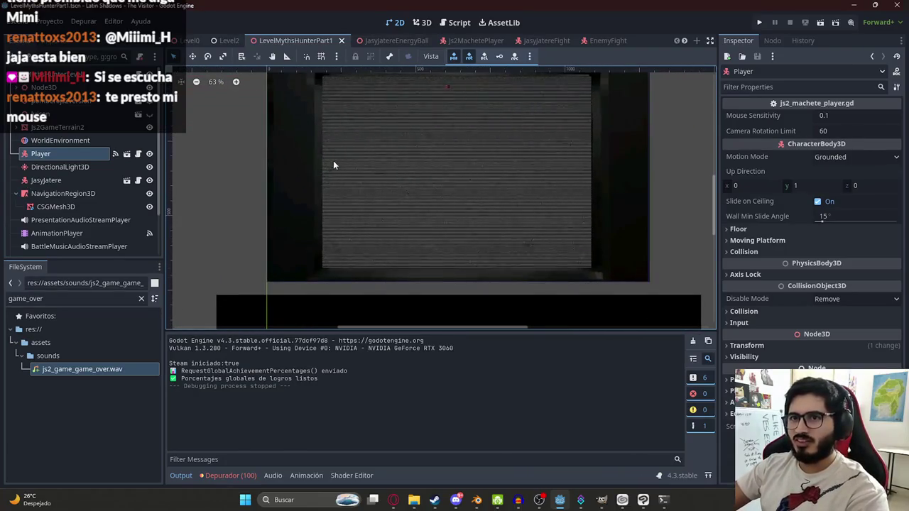
scroll(273, 160, down, 2)
click(393, 500)
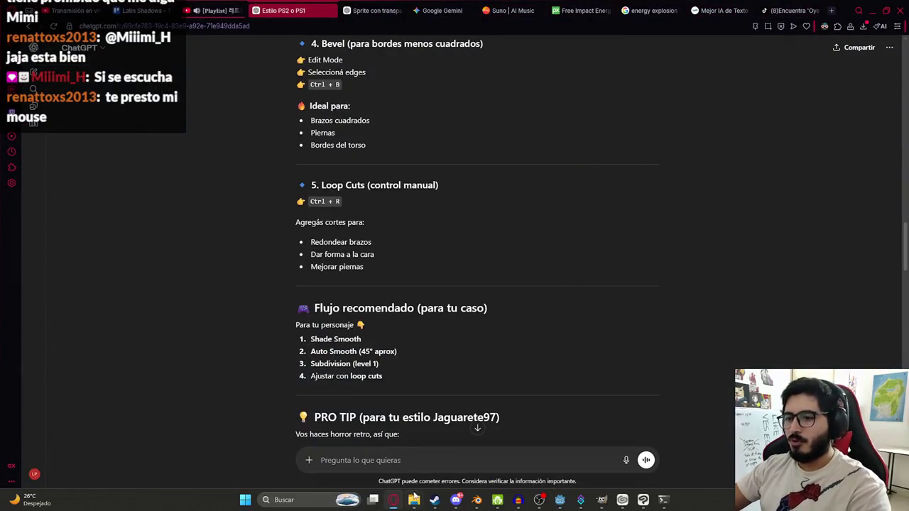
click(395, 500)
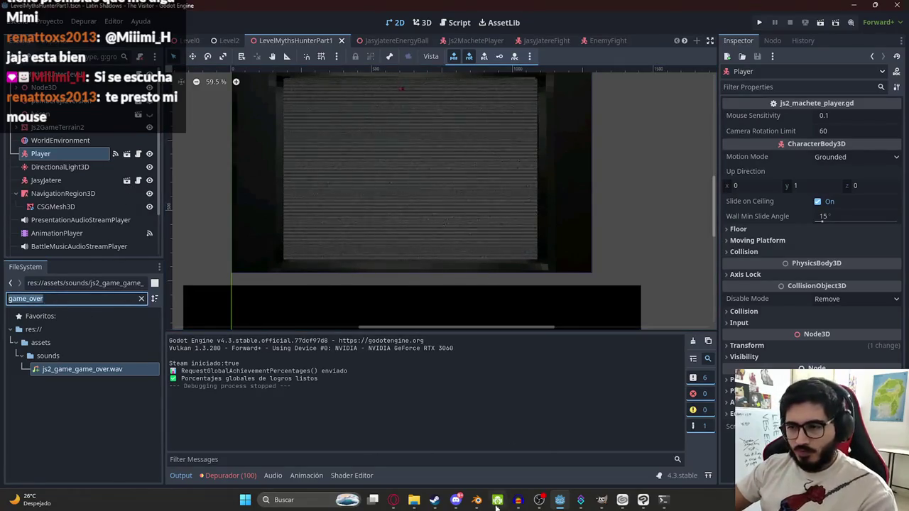
mouse_move(477, 500)
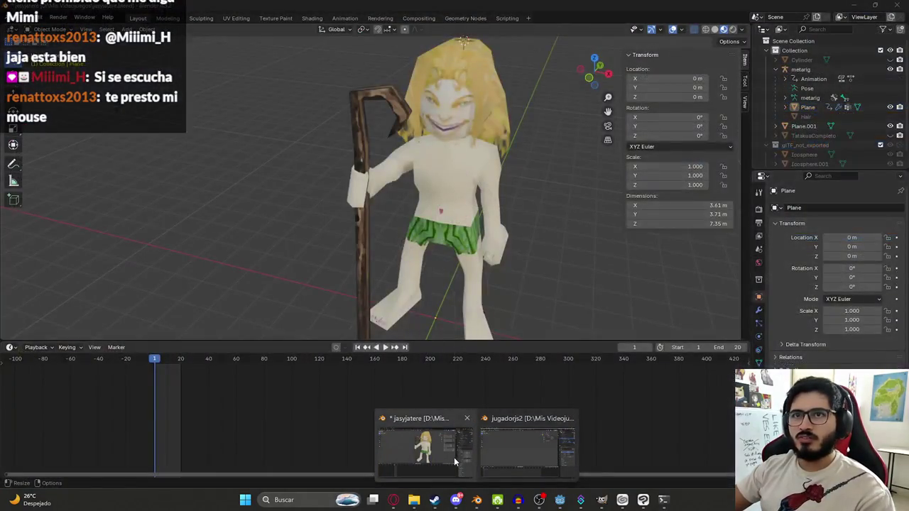
click(454, 457)
key(ctrl+s)
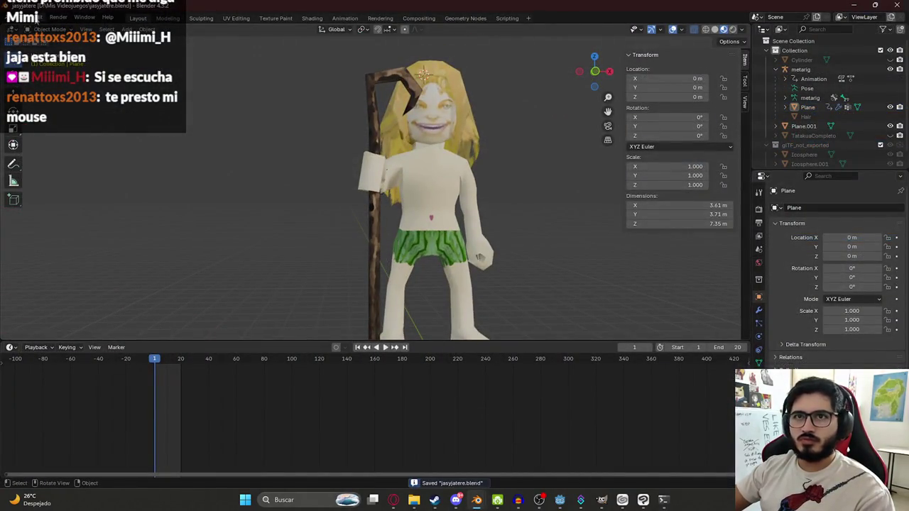
Step: Open casajuegodeterror.blend from the recent files list
click(28, 18)
mouse_move(74, 47)
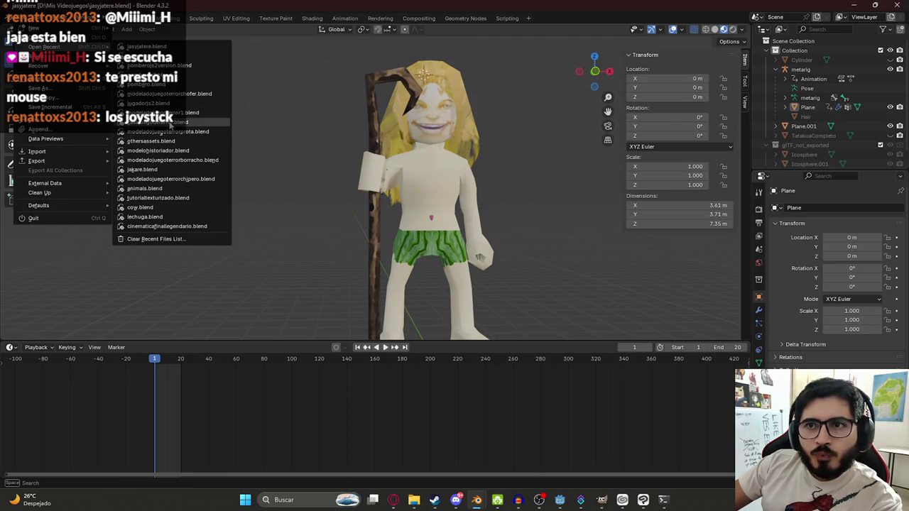
click(170, 123)
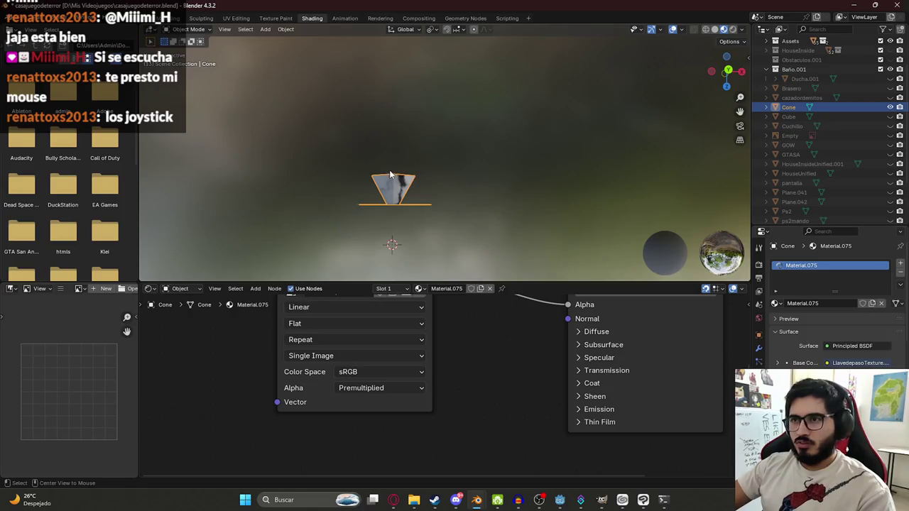
Step: Unhide all objects in Layout and make House.002, HouseInside and Obstaculos.001 visible
key(alt+h)
click(171, 18)
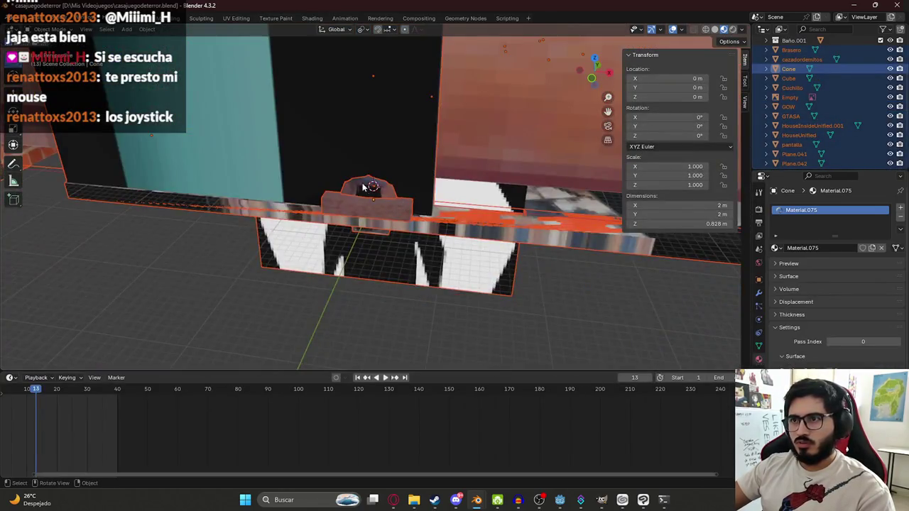
mouse_move(364, 187)
mouse_down()
mouse_move(400, 257)
mouse_move(336, 93)
mouse_up()
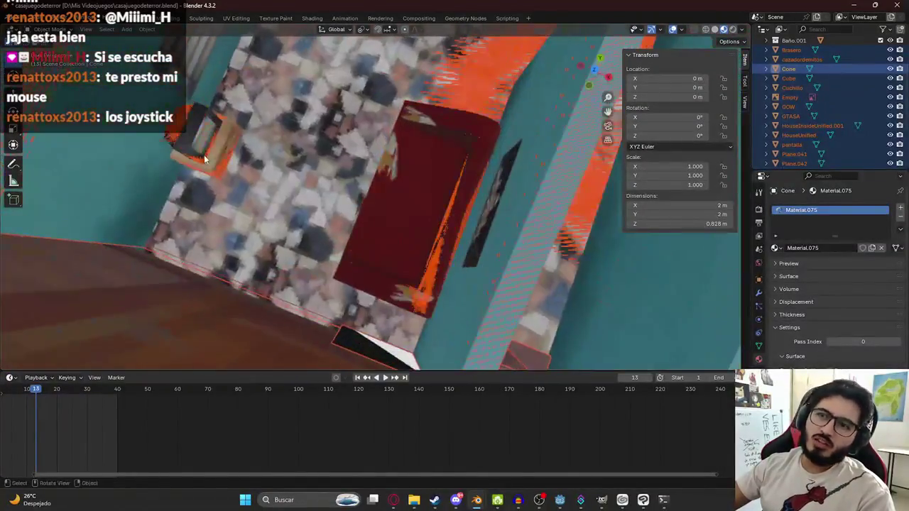
click(223, 146)
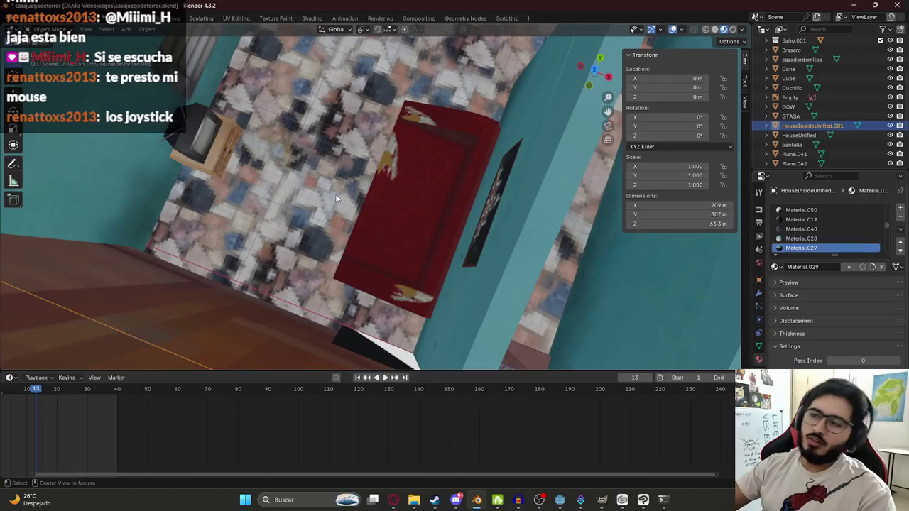
scroll(327, 177, up, 5)
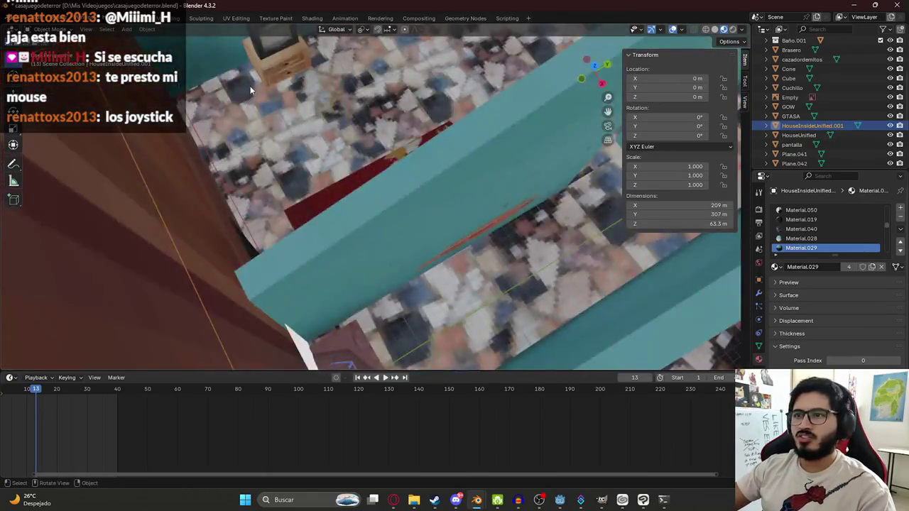
mouse_move(250, 90)
mouse_down()
mouse_move(363, 60)
mouse_move(319, 132)
mouse_move(333, 91)
mouse_move(219, 49)
mouse_up()
scroll(857, 109, up, 5)
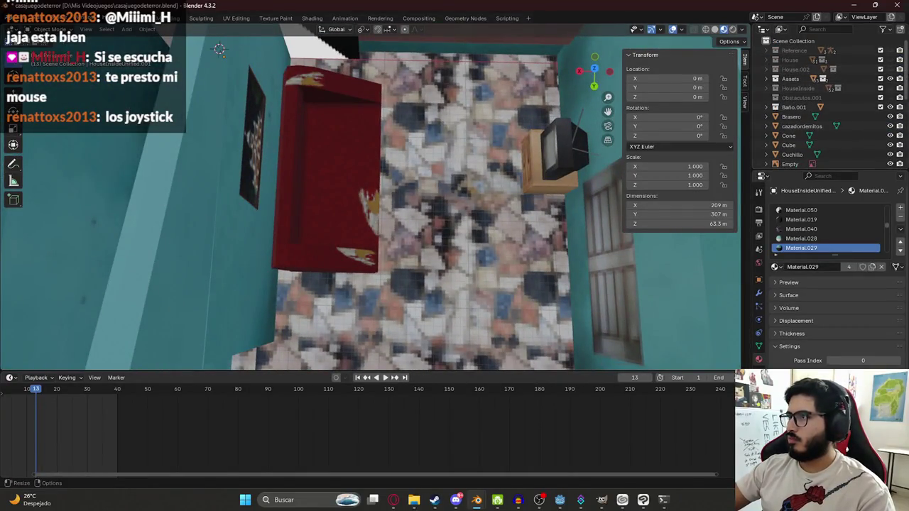
click(892, 69)
click(891, 89)
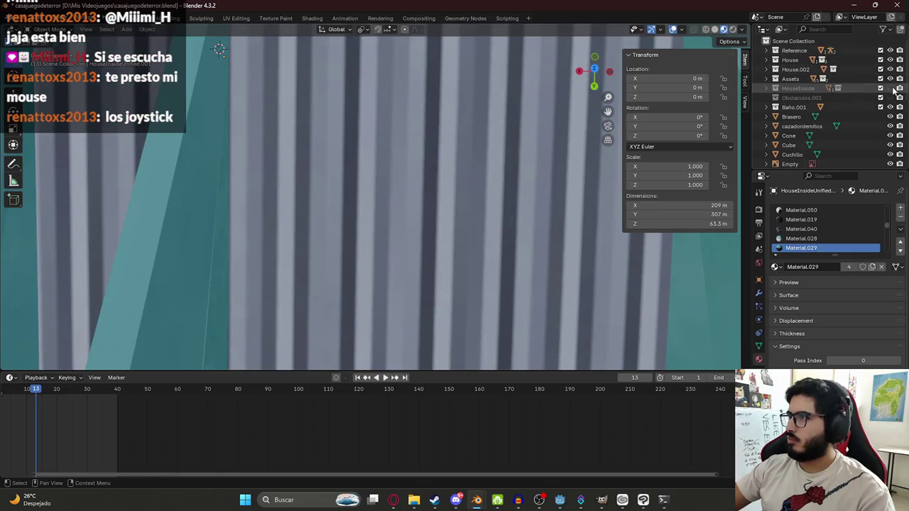
click(891, 97)
scroll(375, 178, down, 3)
Step: Hide the room walls, lower roof and interior roof, then view the floors from the top
click(313, 290)
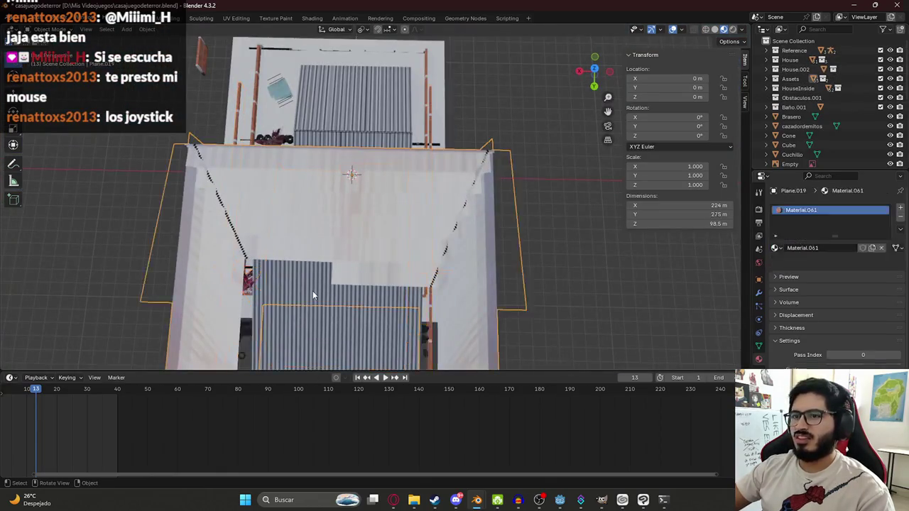
key(h)
click(408, 227)
key(h)
click(370, 172)
mouse_move(389, 241)
mouse_down()
mouse_move(260, 110)
mouse_move(387, 170)
mouse_move(436, 299)
mouse_up()
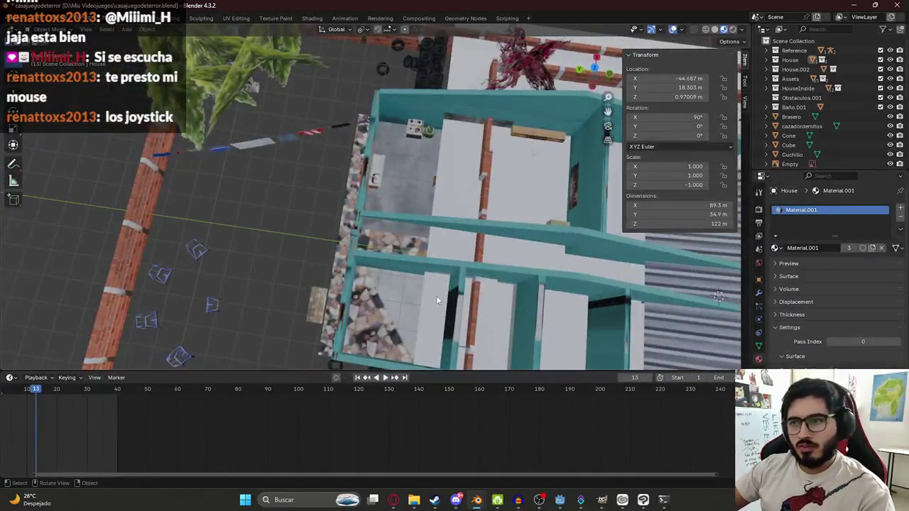
click(457, 172)
mouse_move(457, 172)
mouse_down()
mouse_move(430, 194)
mouse_move(539, 136)
mouse_move(467, 259)
mouse_up()
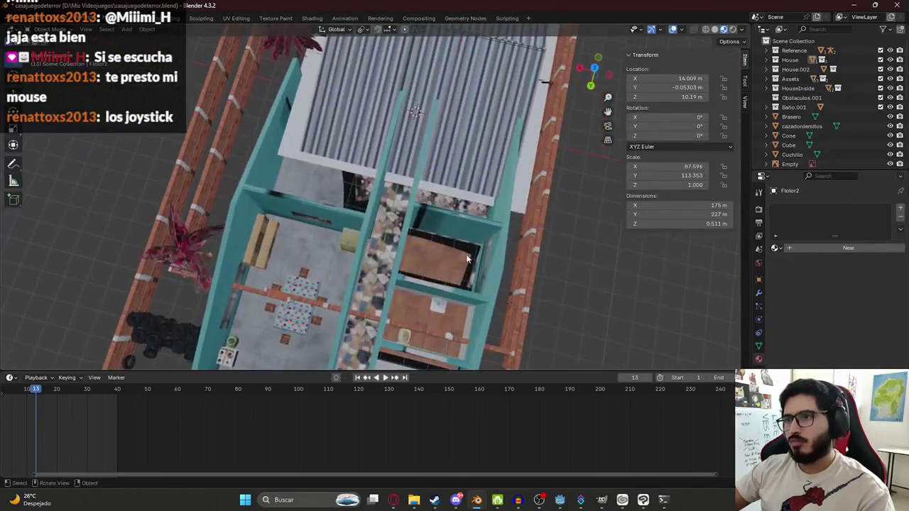
click(469, 147)
key(h)
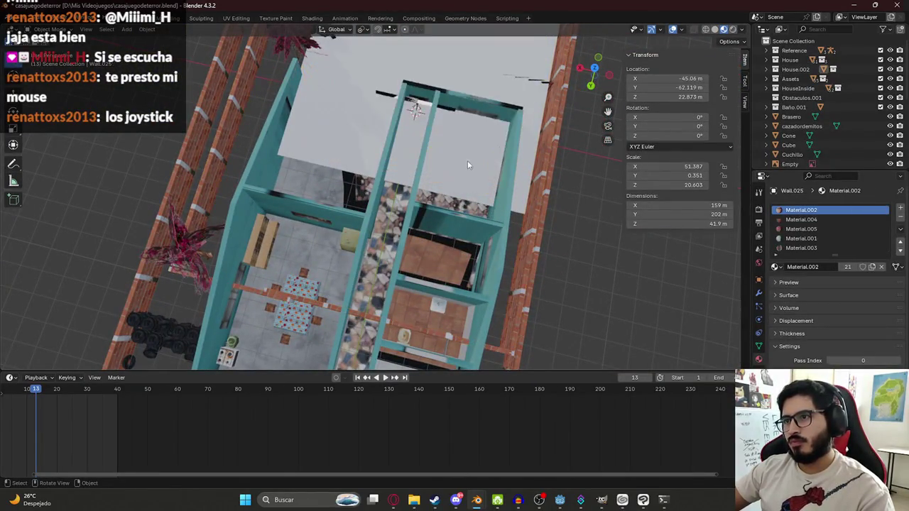
click(462, 169)
key(KP_7)
scroll(440, 149, up, 6)
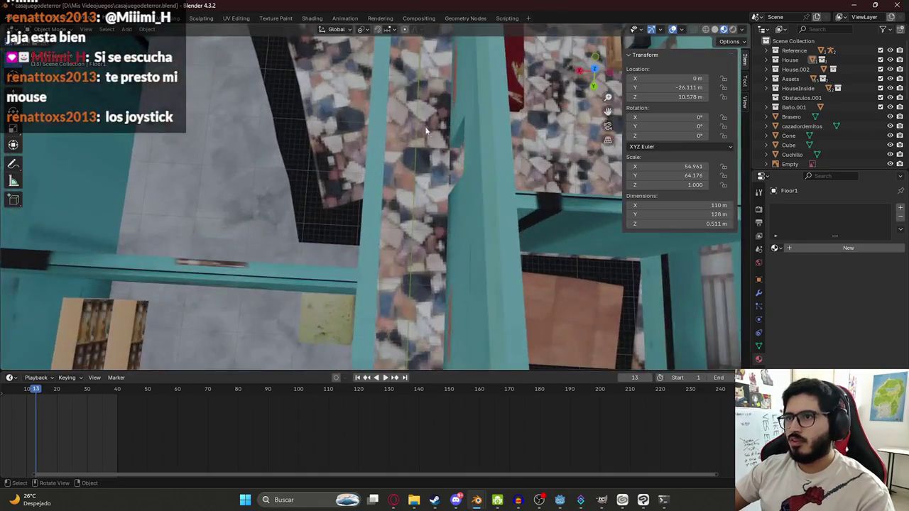
click(26, 18)
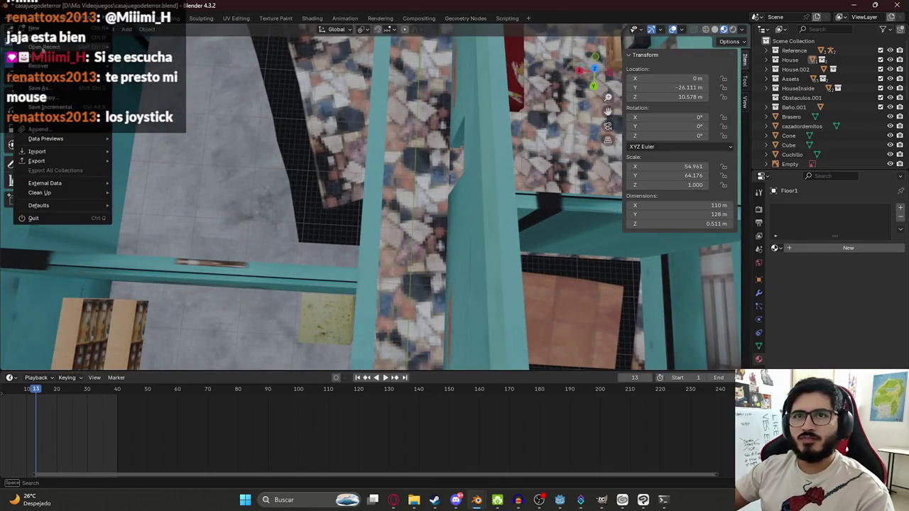
mouse_move(47, 50)
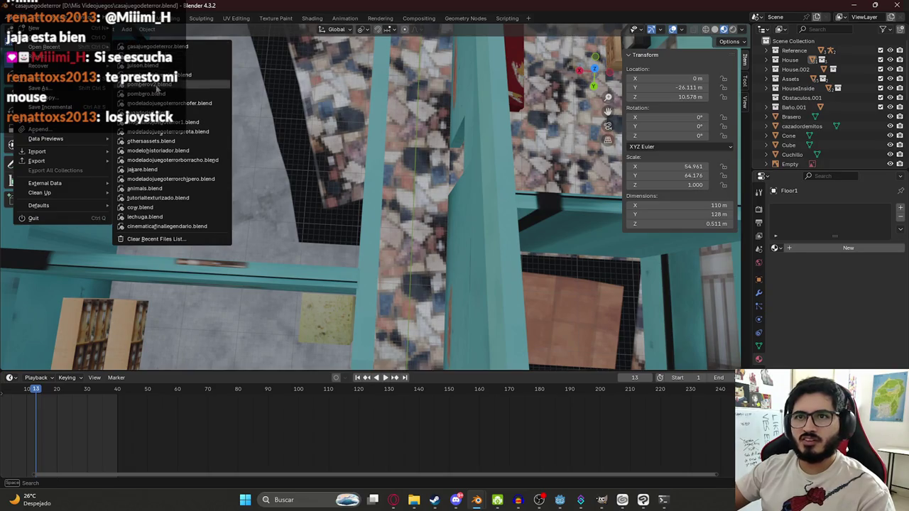
Step: Open othersassets.blend without saving the house file and unhide all objects in Layout
click(189, 144)
click(465, 267)
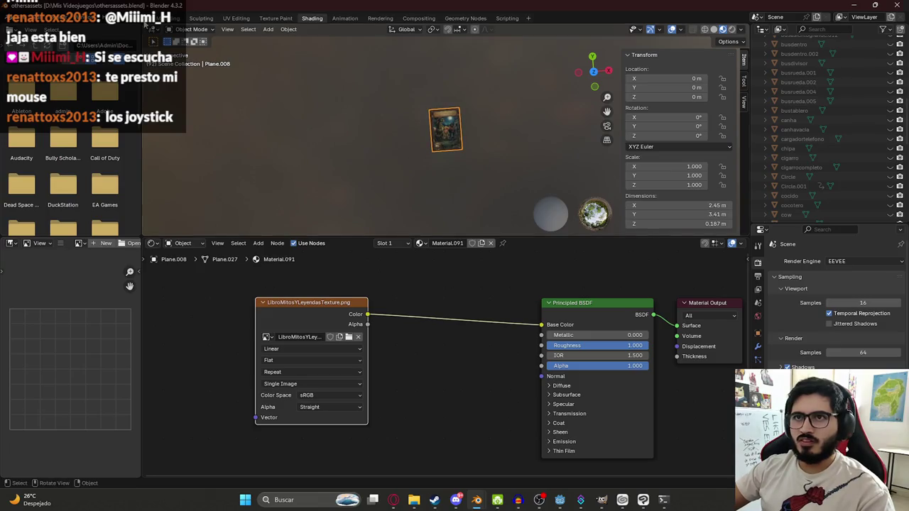
click(168, 18)
scroll(413, 213, down, 3)
scroll(410, 185, up, 2)
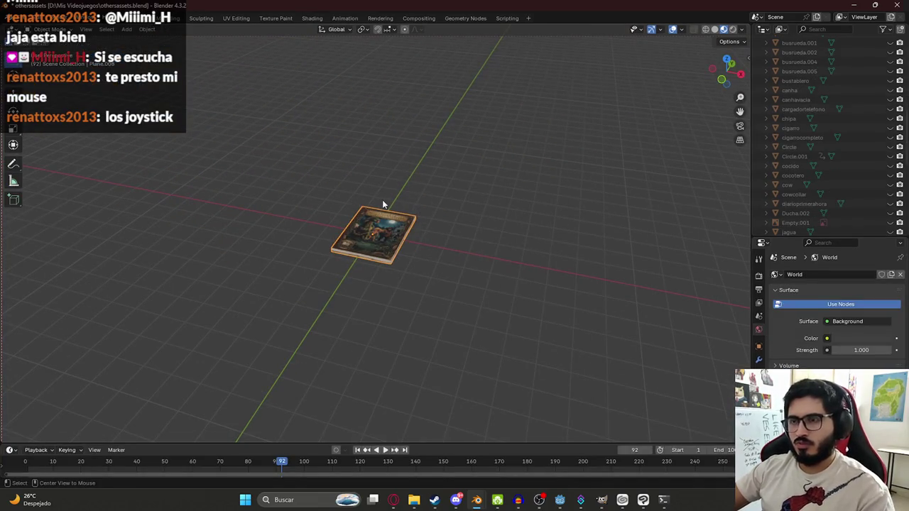
key(alt+h)
scroll(331, 253, up, 5)
Step: Hide the wooden planks, triangle piece and blue floor in front of the bench
click(317, 262)
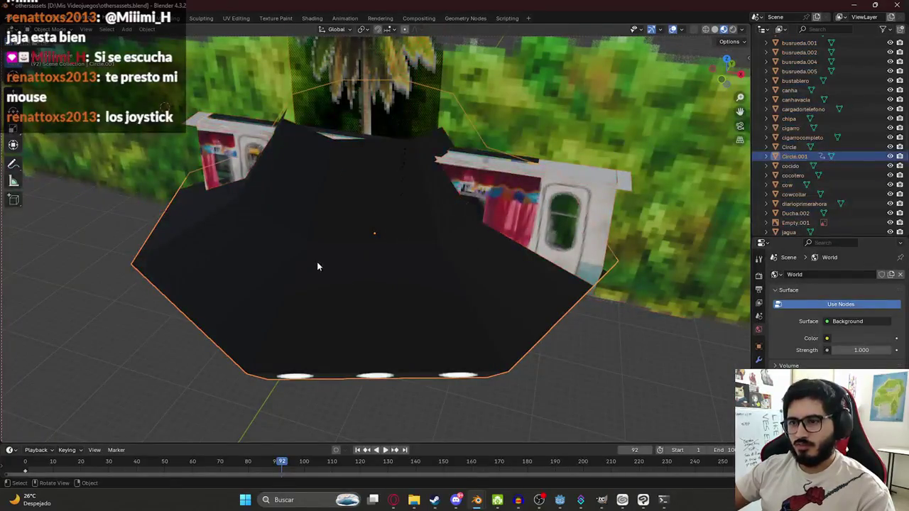
scroll(358, 204, down, 4)
drag(358, 204, 370, 157)
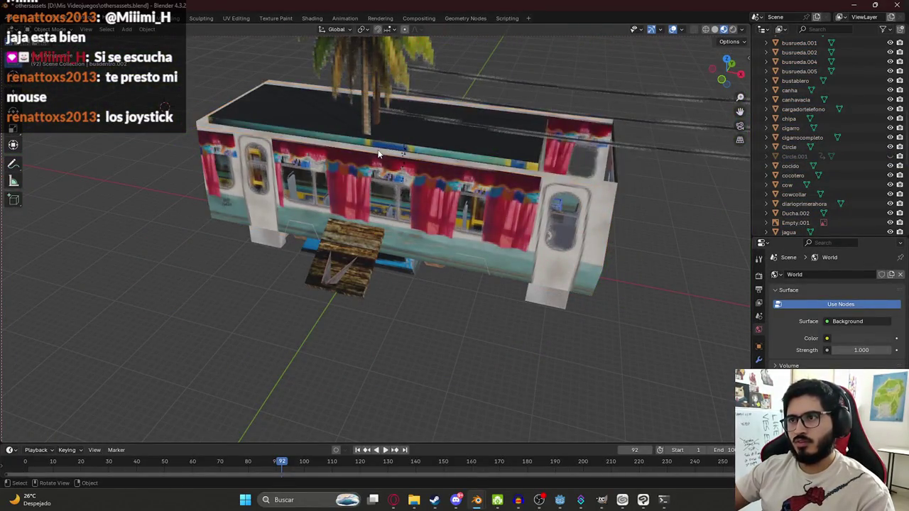
scroll(375, 148, up, 4)
scroll(375, 148, down, 4)
click(317, 125)
key(h)
click(298, 341)
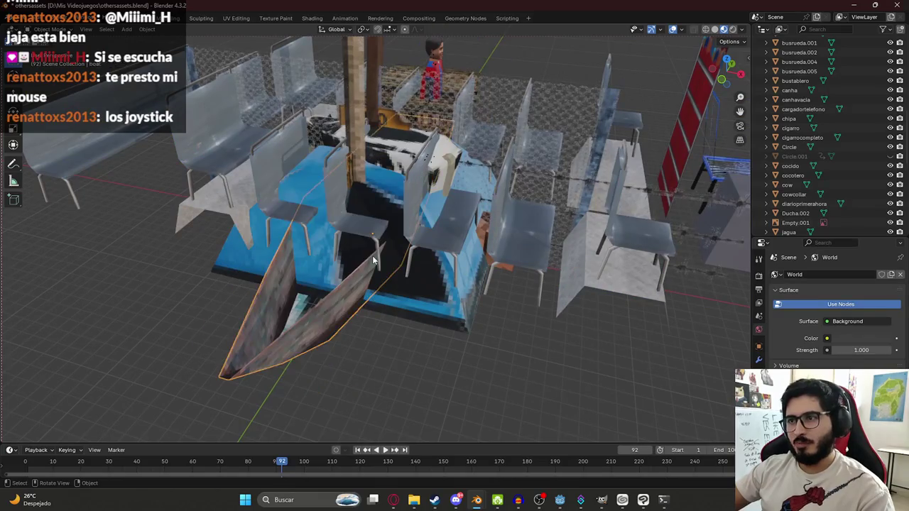
key(h)
click(372, 268)
key(h)
Step: Hide the cocotero, Ducha.002 and jagua objects
scroll(370, 213, up, 5)
click(383, 244)
key(h)
scroll(382, 249, down, 5)
click(405, 253)
key(h)
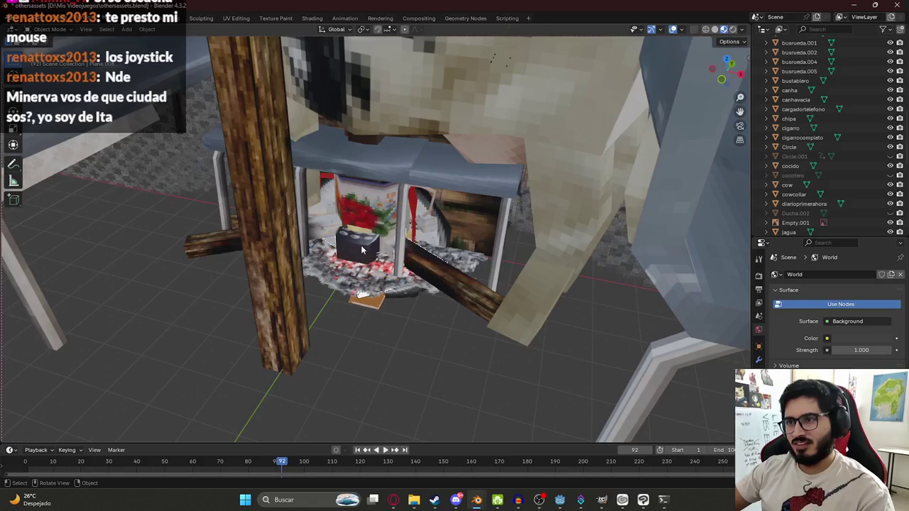
click(361, 245)
key(h)
click(823, 28)
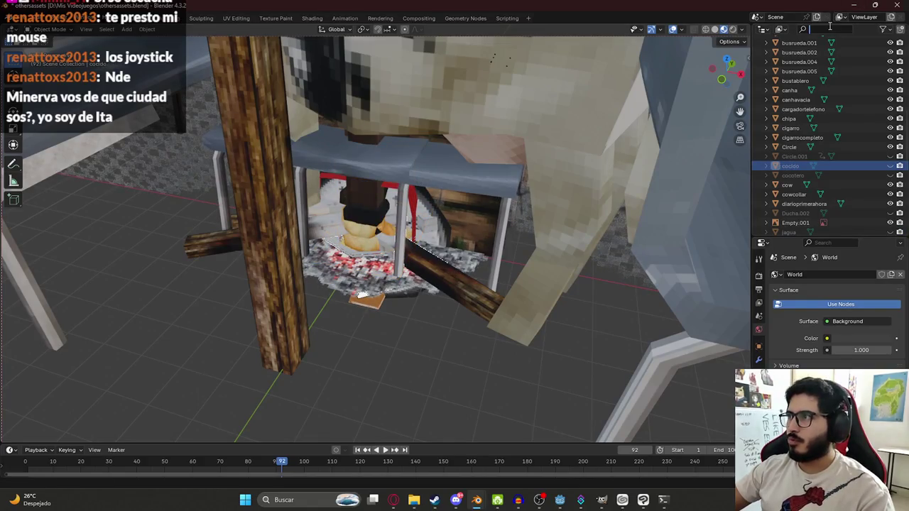
Step: Search the Outliner for 'j' and 'pl', then hide the cow-textured panel
text(j)
key(BackSpace)
text(pl)
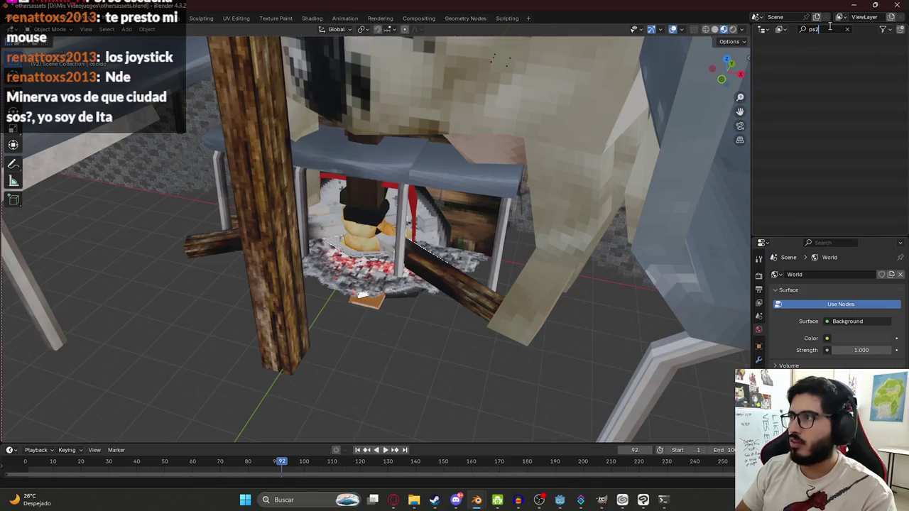
key(BackSpace)
key(BackSpace)
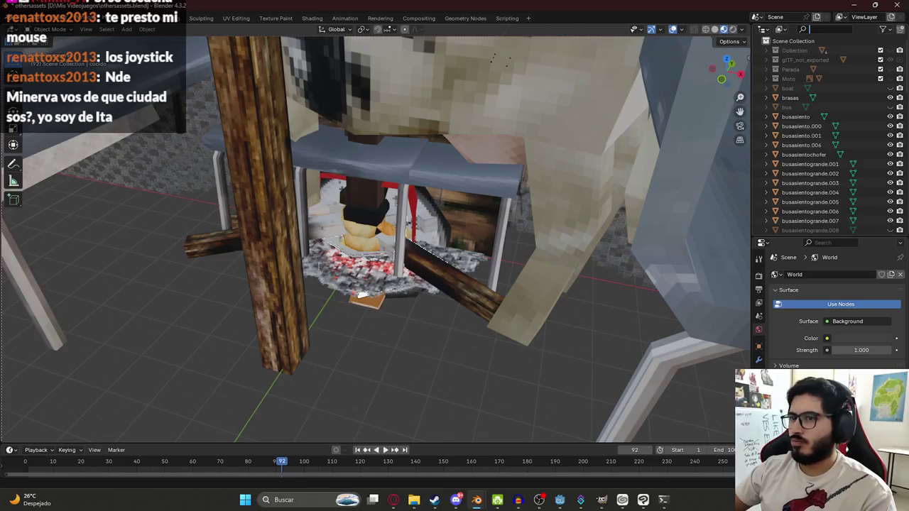
click(395, 266)
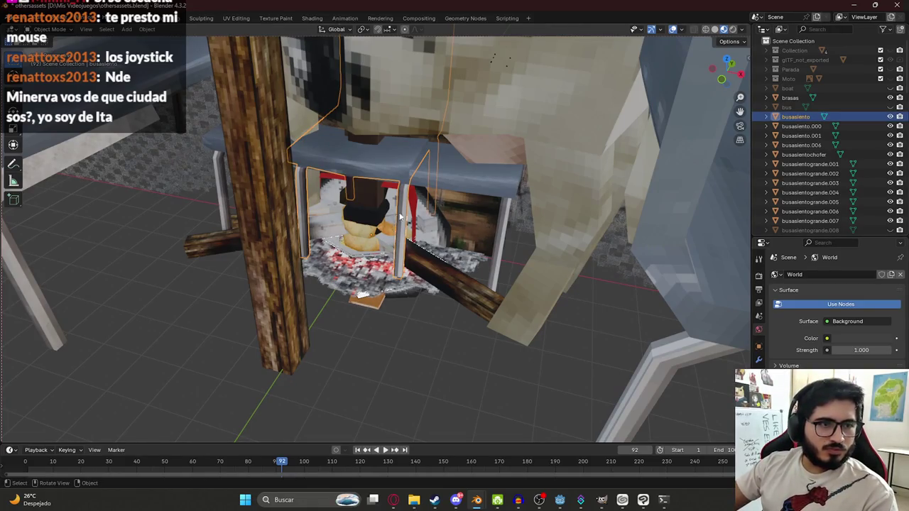
scroll(405, 213, down, 5)
scroll(409, 169, up, 5)
click(437, 196)
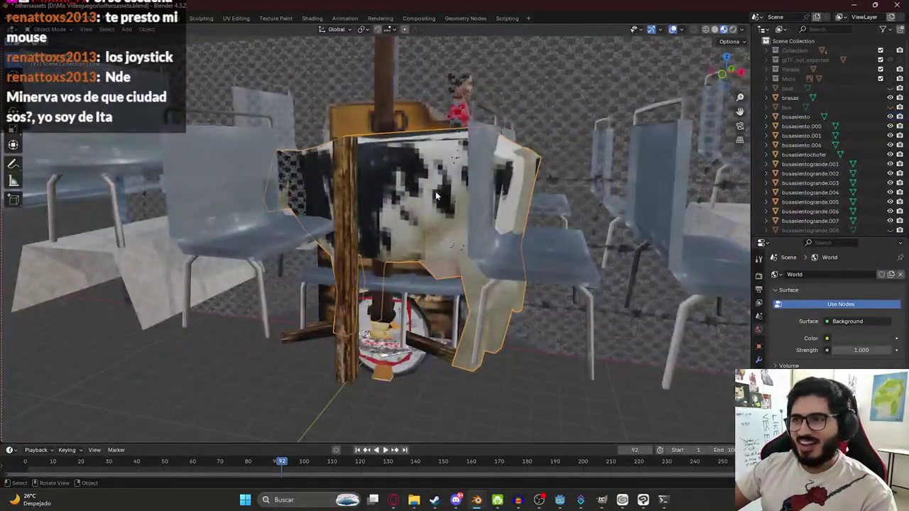
key(h)
Step: Hide the selected seat and the brasas embers
click(400, 243)
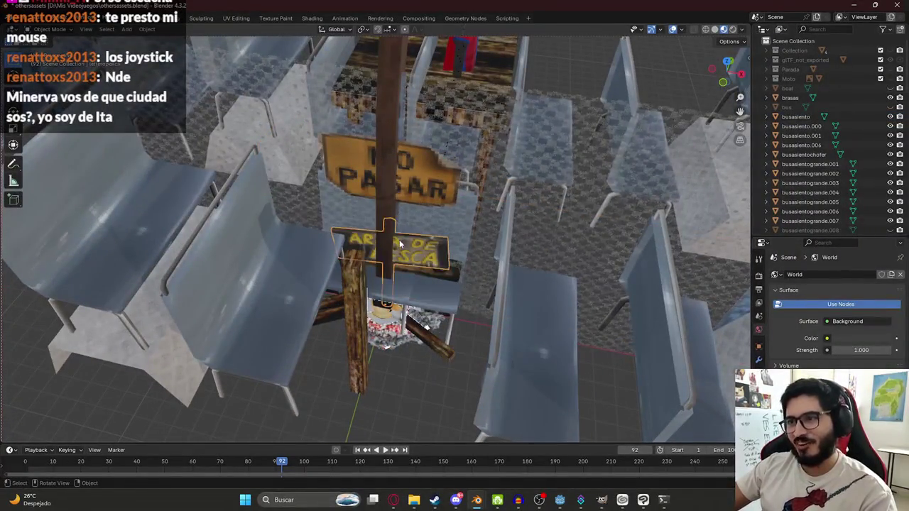
scroll(404, 256, up, 4)
mouse_move(410, 267)
mouse_down()
mouse_move(432, 281)
mouse_move(361, 312)
mouse_move(366, 334)
mouse_move(369, 323)
mouse_up()
key(h)
scroll(370, 324, up, 2)
click(466, 169)
key(h)
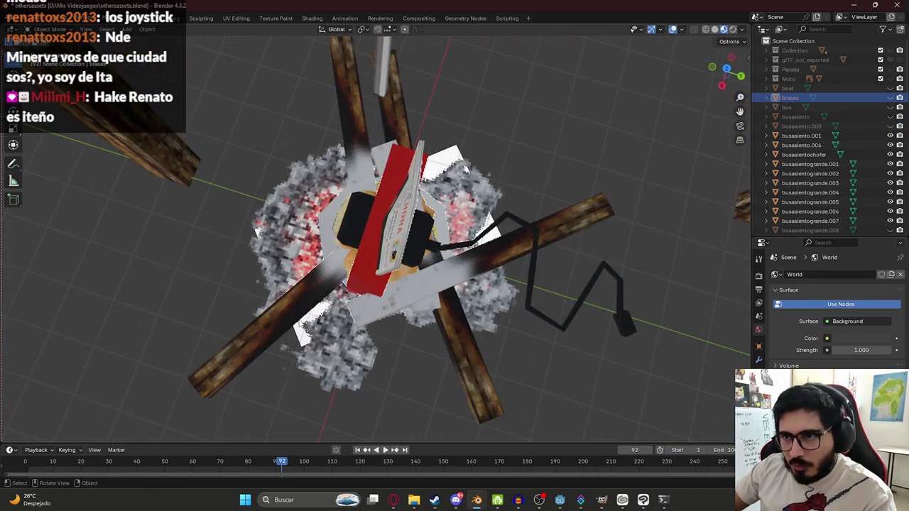
Step: Delete the campfire logs, the grey octagonal piece and the yellow pieces covering the phone
drag(334, 285, 343, 268)
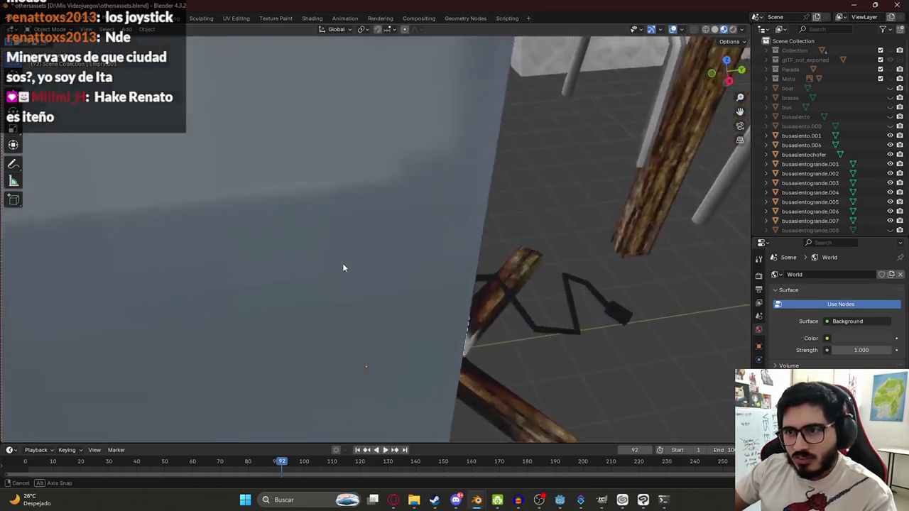
key(Escape)
mouse_move(370, 330)
mouse_down()
mouse_move(399, 345)
mouse_move(408, 304)
mouse_up()
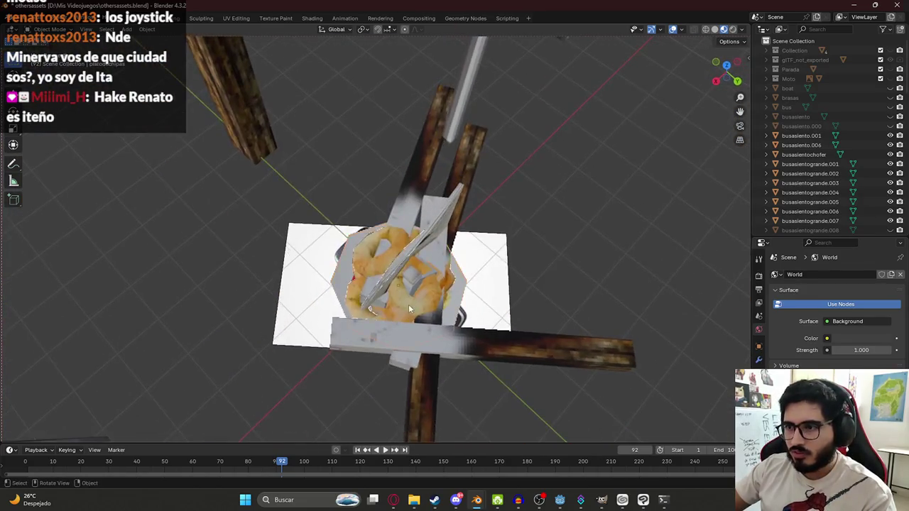
click(420, 309)
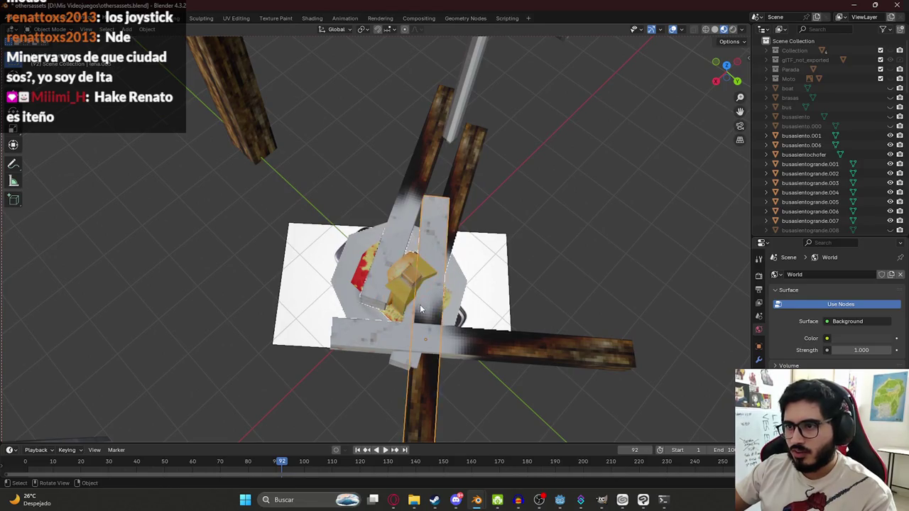
key(Delete)
click(420, 310)
key(Delete)
click(421, 311)
key(Delete)
click(425, 338)
key(Delete)
click(429, 327)
key(Delete)
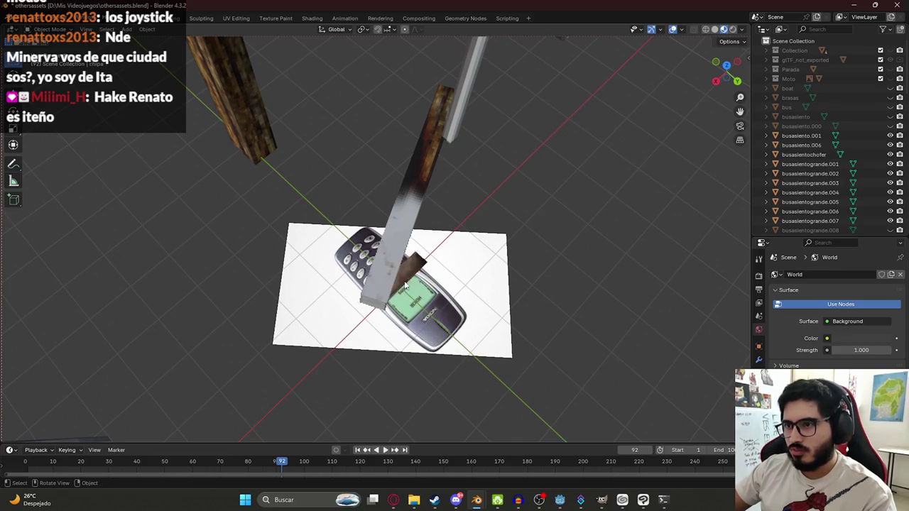
Step: Delete the phone with its white plane and return to a top-down view
key(KP_8)
key(KP_8)
click(429, 367)
key(Delete)
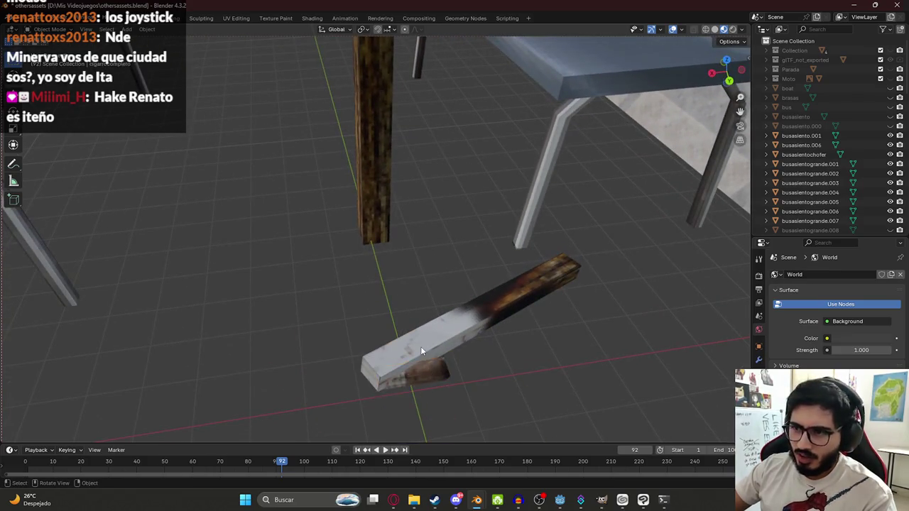
scroll(419, 341, down, 10)
key(KP_7)
scroll(355, 256, up, 5)
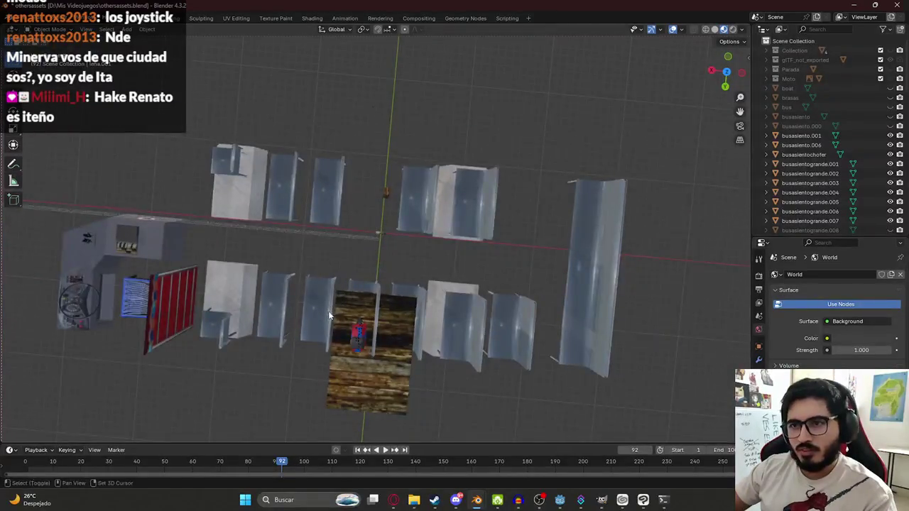
scroll(328, 316, up, 4)
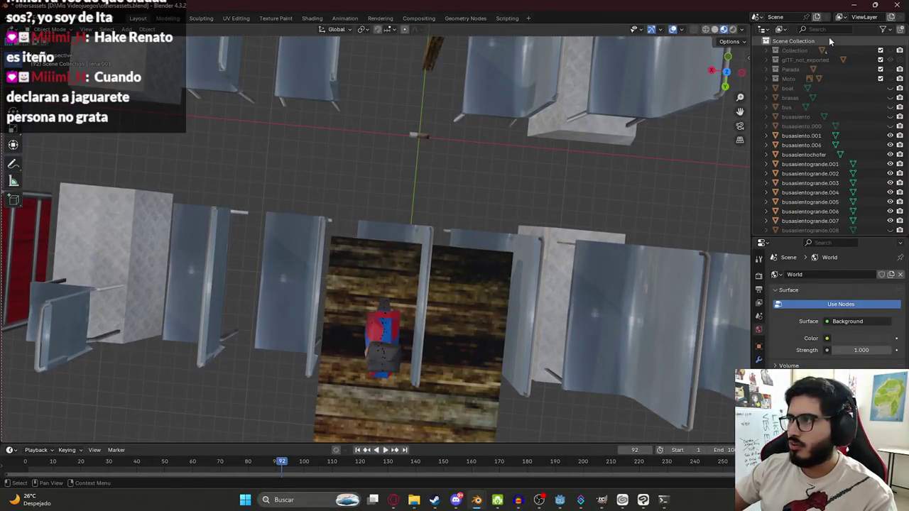
Step: Reopen casajuegodeterror.blend from recent files, answering the save prompt
click(23, 17)
mouse_move(43, 46)
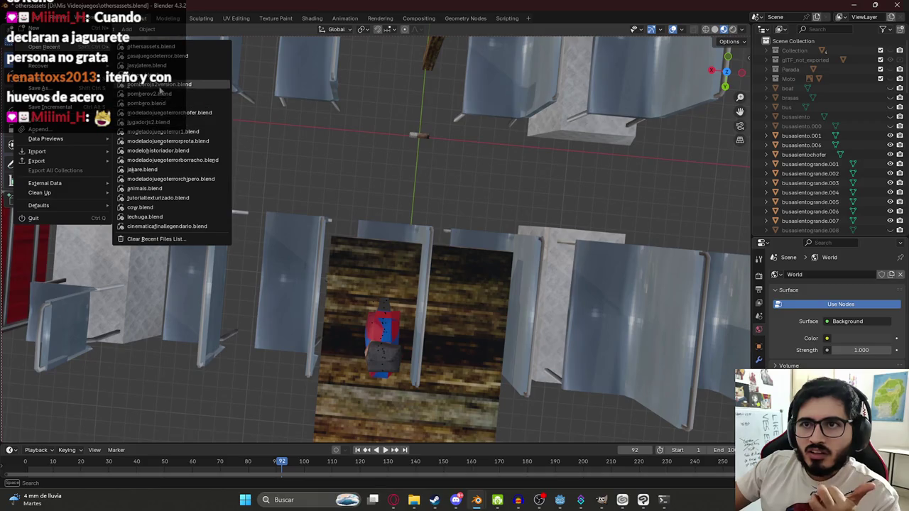
click(158, 57)
click(467, 268)
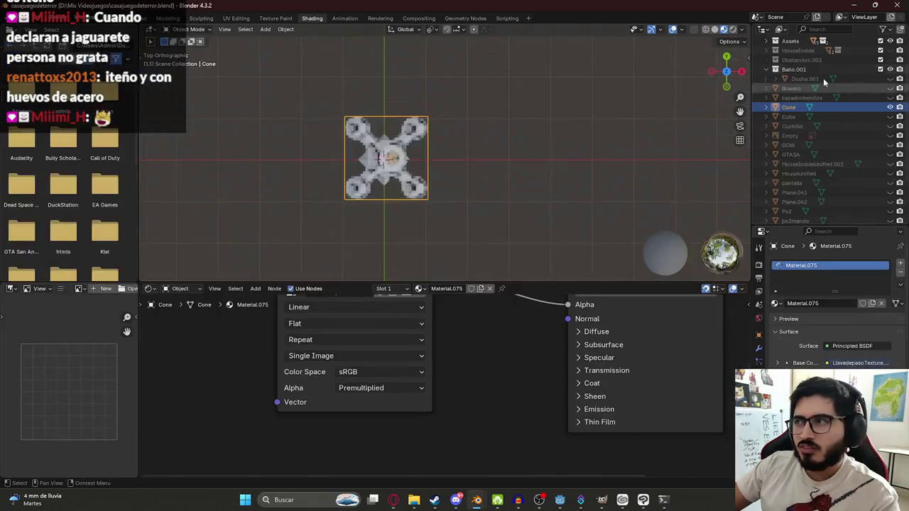
Step: Filter the Outliner by 'ps', hide the Ps2 console and show the ps2mando controller
text(ja)
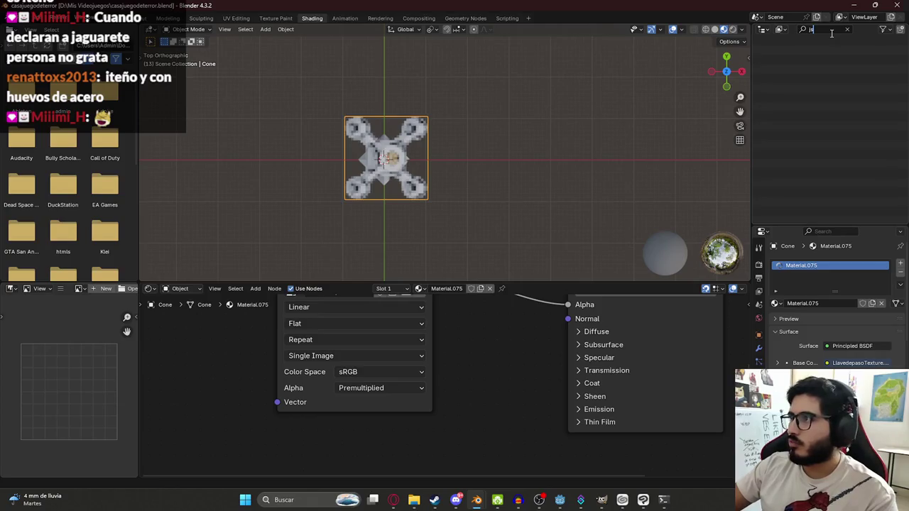
key(BackSpace)
key(BackSpace)
text(ps)
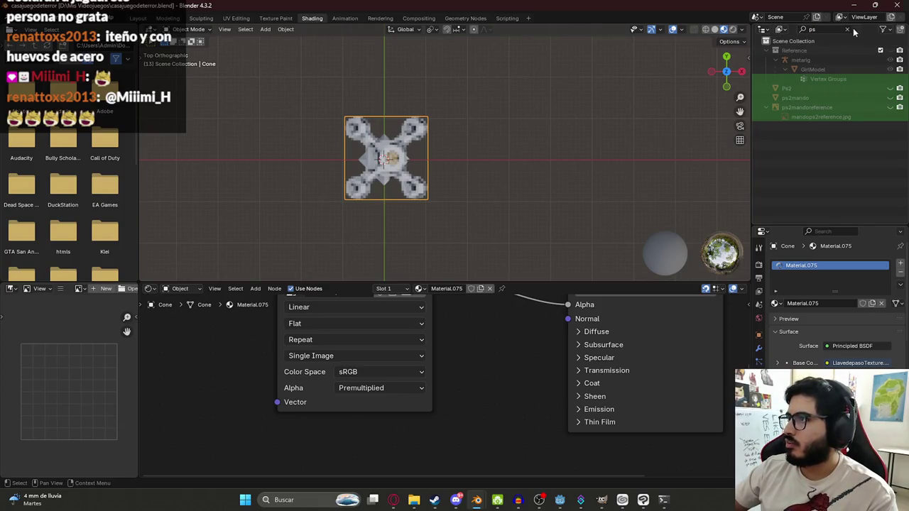
click(797, 88)
click(891, 89)
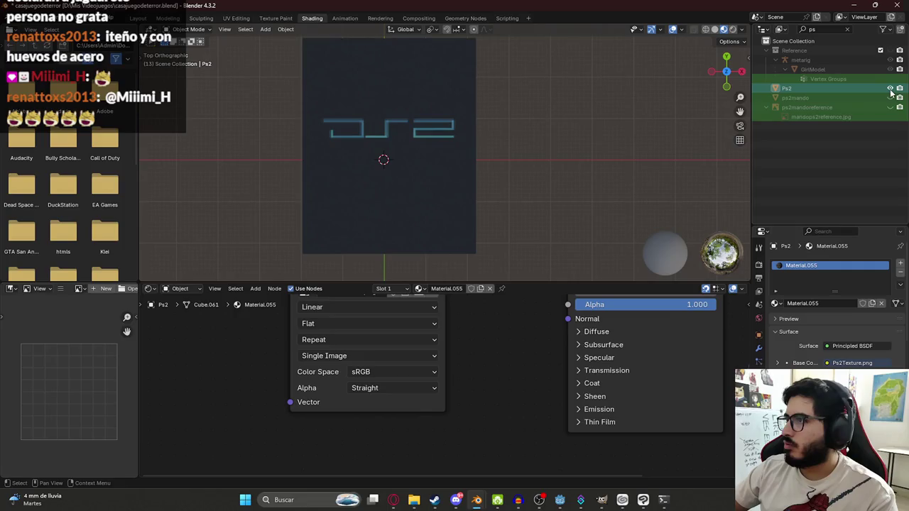
drag(364, 185, 367, 133)
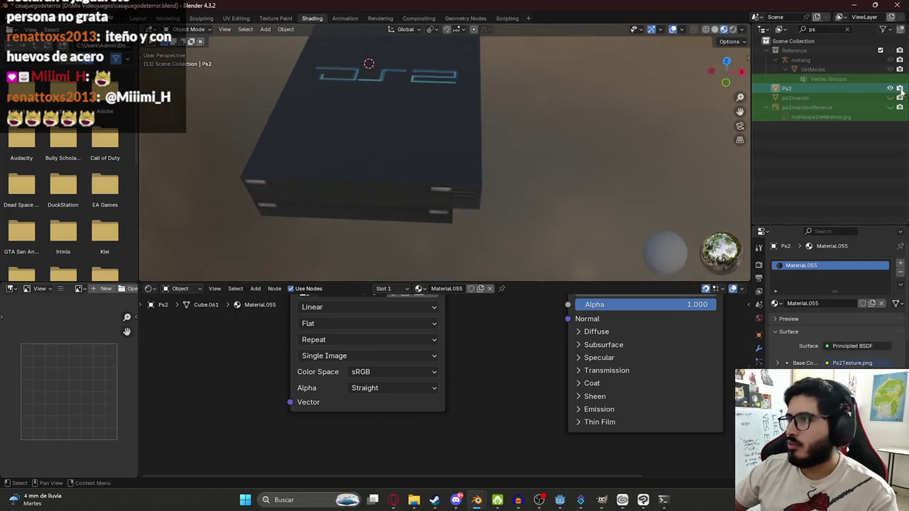
click(890, 98)
click(890, 88)
Step: Select the ps2mando controller, view it from the top, and switch to the Animation workspace
scroll(369, 156, down, 2)
drag(340, 192, 359, 166)
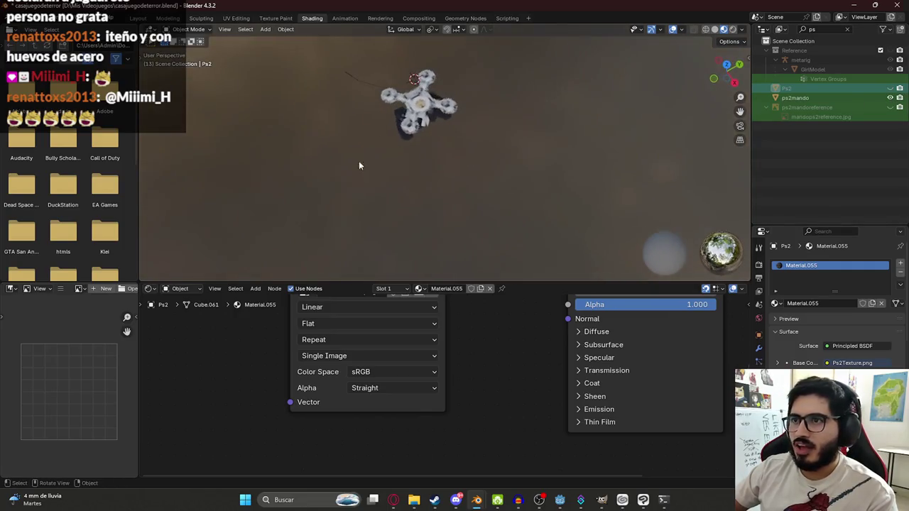
click(429, 84)
click(416, 116)
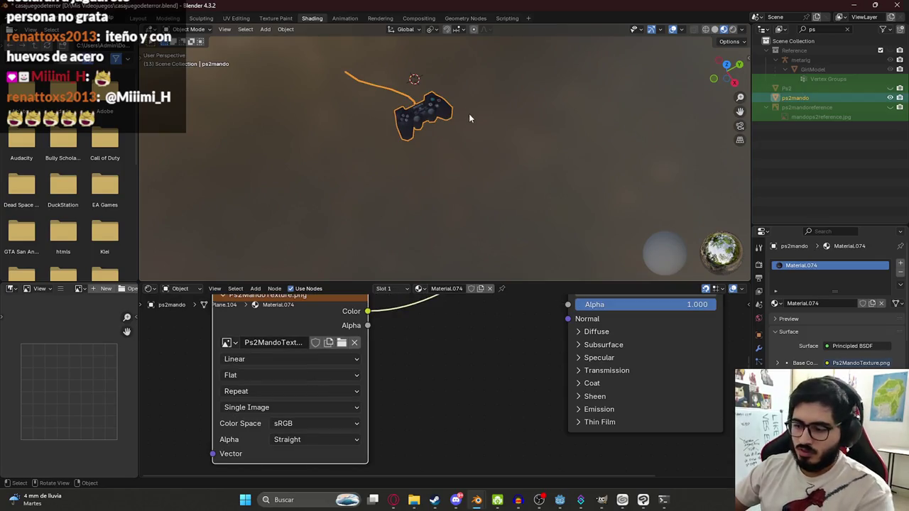
key(KP_1)
key(KP_7)
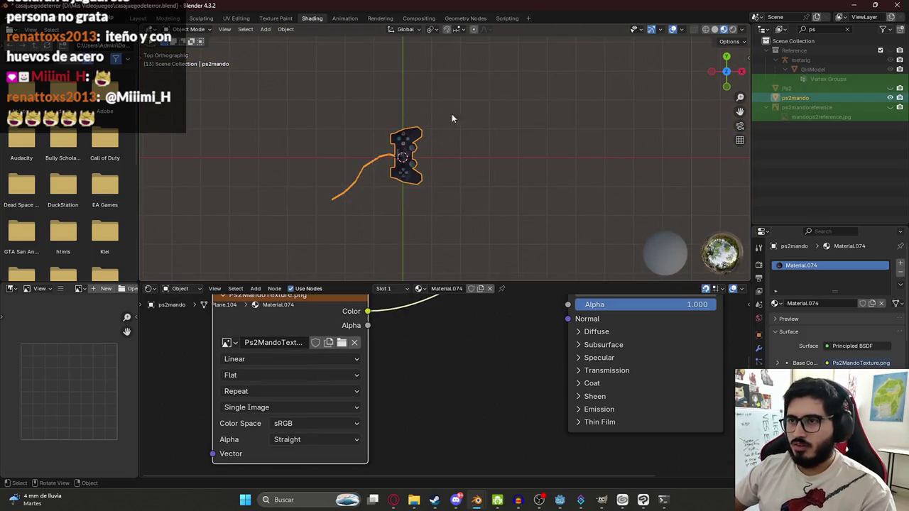
scroll(354, 146, up, 4)
click(346, 18)
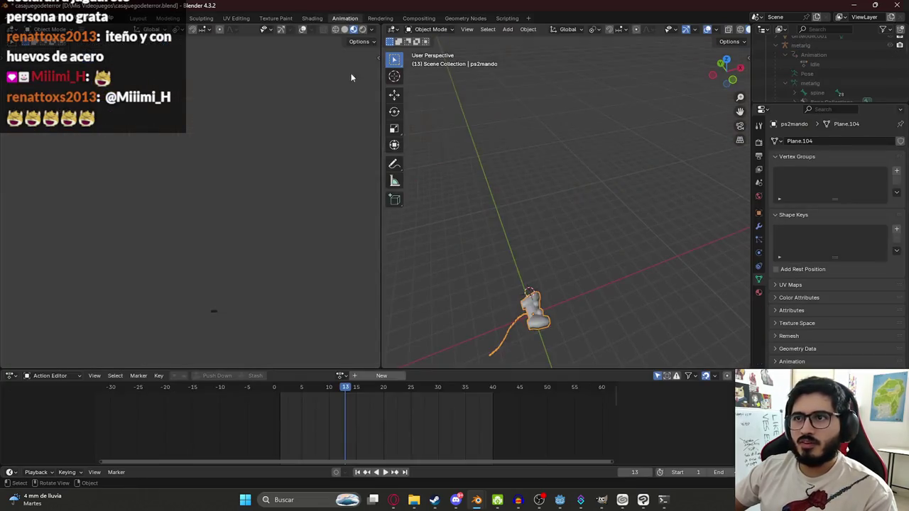
Step: Examine the controller's buttons in a widened left viewport, then quit Blender with Ctrl+Q
scroll(82, 246, up, 6)
mouse_move(82, 246)
mouse_down()
mouse_move(126, 291)
mouse_move(181, 227)
mouse_move(189, 253)
mouse_up()
mouse_move(309, 199)
mouse_down()
mouse_move(367, 177)
mouse_move(371, 200)
mouse_move(262, 205)
mouse_move(265, 169)
mouse_move(242, 155)
mouse_move(285, 154)
mouse_move(181, 222)
mouse_move(199, 200)
mouse_move(208, 262)
mouse_move(137, 257)
mouse_move(138, 243)
mouse_move(157, 236)
mouse_move(156, 276)
mouse_move(165, 260)
mouse_up()
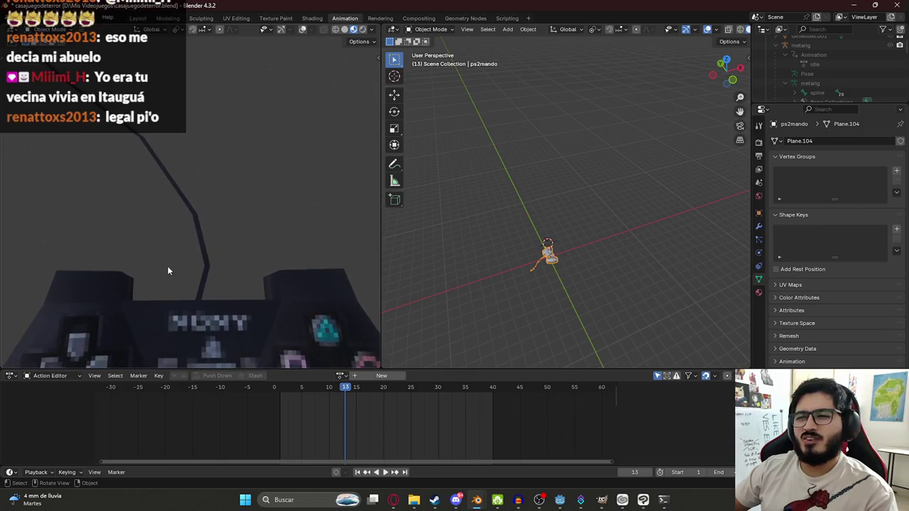
drag(380, 267, 603, 262)
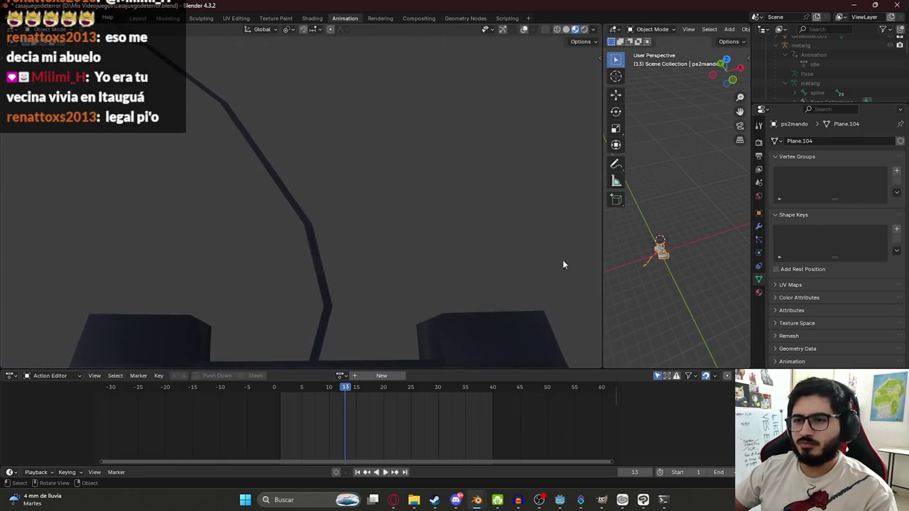
mouse_move(363, 276)
mouse_down()
mouse_move(311, 290)
mouse_move(315, 252)
mouse_move(310, 271)
mouse_up()
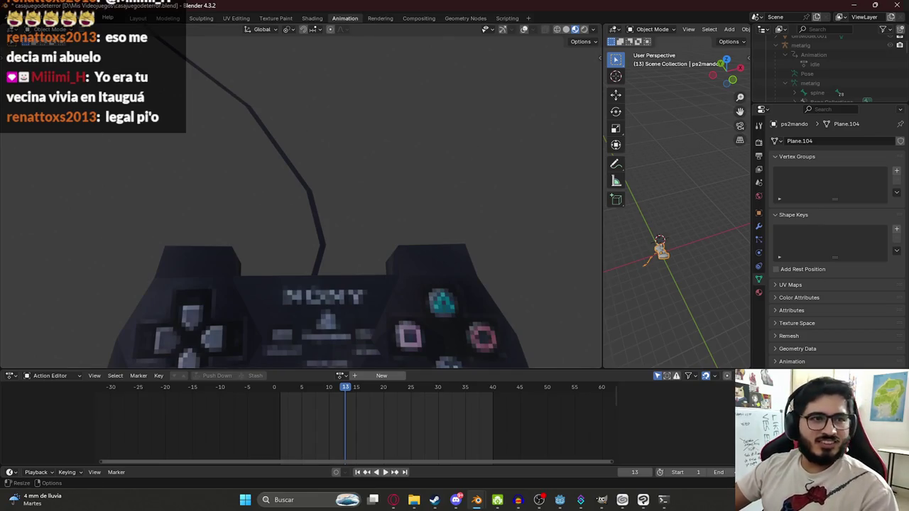
scroll(397, 149, down, 2)
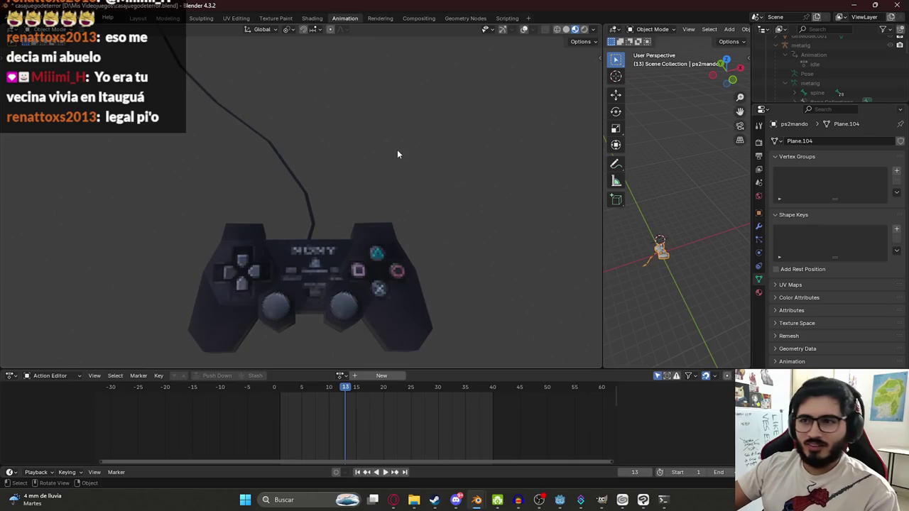
scroll(397, 149, up, 1)
key(ctrl+q)
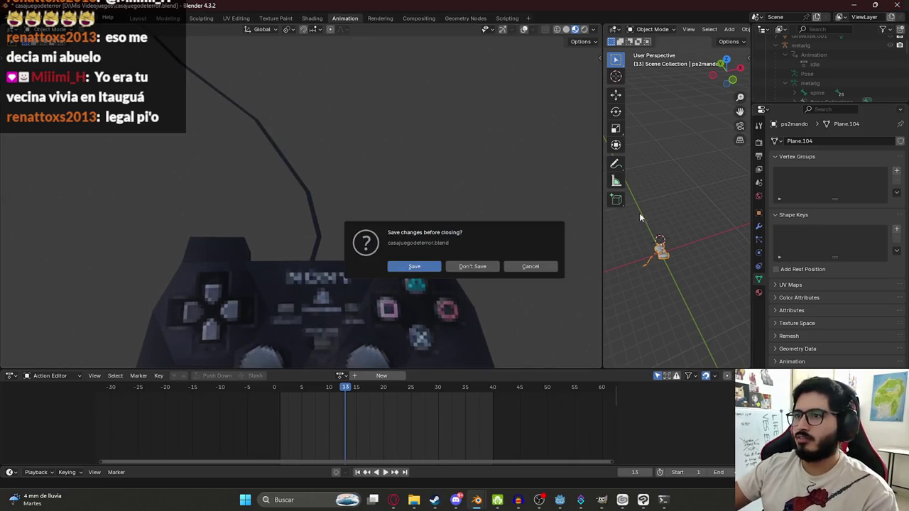
click(472, 266)
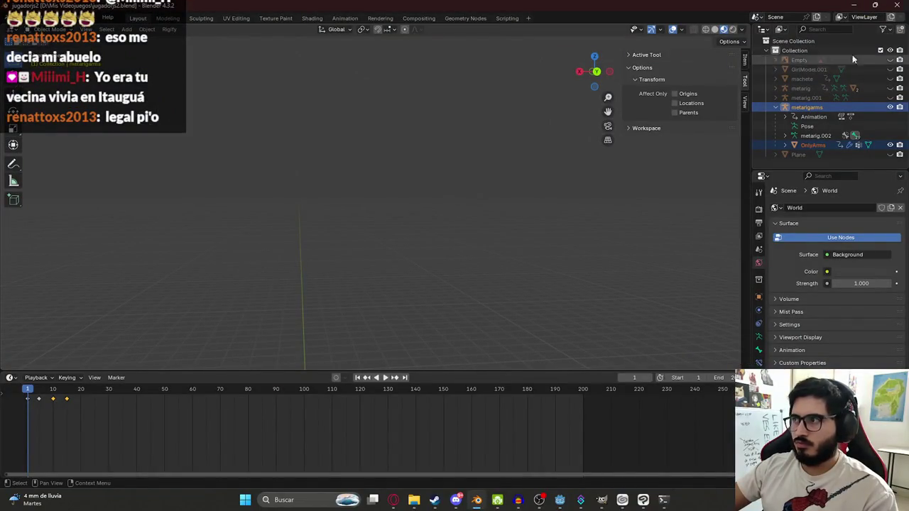
Step: Select only metarigarms, then go through Godot to the browser's Pixabay impact sound results
click(797, 108)
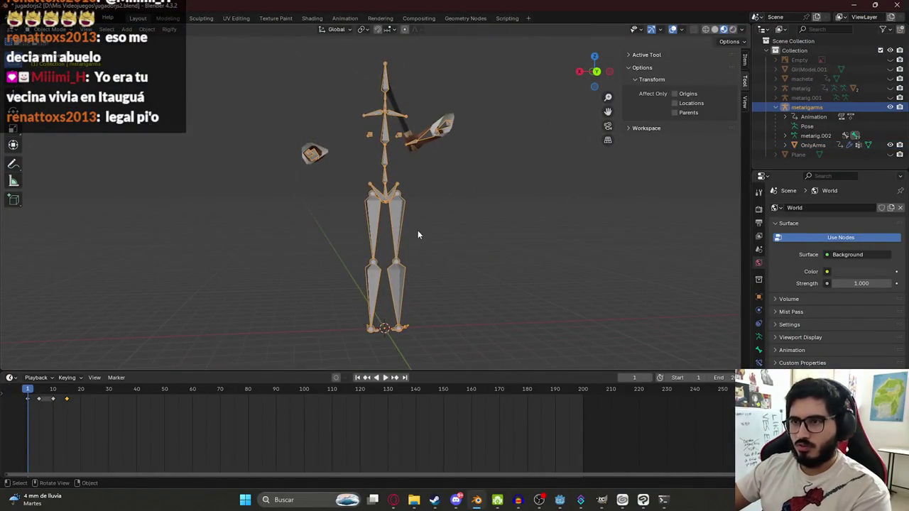
click(559, 501)
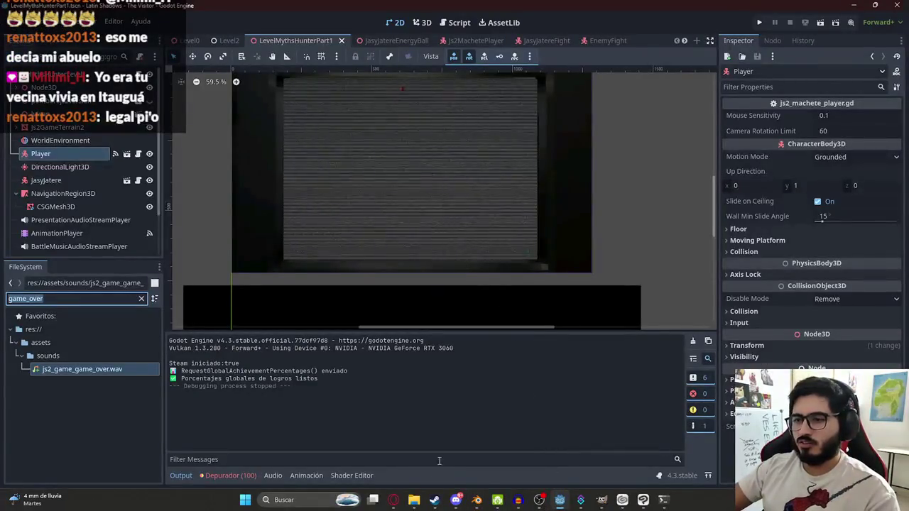
click(393, 500)
click(572, 10)
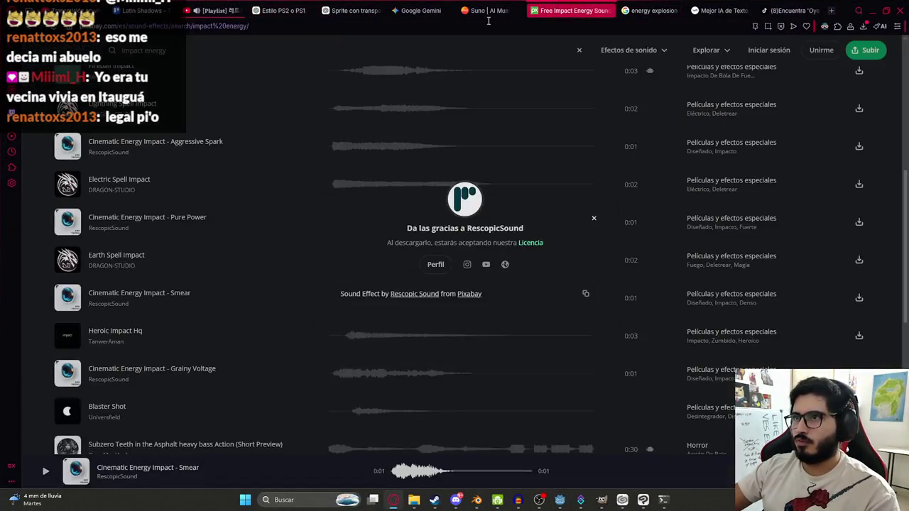
Step: Search Pixabay for 'controller keyboard sound' effects, browse the results, then switch to the energy explosion tab
click(167, 52)
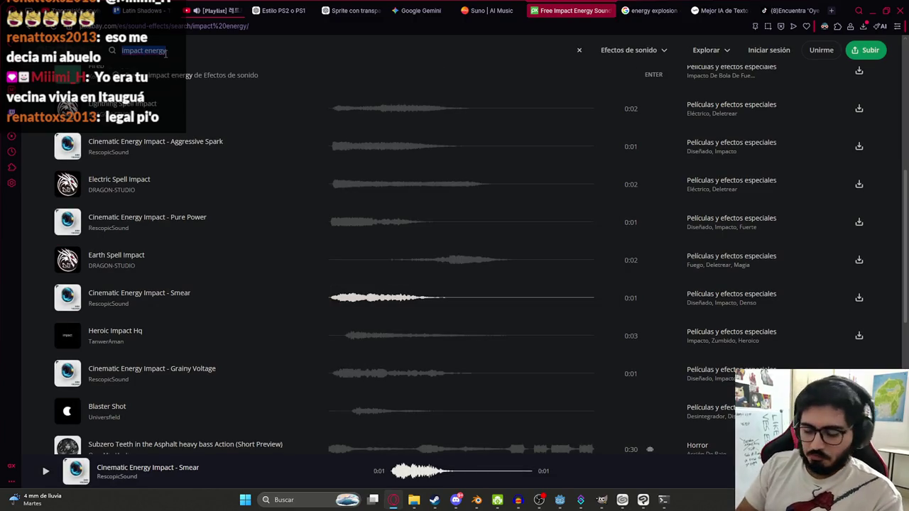
text(controller keyboard sound)
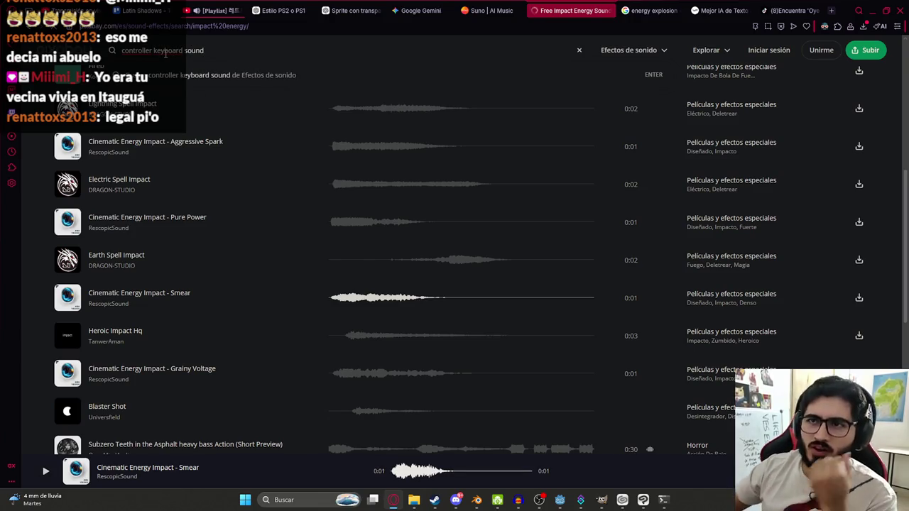
key(Return)
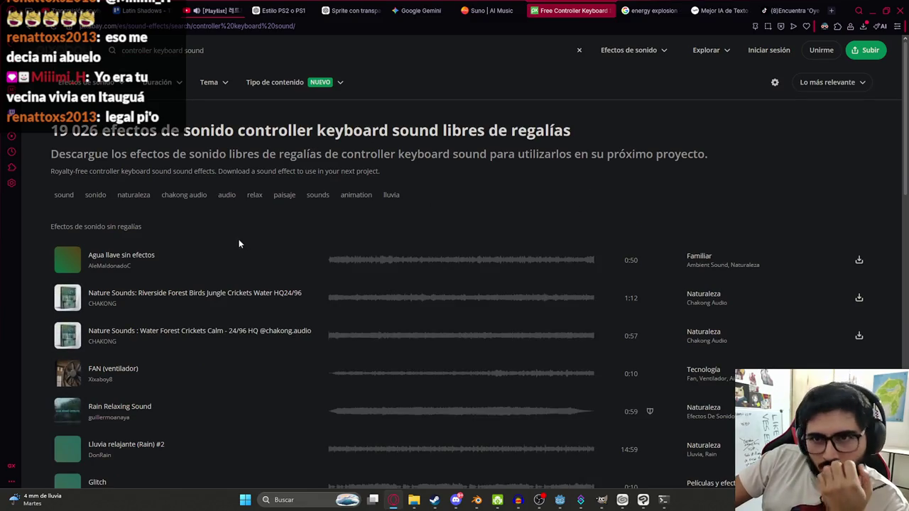
scroll(226, 286, down, 3)
scroll(333, 176, down, 1)
scroll(204, 142, up, 5)
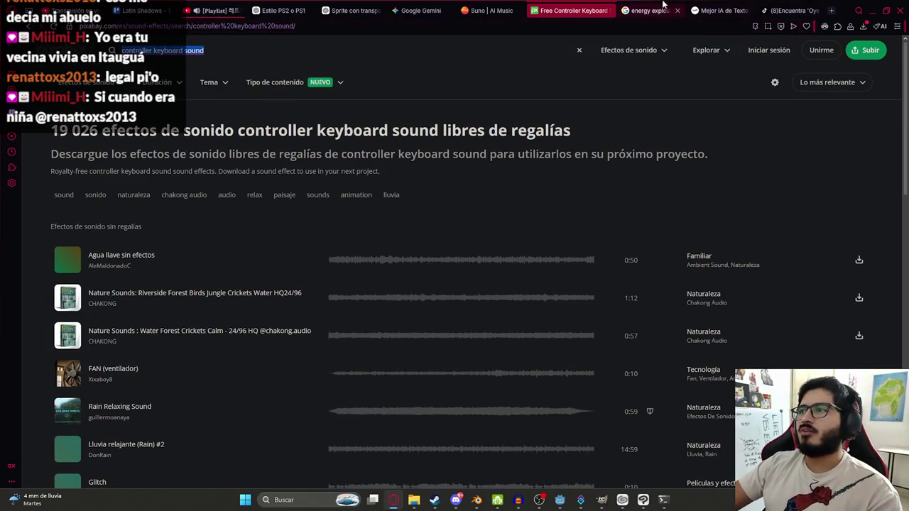
click(625, 11)
click(368, 26)
Step: Search Google for 'trad' to bring up Google Translate
text(rad)
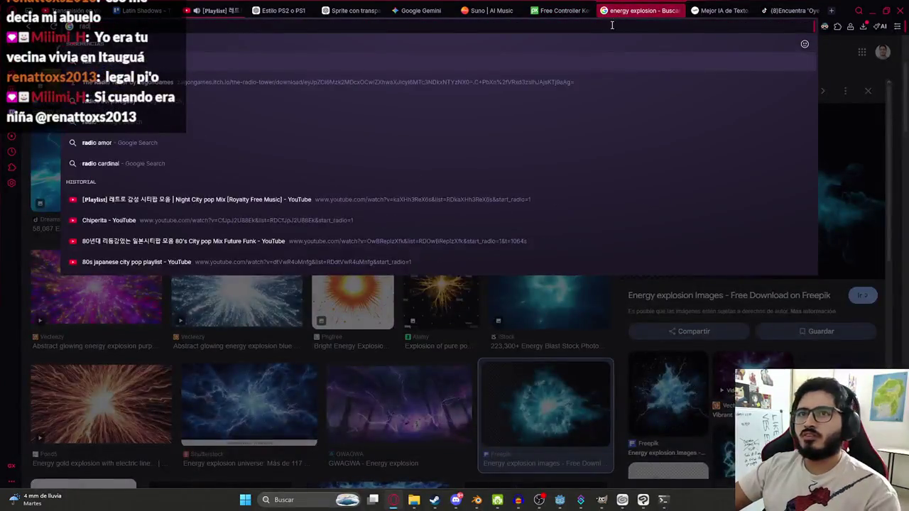
key(Return)
click(368, 28)
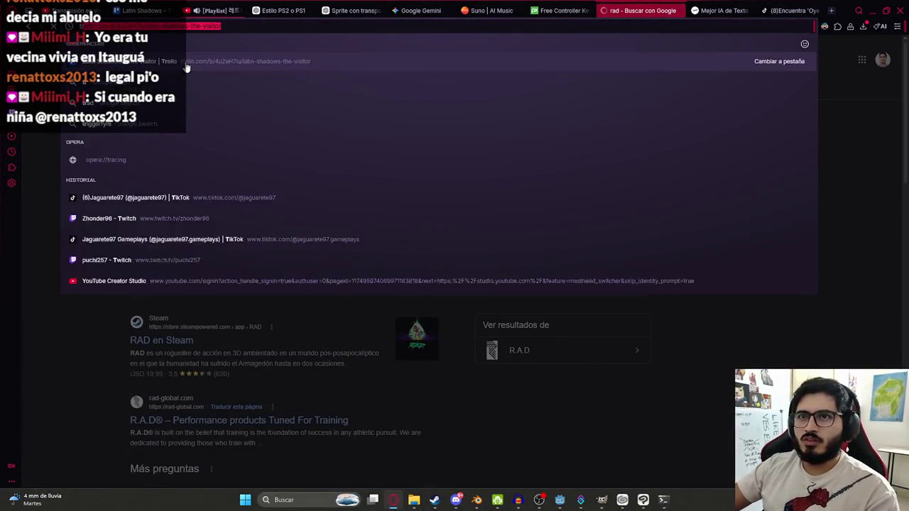
text(trad)
key(Return)
Step: Translate 'mando ps2' into English, briefly checking the Pixabay search box
click(208, 160)
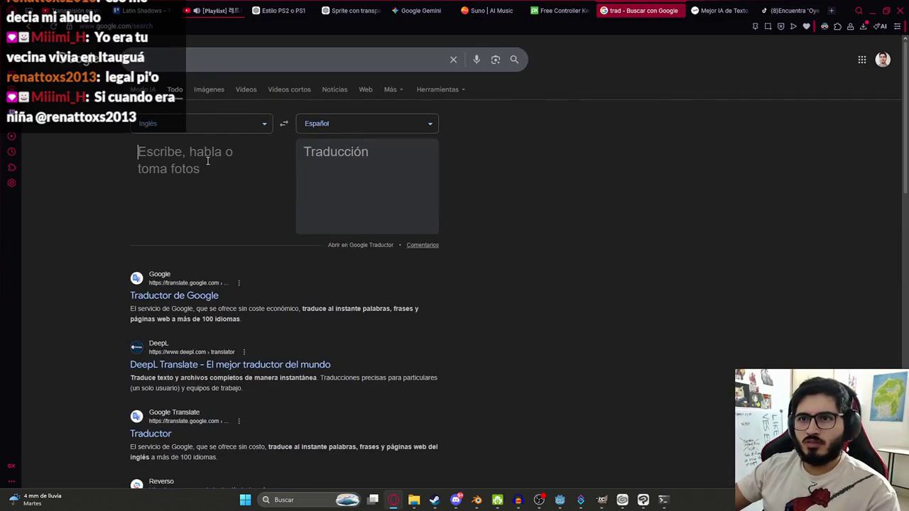
text(mando)
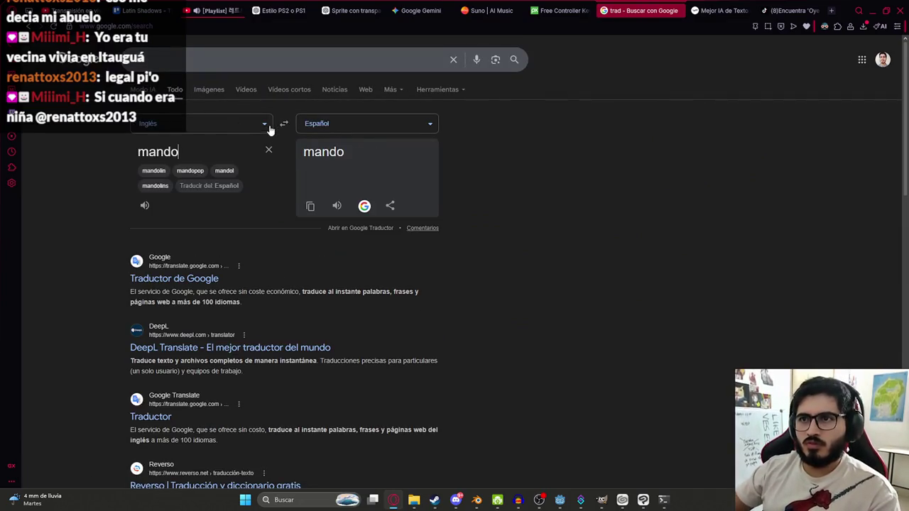
double_click(216, 152)
click(216, 152)
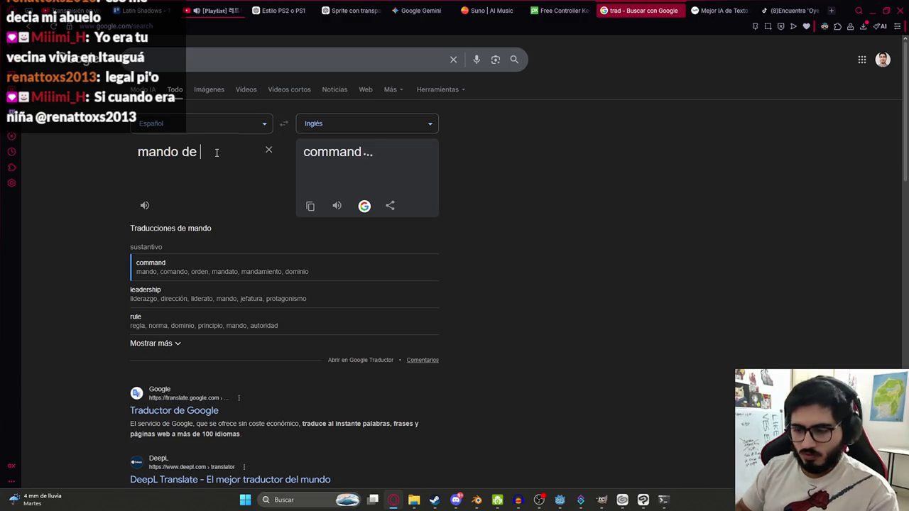
text(ps2)
double_click(380, 153)
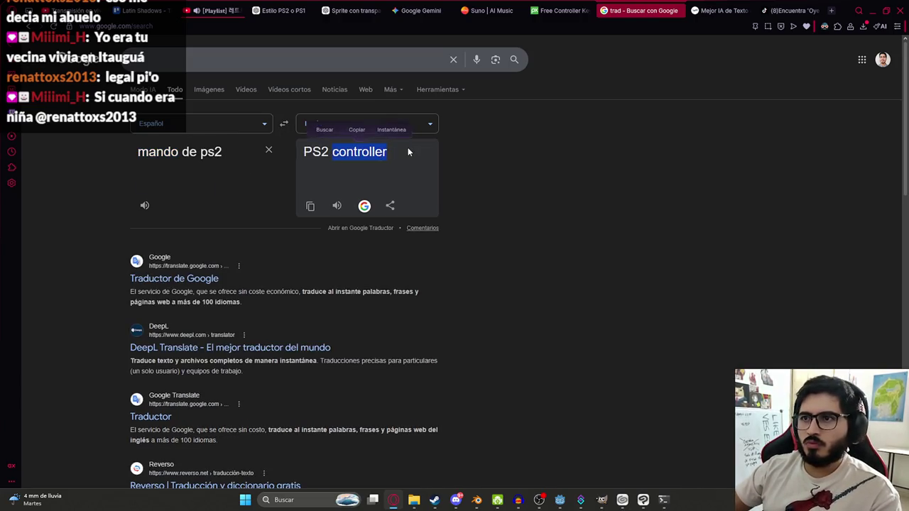
click(565, 10)
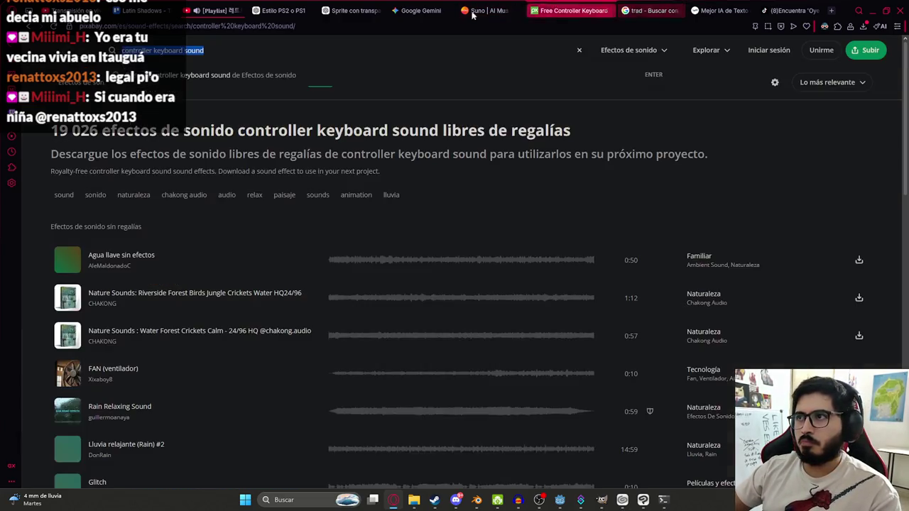
click(231, 47)
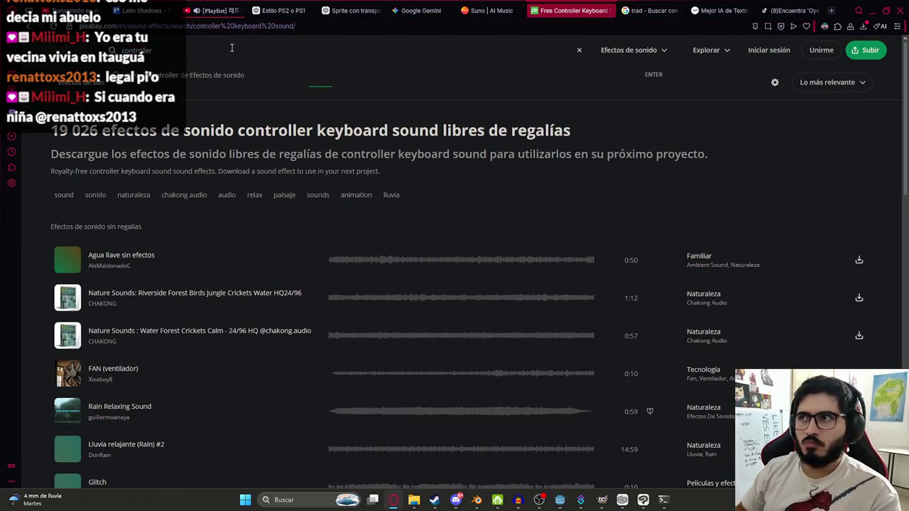
click(643, 10)
Step: Translate 'teclas de mando de ps2' and paste the resulting 'controller keys' into the Pixabay search
triple_click(183, 158)
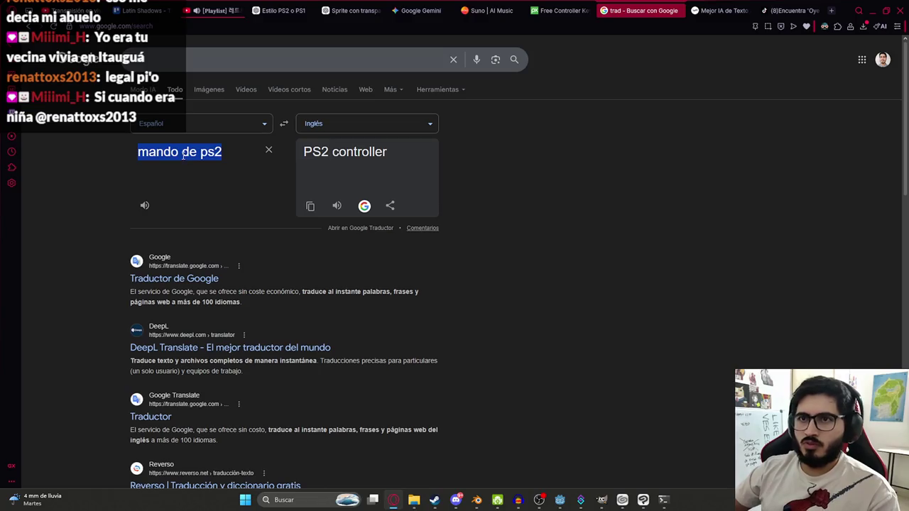
text(teclas de mando de p)
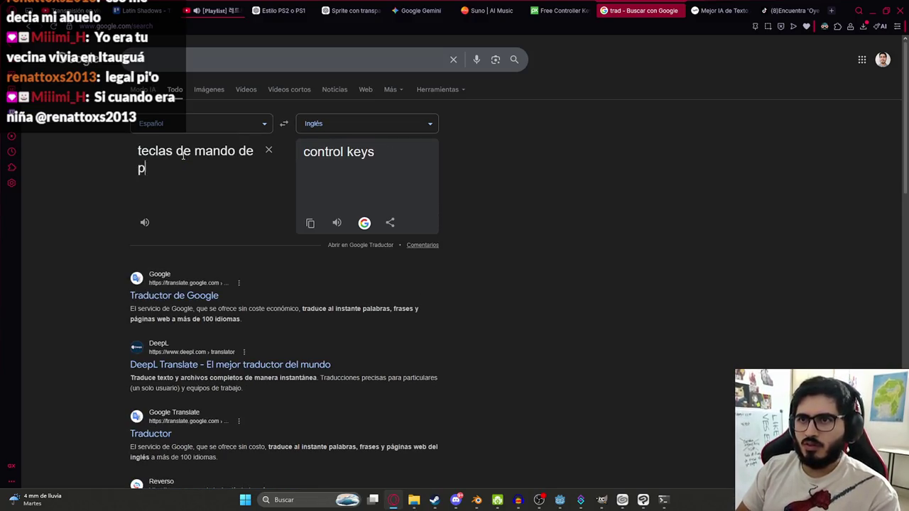
drag(332, 158, 394, 150)
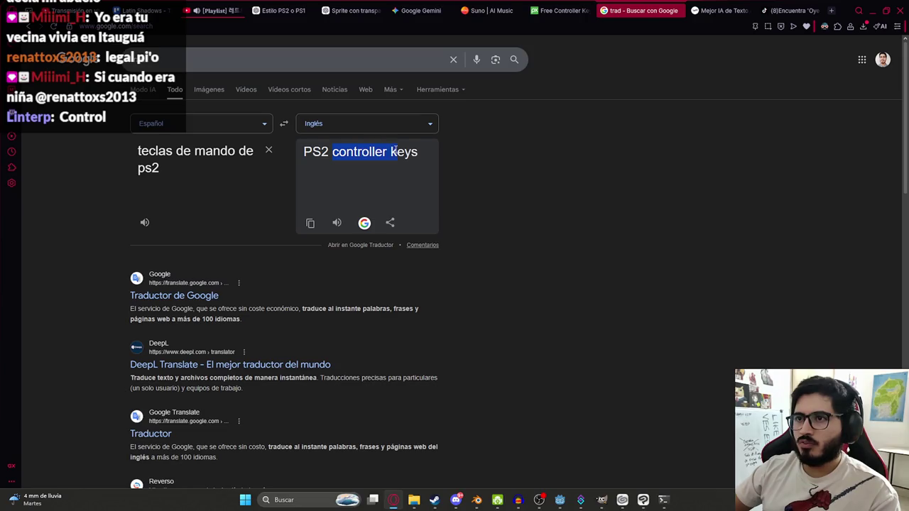
key(ctrl+c)
key(ctrl+shift+Tab)
click(212, 50)
key(ctrl+v)
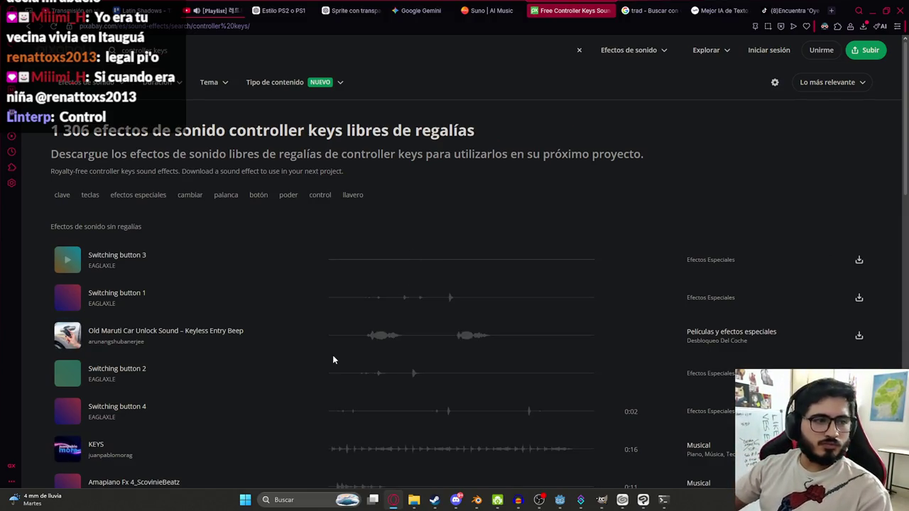
Step: Preview Switching button 1–4 and Old Maruti Car Unlock Sound, comparing Switching buttons 1 and 3
click(345, 261)
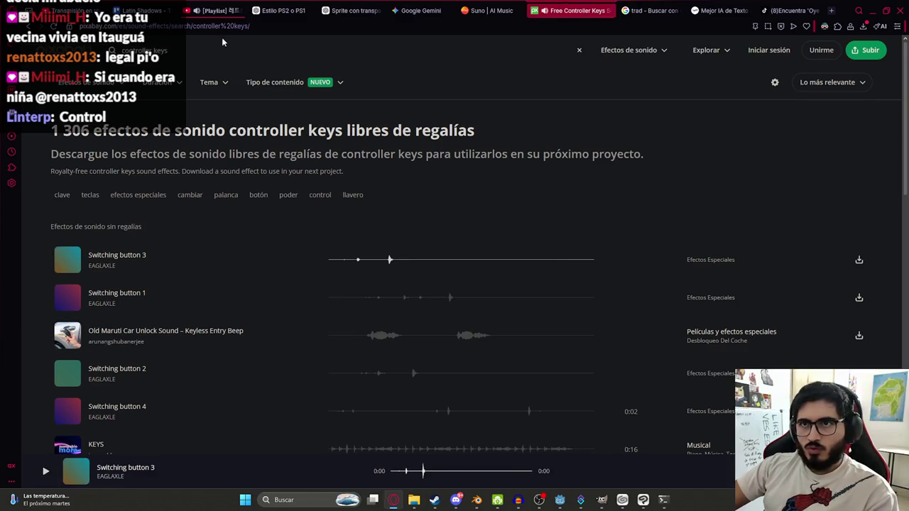
click(213, 10)
click(568, 10)
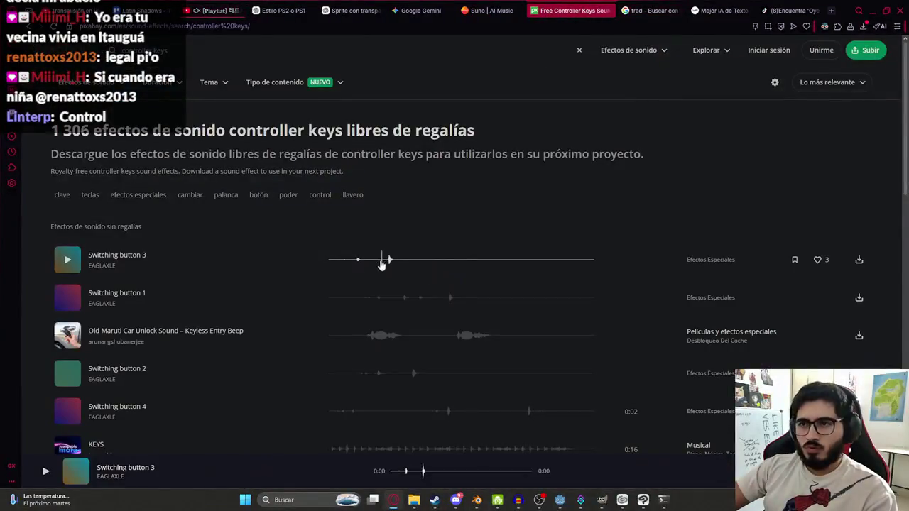
click(369, 297)
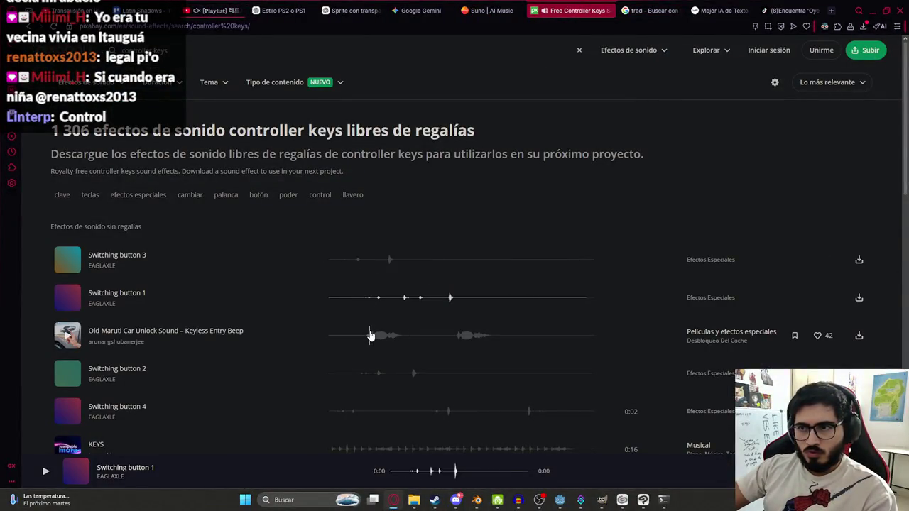
click(369, 337)
click(371, 298)
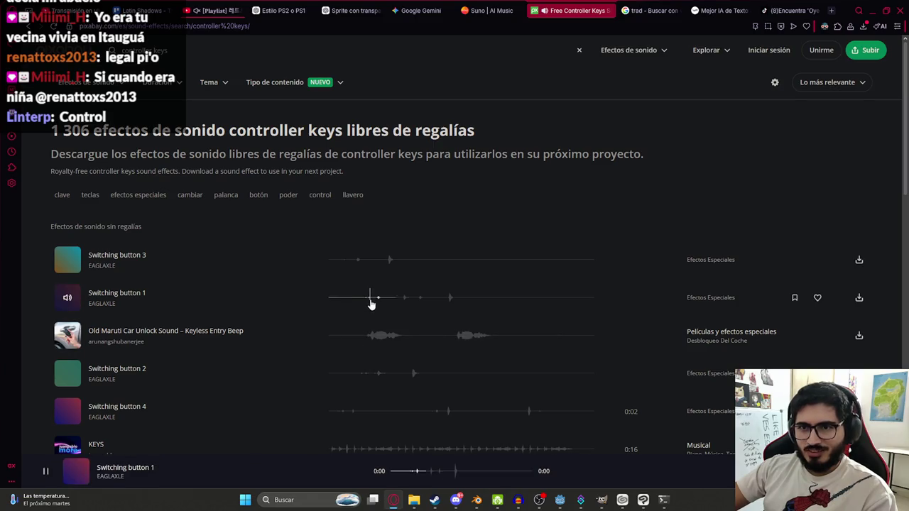
click(373, 298)
click(355, 260)
click(366, 298)
click(355, 260)
click(362, 299)
click(351, 260)
click(348, 260)
click(373, 374)
click(335, 412)
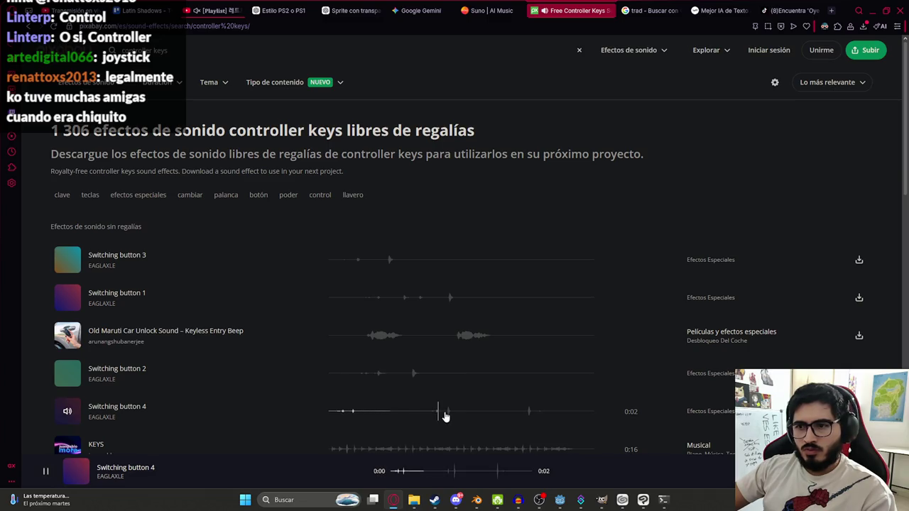
Step: Preview KEYS, Amapiano Fx 4 and 12, Keyboard Typing Loop, video game controller and LLaves/keys
scroll(361, 402, down, 1)
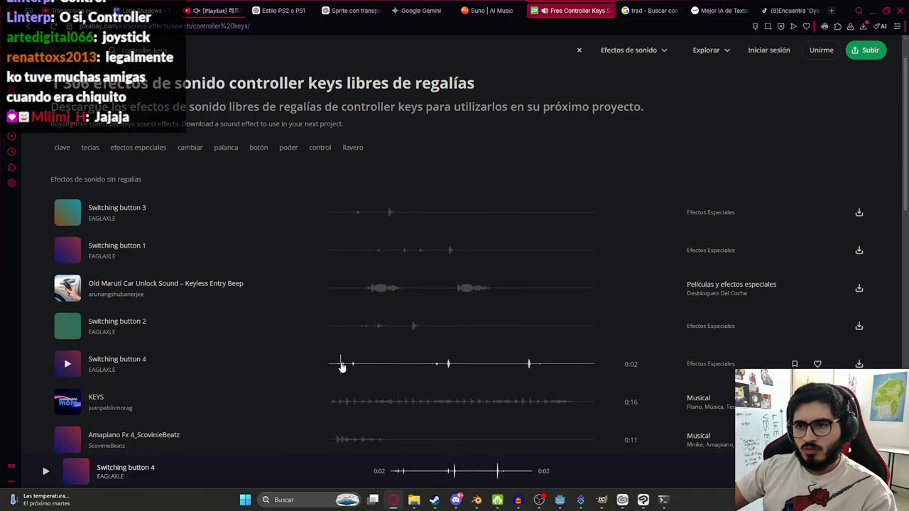
scroll(435, 386, down, 2)
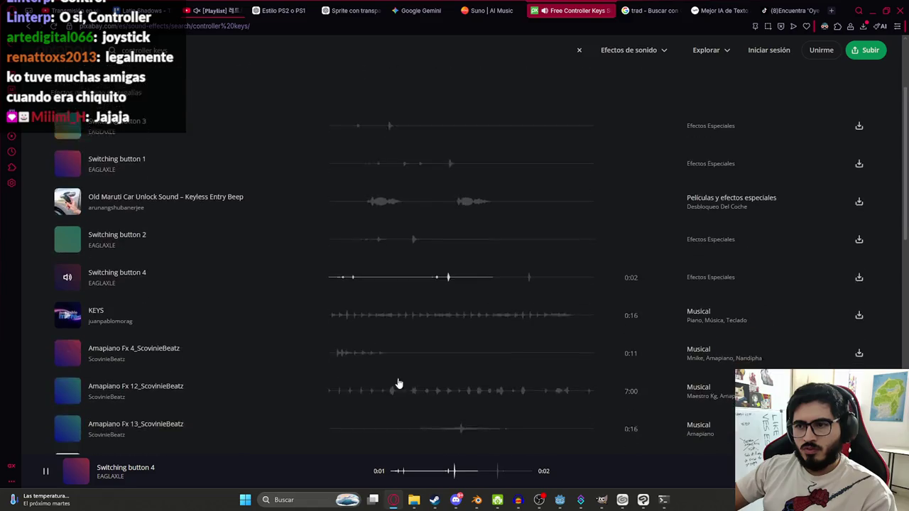
click(331, 308)
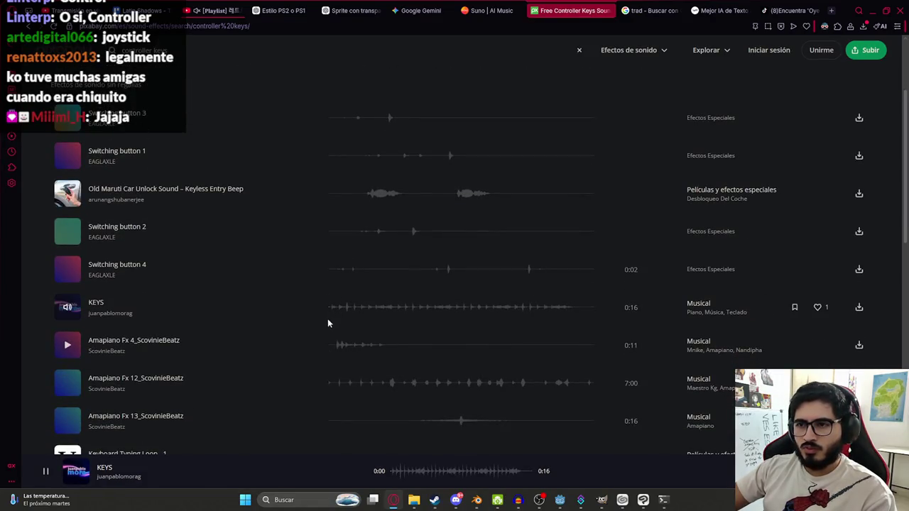
click(340, 348)
click(343, 383)
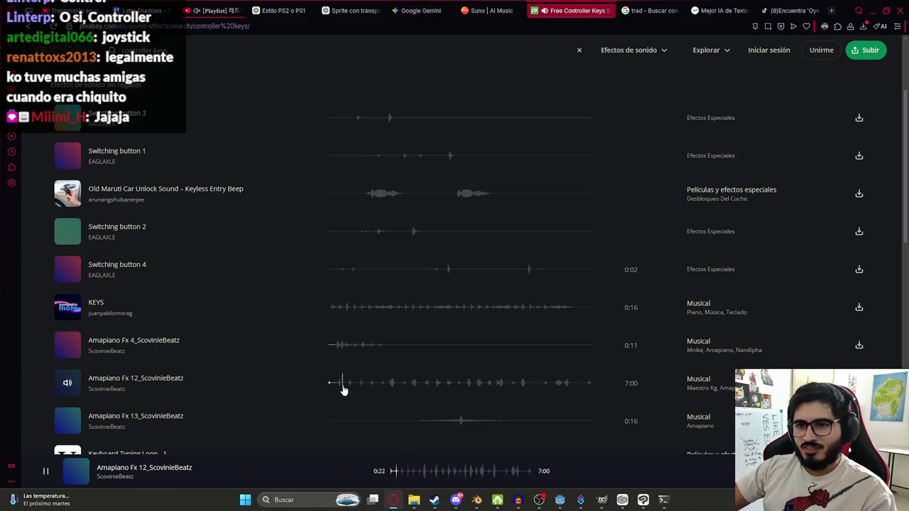
scroll(341, 369, down, 2)
click(353, 365)
click(332, 402)
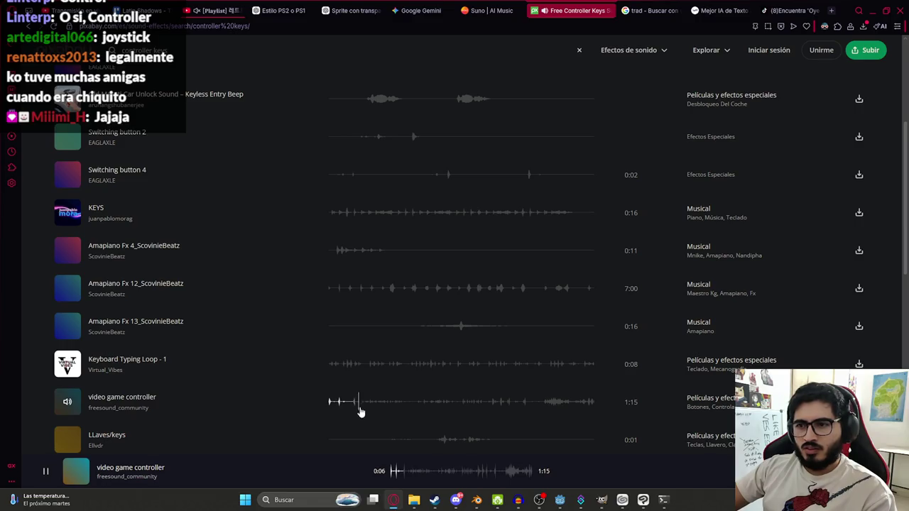
scroll(367, 418, down, 2)
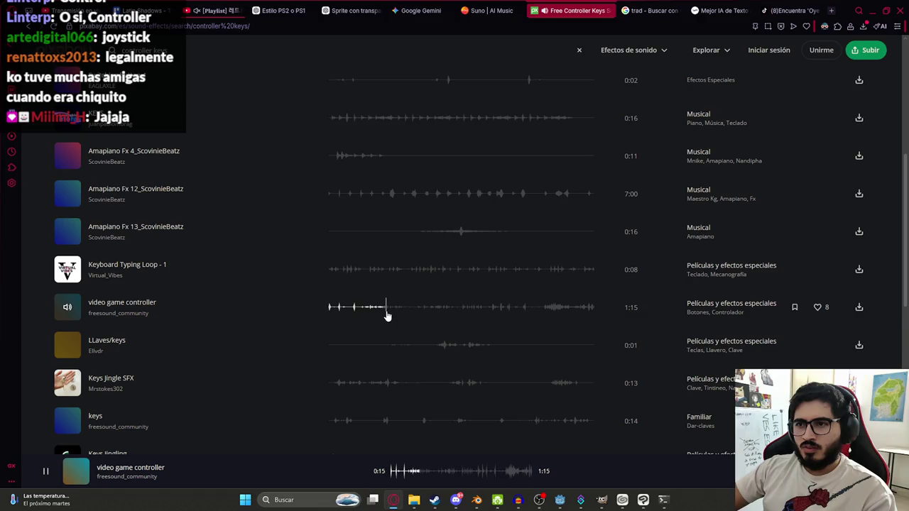
click(423, 345)
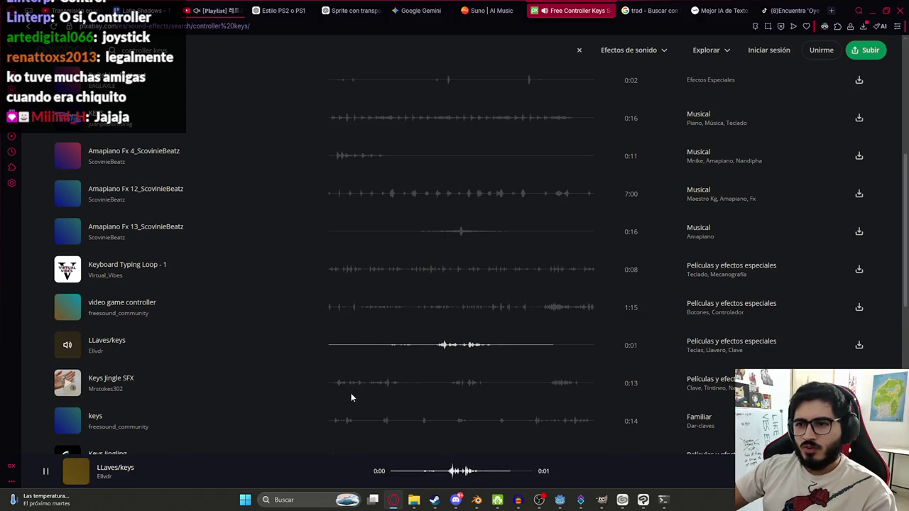
scroll(324, 288, up, 7)
Step: Replay Switching buttons 1, 2 and 3 to compare them, ending on Switching button 3
click(367, 335)
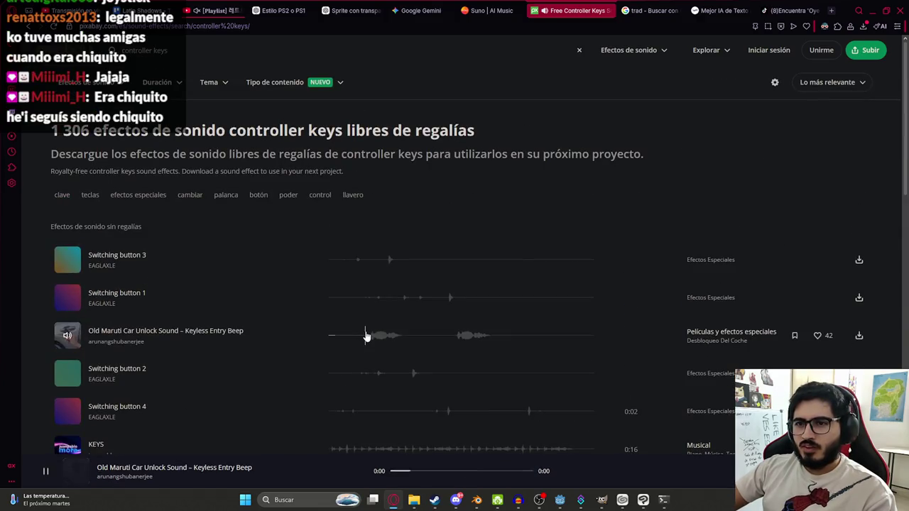
click(362, 299)
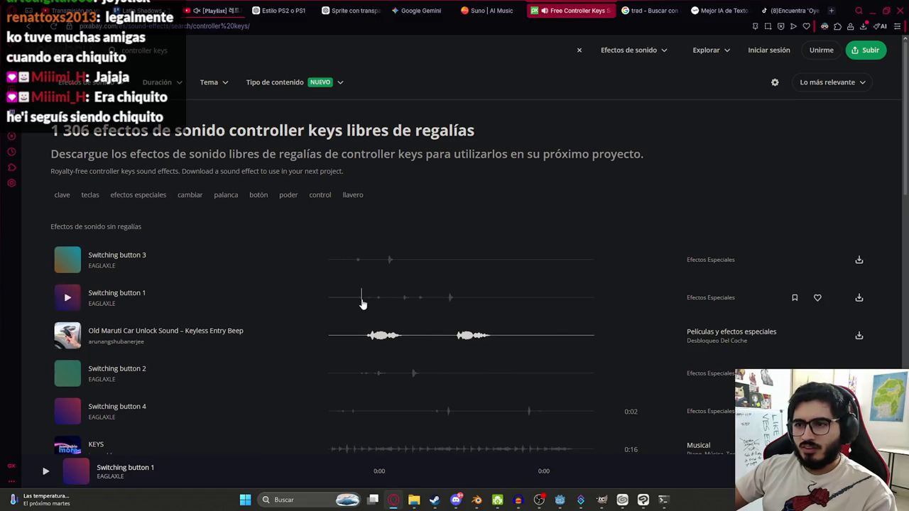
click(361, 377)
click(347, 260)
click(351, 260)
click(364, 369)
click(350, 260)
click(358, 375)
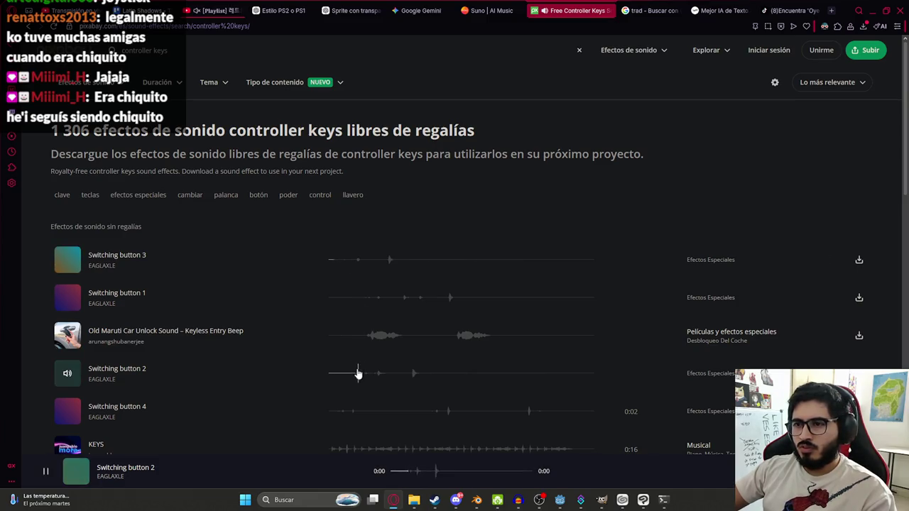
click(348, 260)
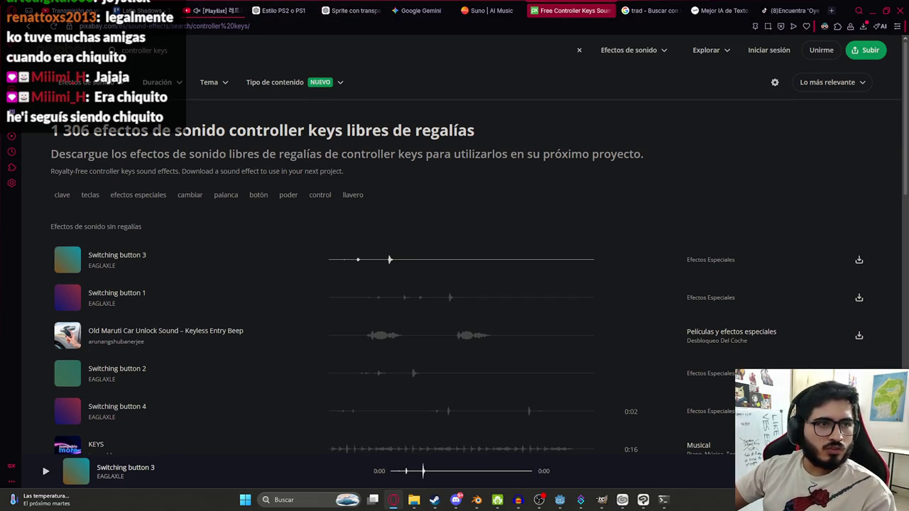
click(240, 55)
Step: Search for joystick sounds and audition Radiophonic Joystick, Play on a joystick and pressing buttons on a joystick
text(clic)
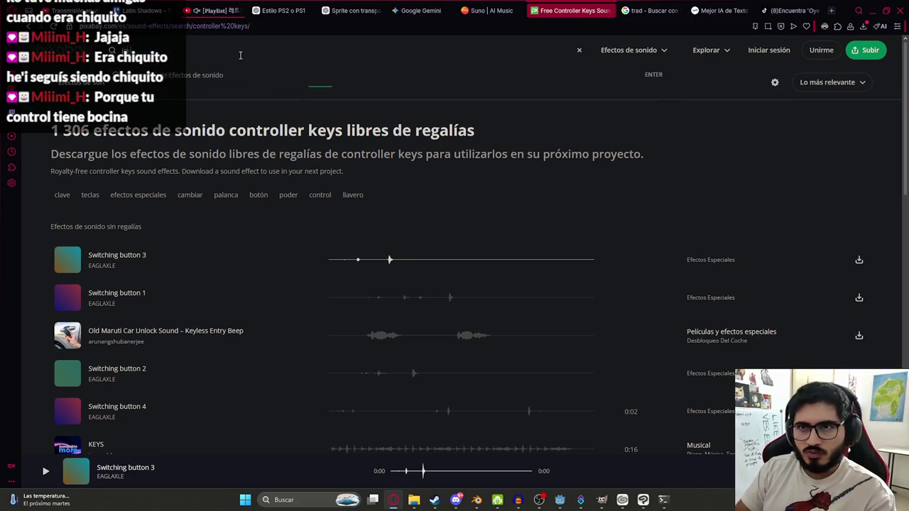
key(Return)
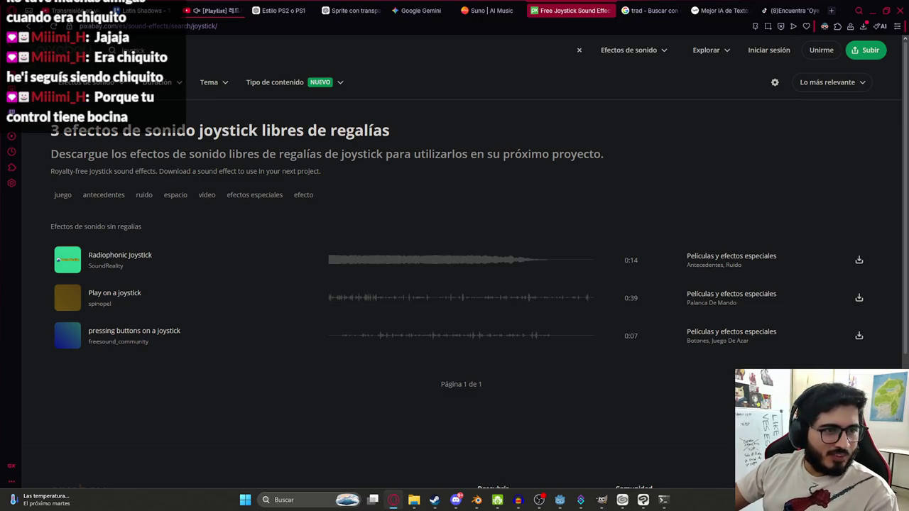
click(331, 260)
click(329, 300)
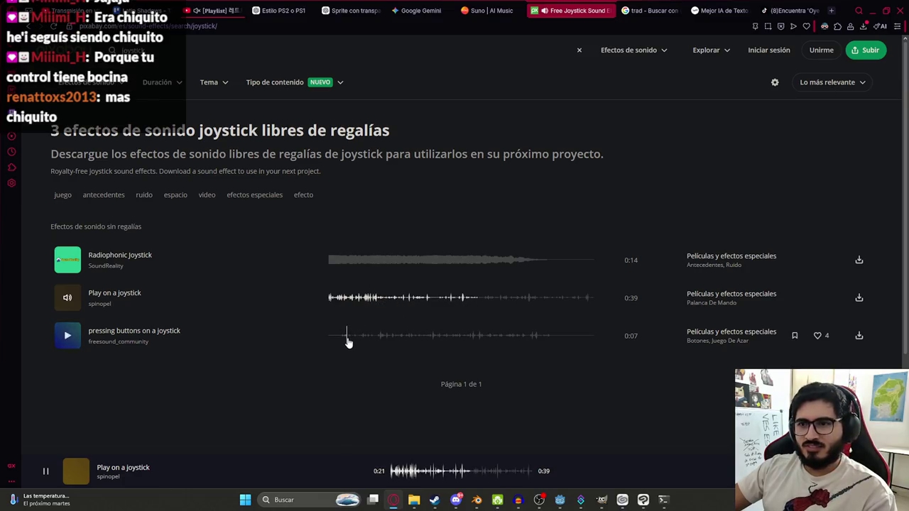
click(362, 339)
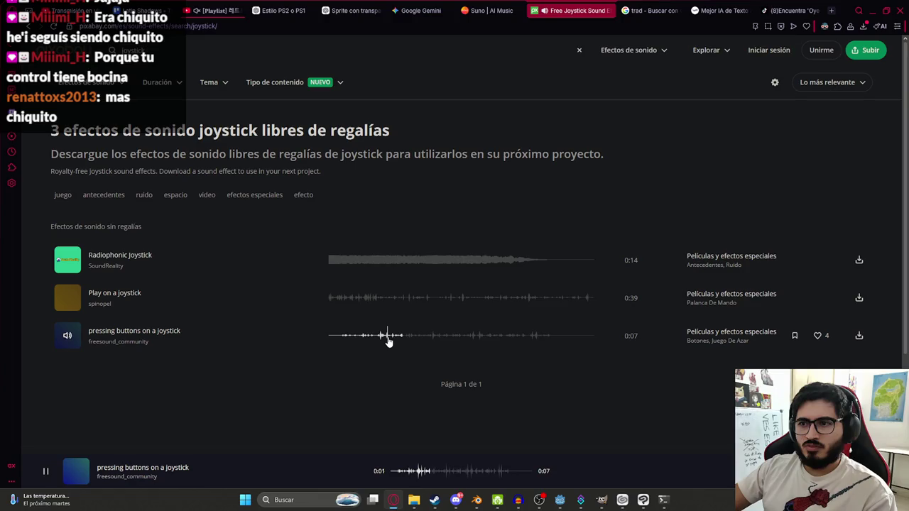
click(344, 339)
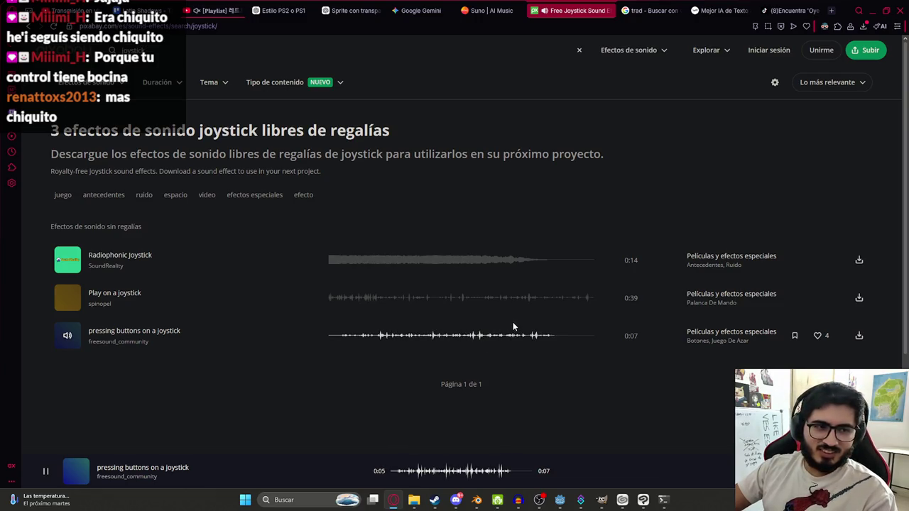
click(476, 298)
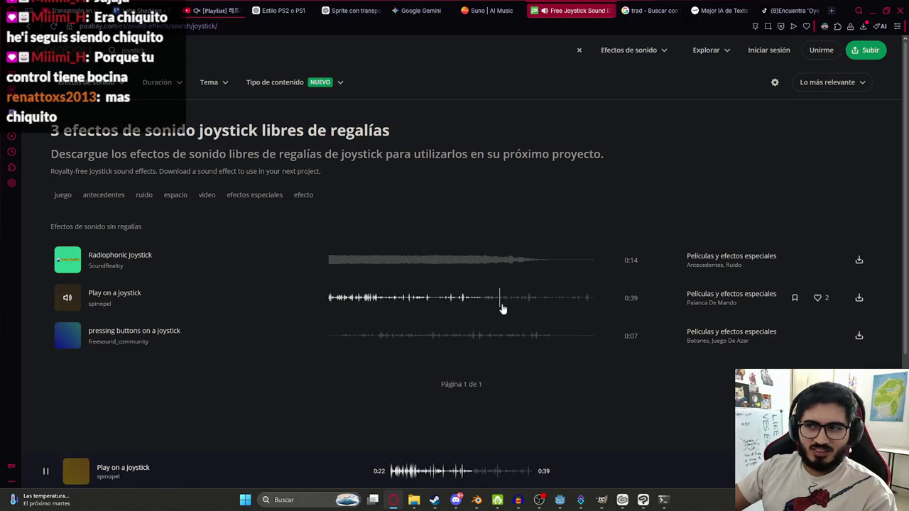
click(502, 333)
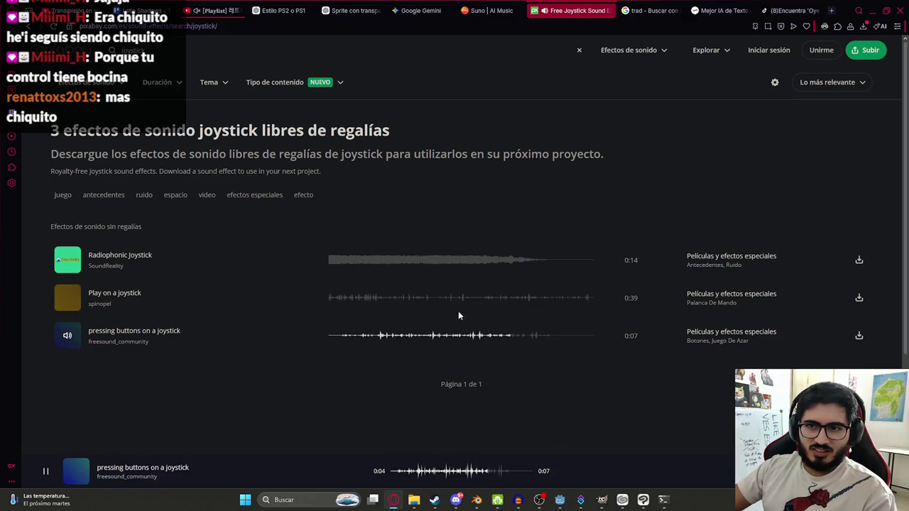
click(186, 52)
Step: Search 'joystick button' and preview Button UI Sound Effect, Select Button UI, Camera Blip and several Button sounds
text(button)
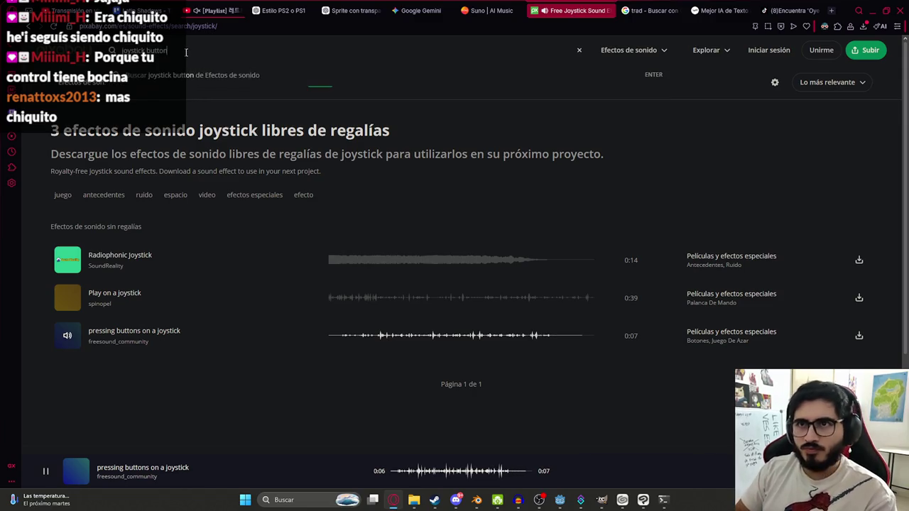
key(Return)
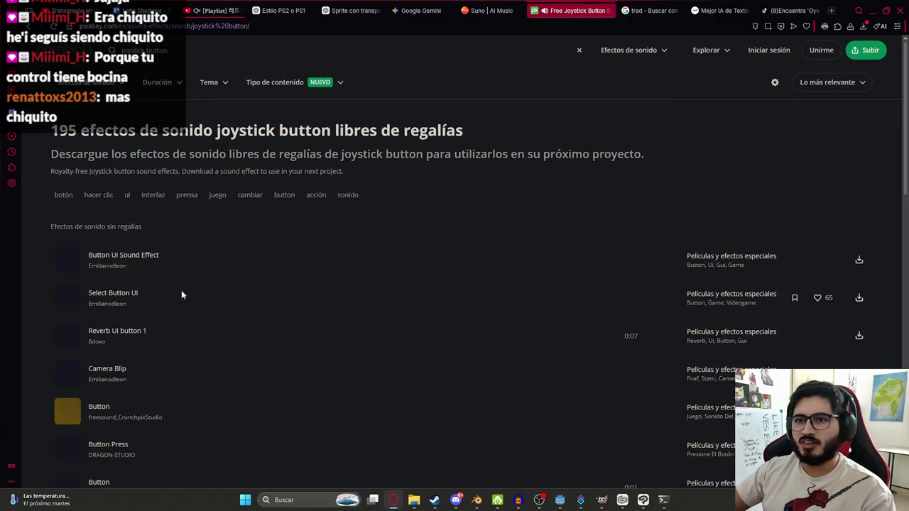
click(396, 261)
click(361, 298)
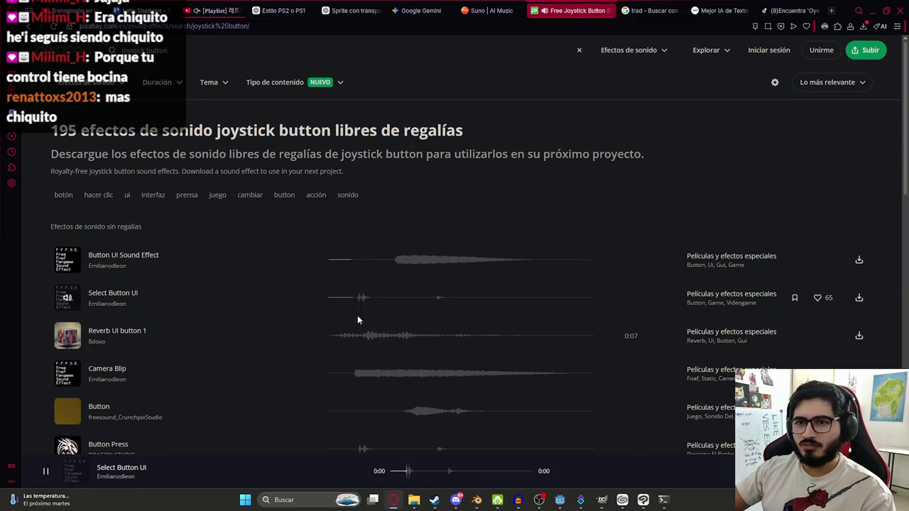
click(348, 373)
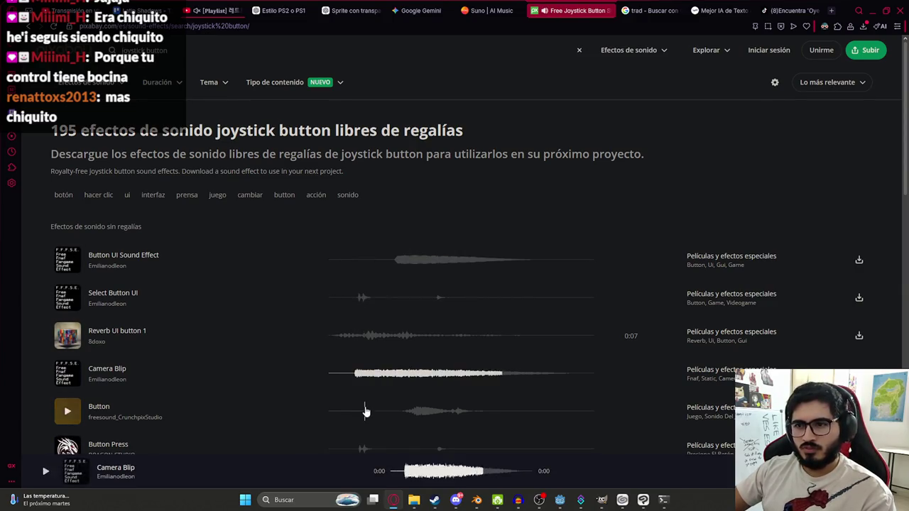
click(366, 412)
scroll(370, 383, down, 1)
click(375, 351)
scroll(356, 362, down, 1)
click(360, 302)
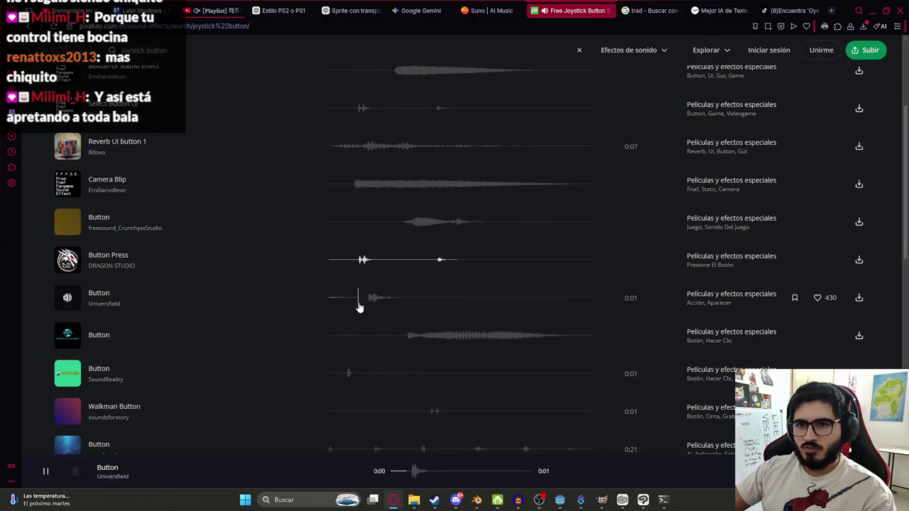
click(391, 337)
click(341, 374)
Step: Preview Walkman, moodmode, Button Click, Button Press, Click Button, menu button, Button 4, toy button and Interface Button
scroll(341, 374, down, 2)
click(413, 283)
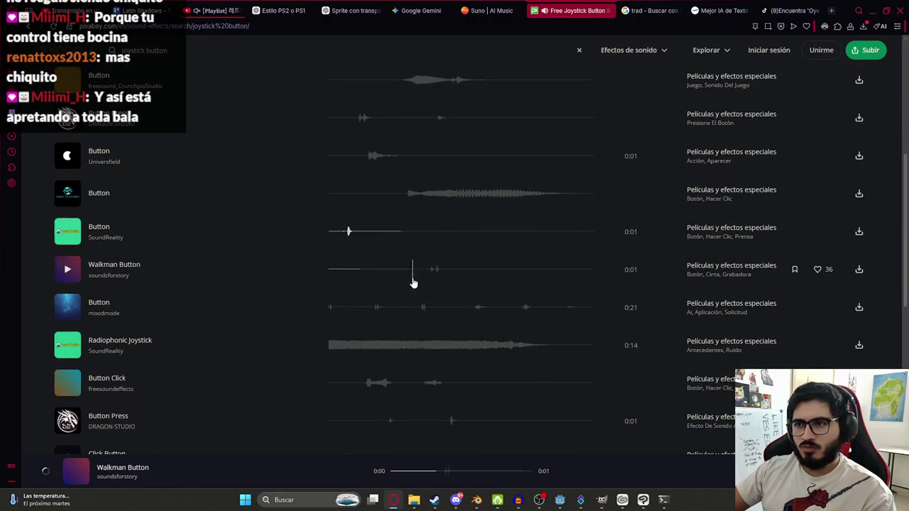
click(434, 276)
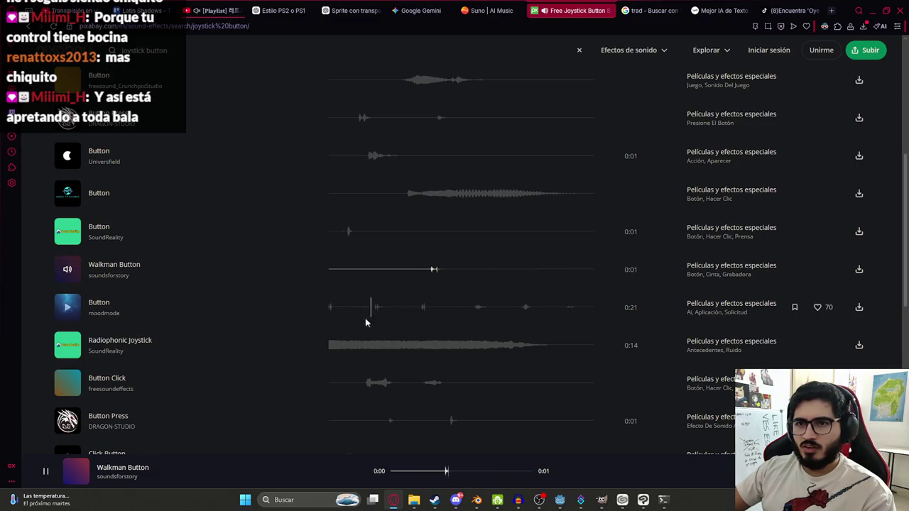
click(331, 309)
click(366, 381)
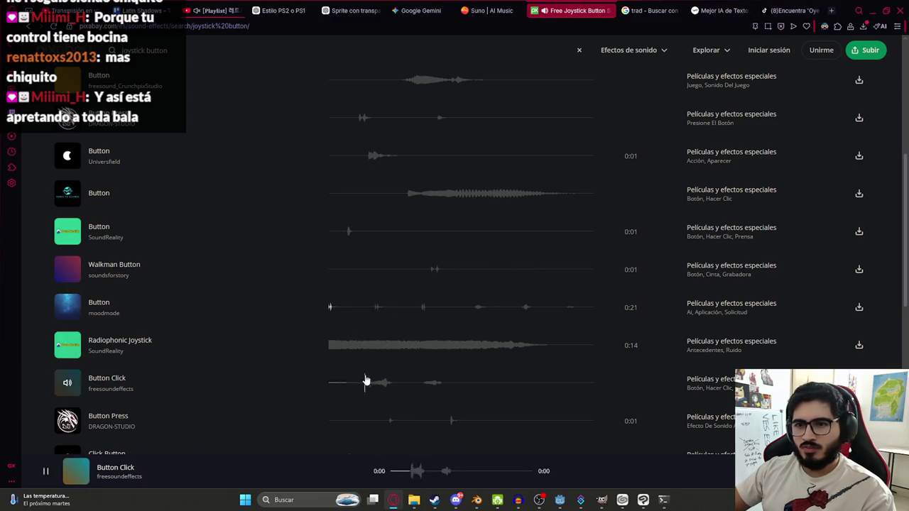
scroll(365, 381, down, 1)
click(373, 321)
click(349, 365)
scroll(349, 365, down, 2)
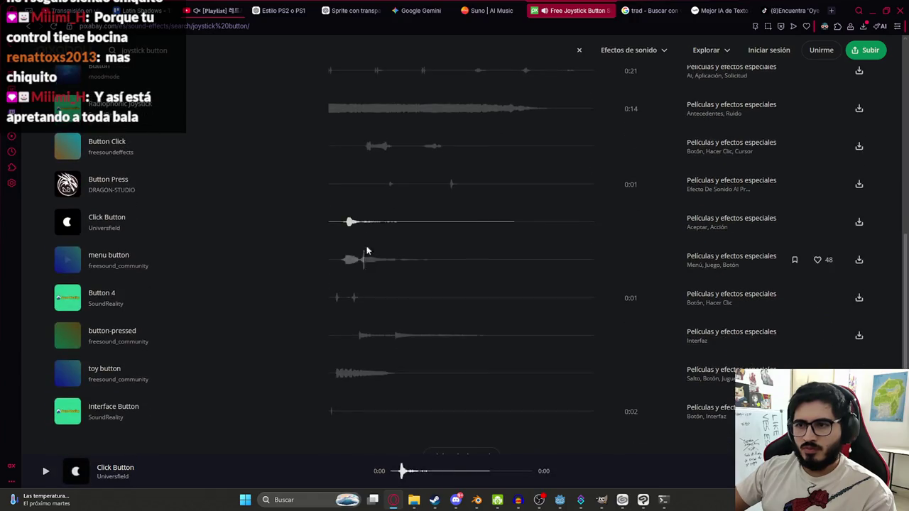
click(378, 187)
click(337, 265)
click(340, 298)
click(353, 336)
click(345, 374)
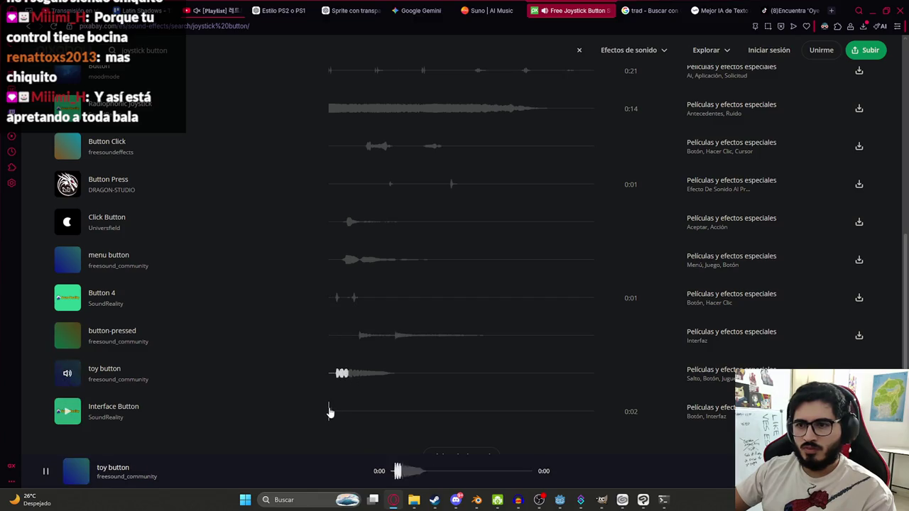
click(330, 412)
scroll(372, 382, down, 3)
Step: On results page 2, preview Play on a joystick, Button Press 2, UI Button Heavy and Click Button, then remove 'button' from the search
click(469, 266)
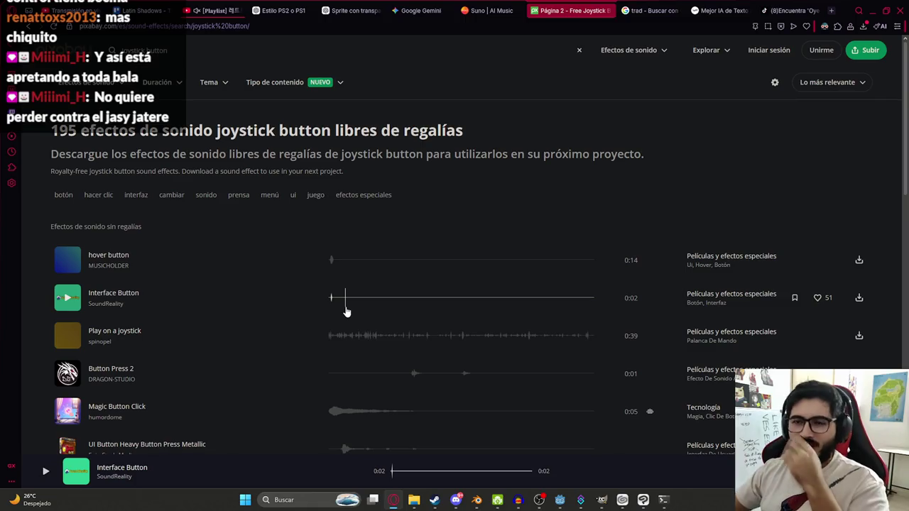
click(353, 337)
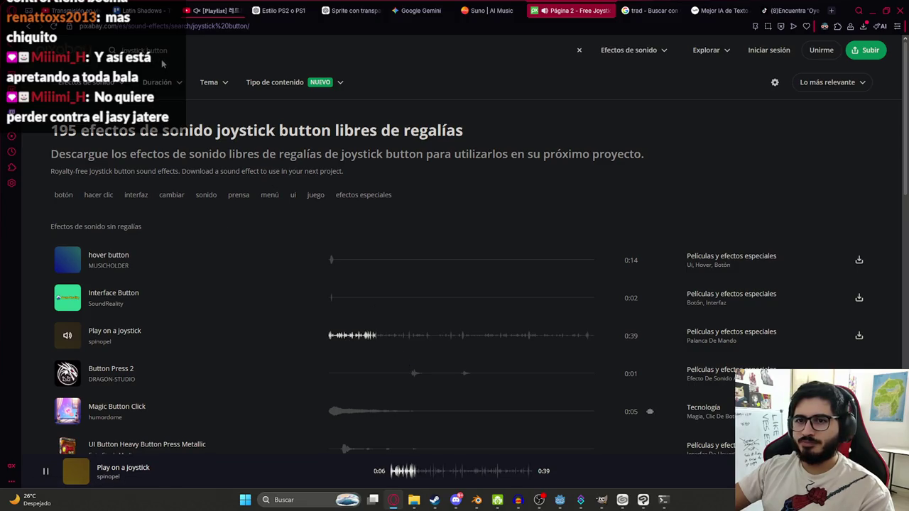
scroll(233, 347, down, 1)
click(400, 278)
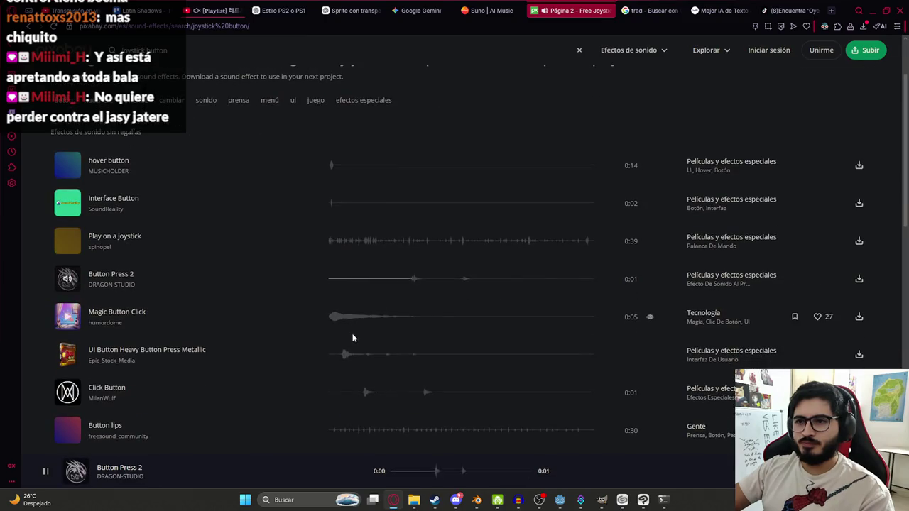
click(341, 356)
click(360, 395)
double_click(155, 49)
key(BackSpace)
Step: Search 'joystick' alone again and replay pressing buttons on a joystick several times
key(Return)
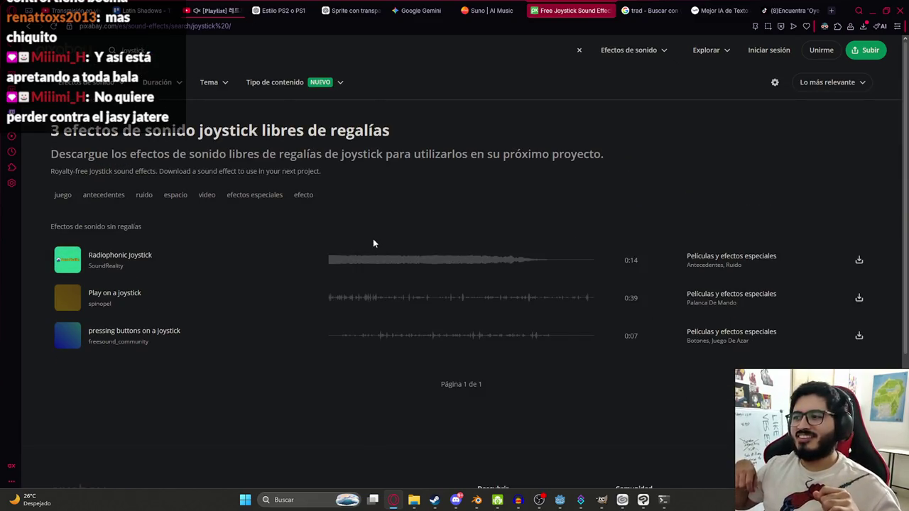
click(389, 261)
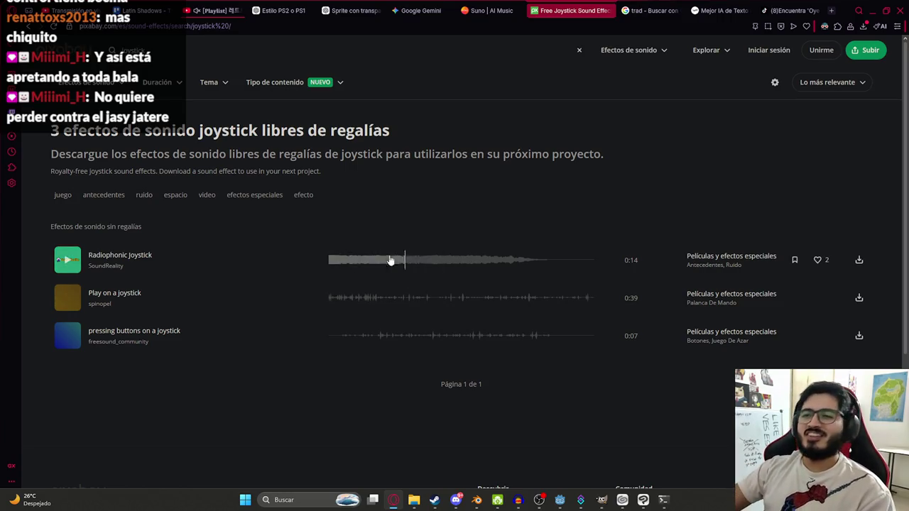
click(339, 298)
click(352, 341)
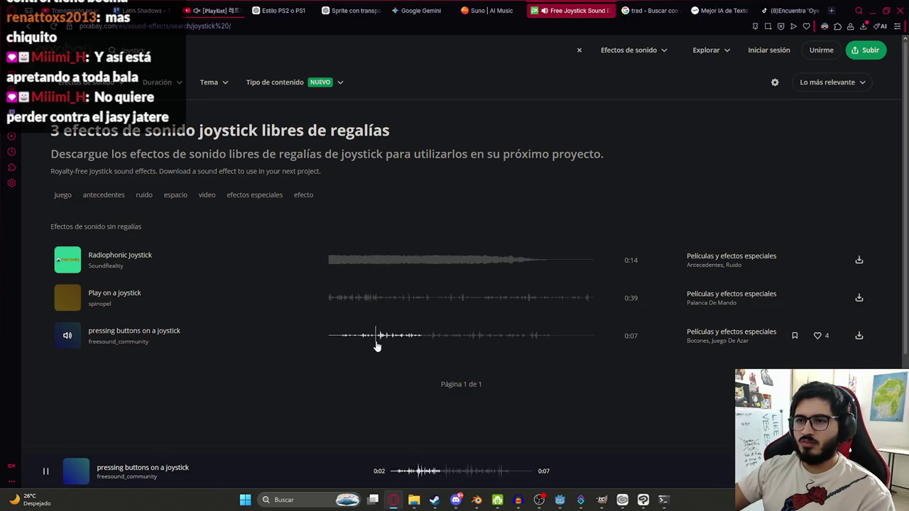
click(343, 347)
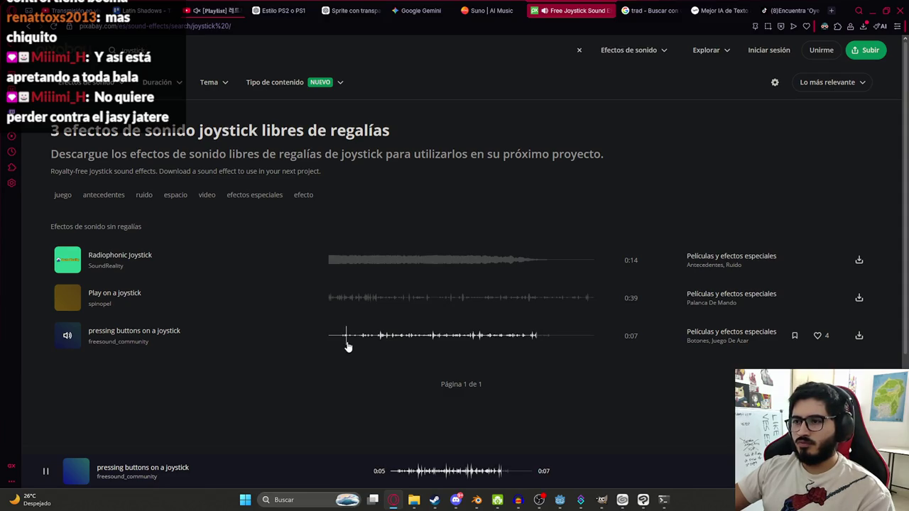
click(346, 344)
text(button)
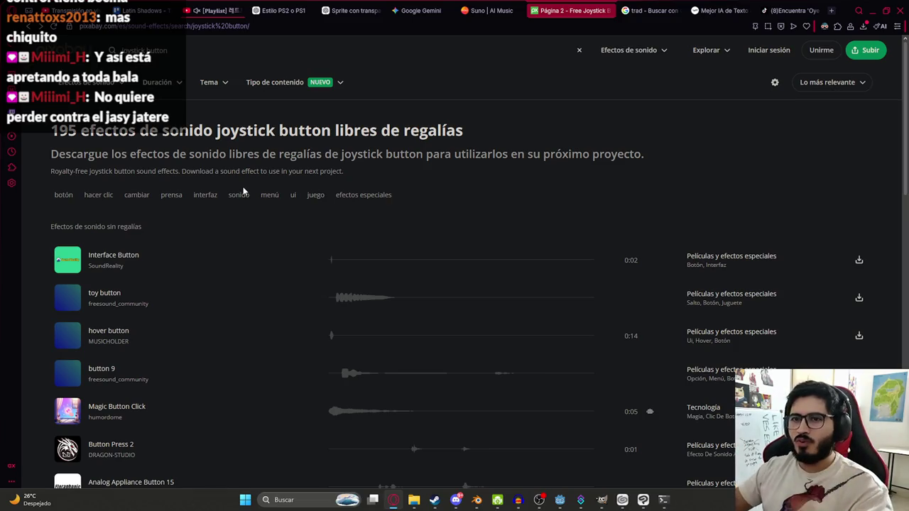
Step: Preview button 9, hover button, Button UI Sound Effect, Select Button UI, the freesound Button and Button Press
click(330, 375)
click(330, 323)
scroll(312, 330, down, 2)
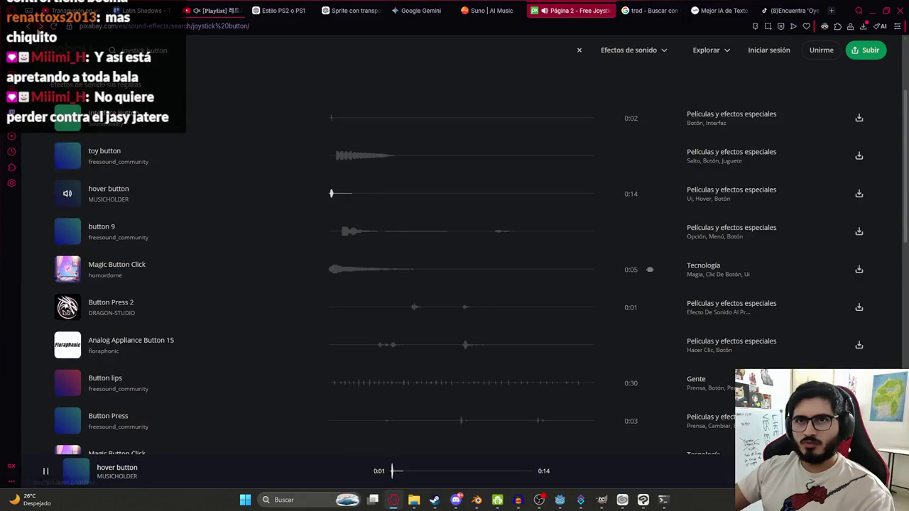
scroll(417, 123, up, 2)
click(373, 235)
click(363, 271)
click(385, 373)
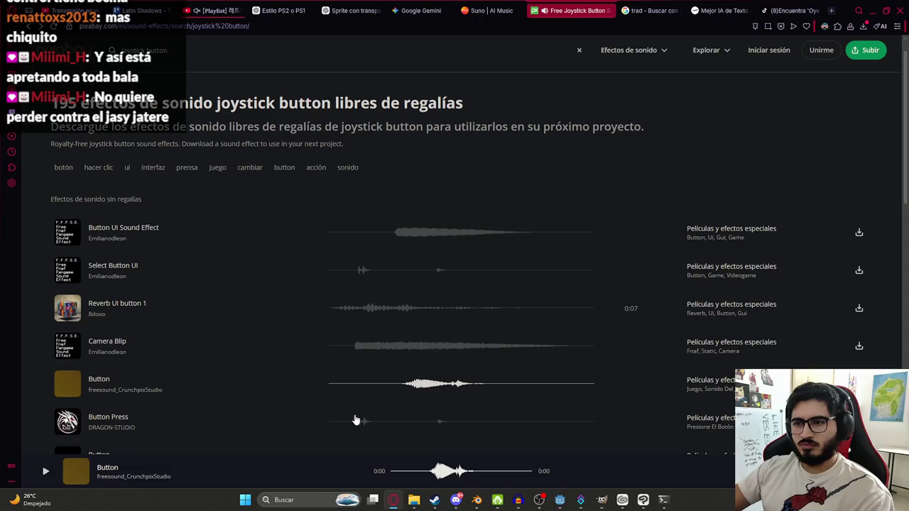
click(355, 421)
scroll(336, 363, down, 2)
scroll(362, 327, up, 1)
Step: Preview the Universfield, SoundReality and moodmode Button sounds, Button Press and Button Click, then return to the joystick results
click(360, 363)
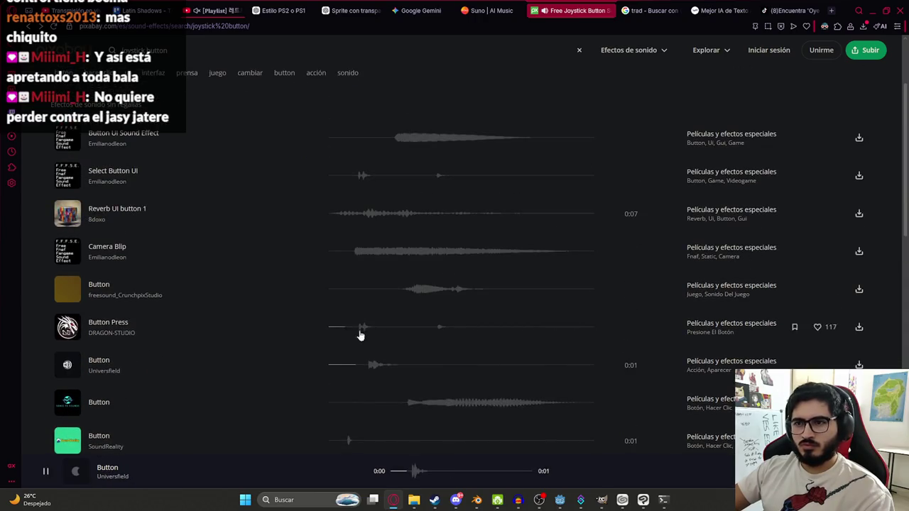
click(356, 182)
scroll(365, 302, down, 3)
click(350, 253)
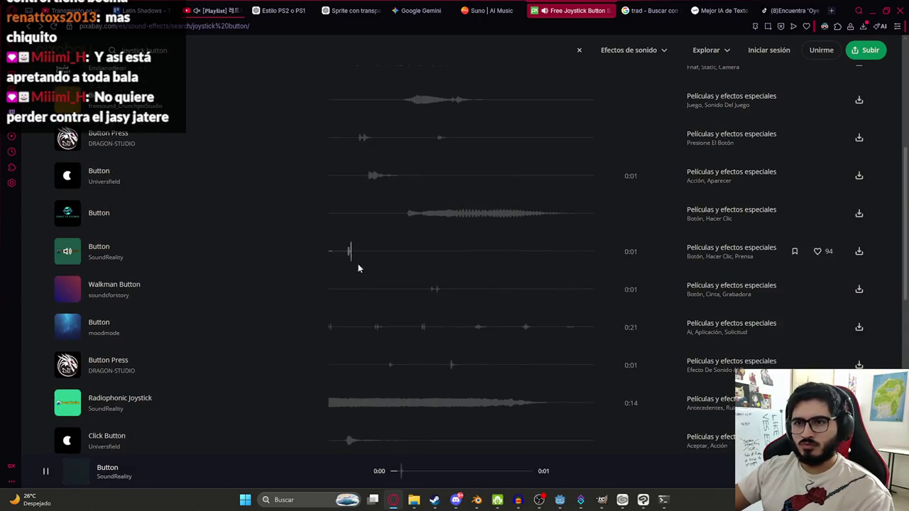
click(330, 327)
click(339, 366)
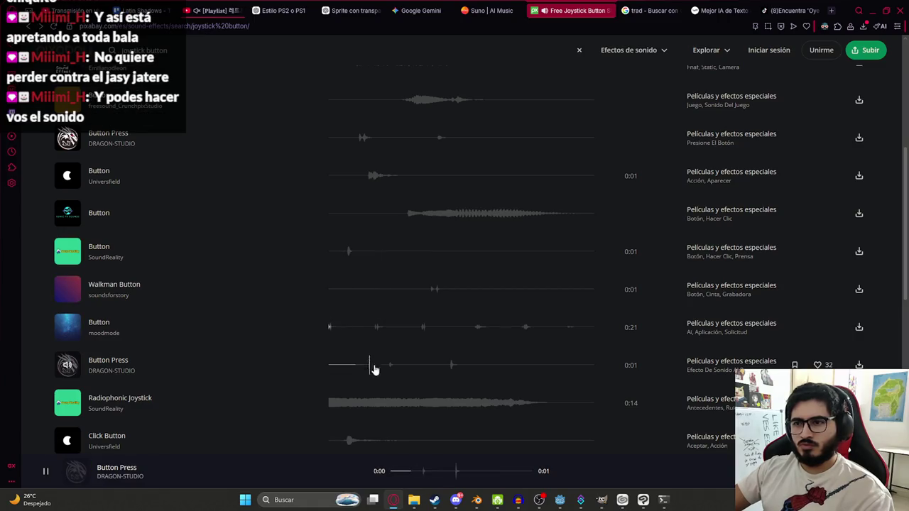
scroll(355, 319, down, 3)
click(357, 249)
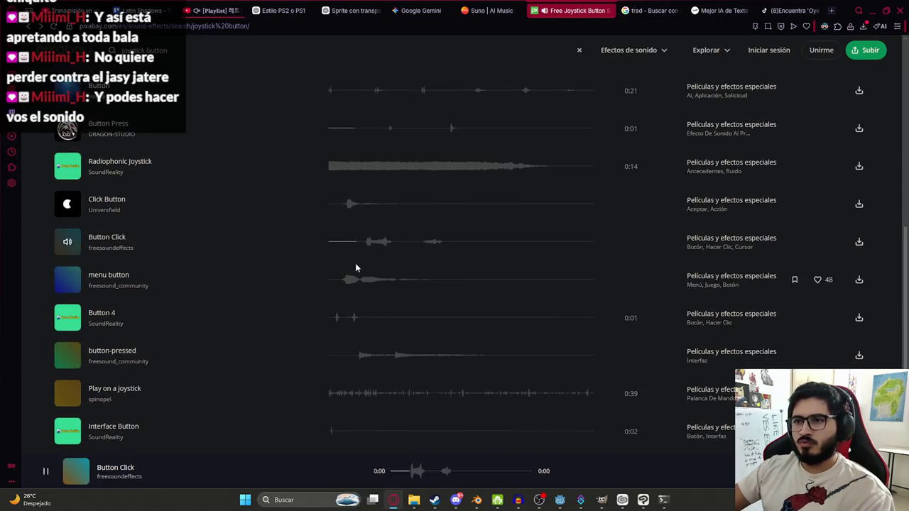
click(47, 28)
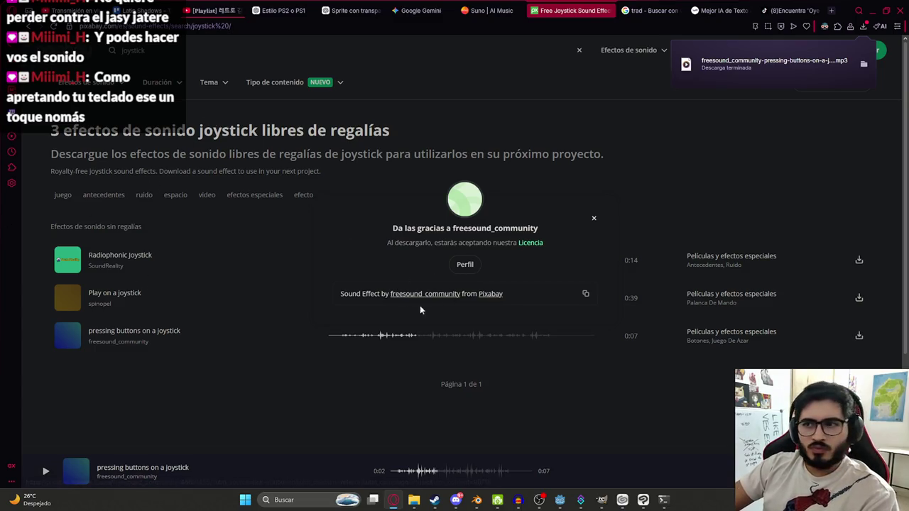
Step: Drag the downloaded 'pressing buttons on a joystick' mp3 into Audacity as a second track
drag(807, 67, 698, 339)
Step: Import the joystick mp3 as a new track and remove the old OVER! track
mouse_move(560, 484)
mouse_down()
mouse_move(518, 496)
mouse_move(522, 483)
mouse_move(414, 295)
mouse_up()
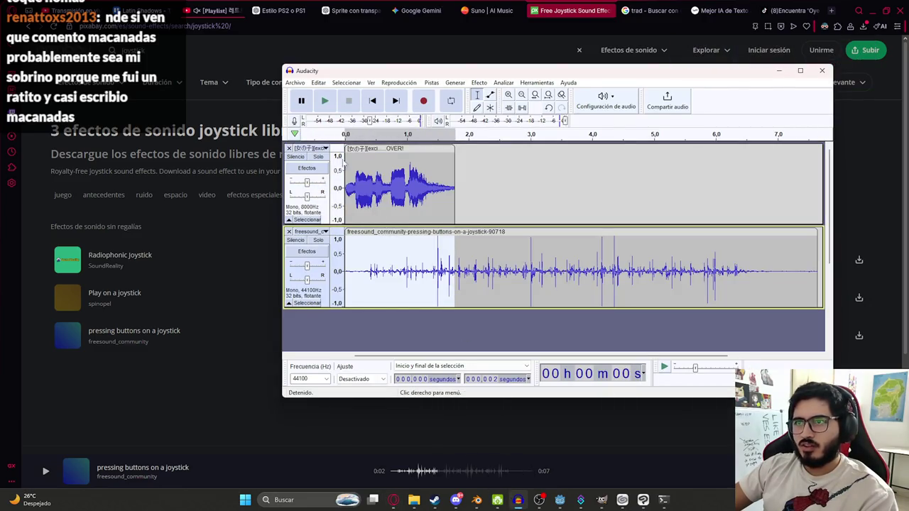
key(Delete)
click(288, 148)
Step: Play the joystick clip from about 0.40 s to about 1.47 s
click(371, 190)
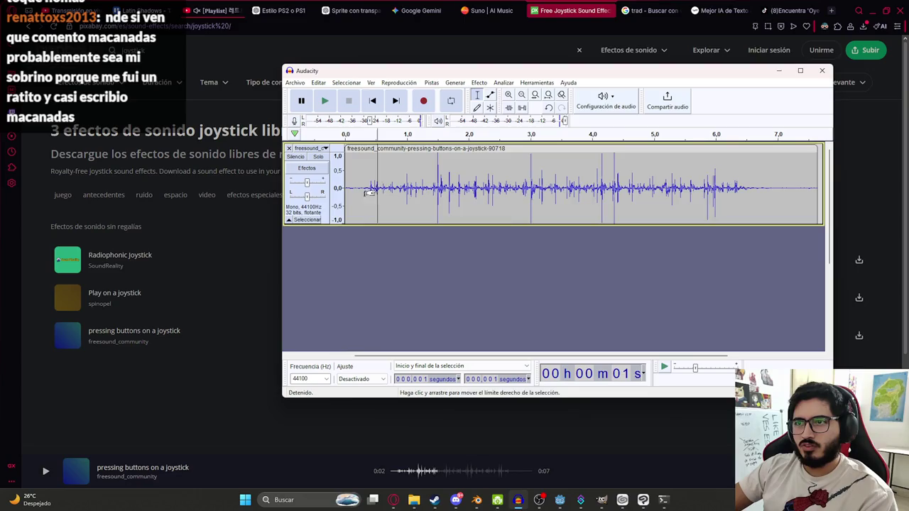
scroll(370, 190, up, 2)
click(369, 192)
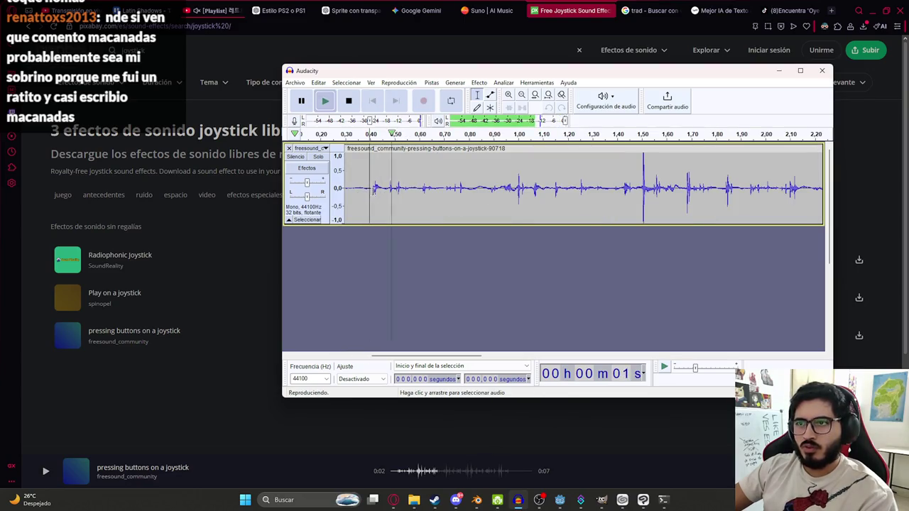
key(space)
click(632, 186)
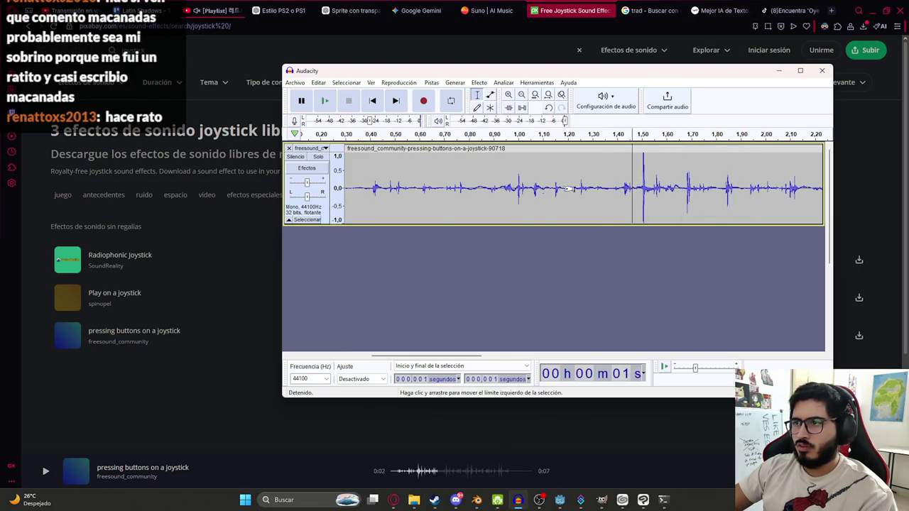
Step: Listen to the clip from later points, including about 6.2 s, and then in full
scroll(568, 188, down, 2)
click(628, 179)
key(space)
scroll(666, 178, up, 2)
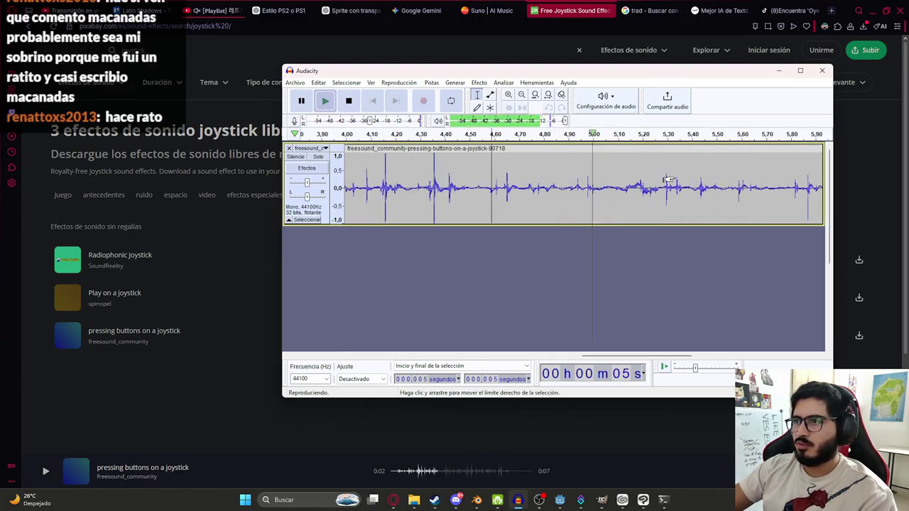
scroll(663, 178, down, 2)
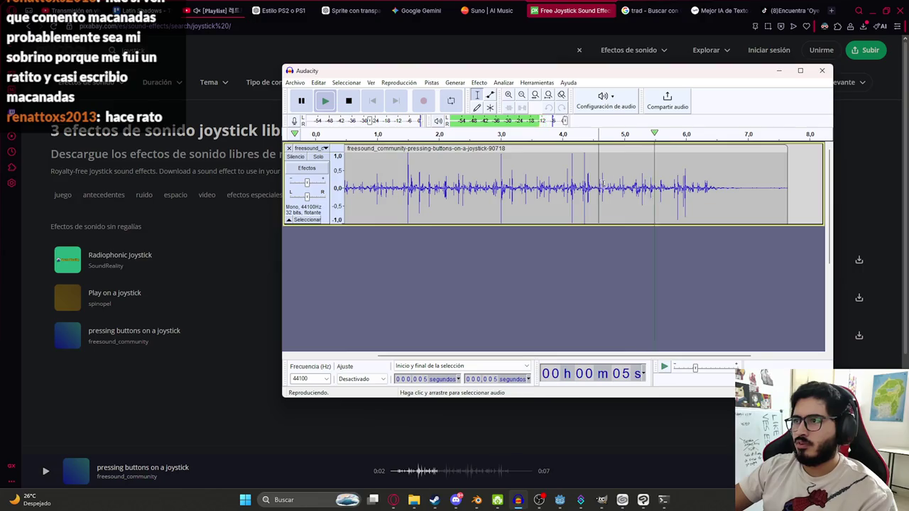
click(696, 189)
key(space)
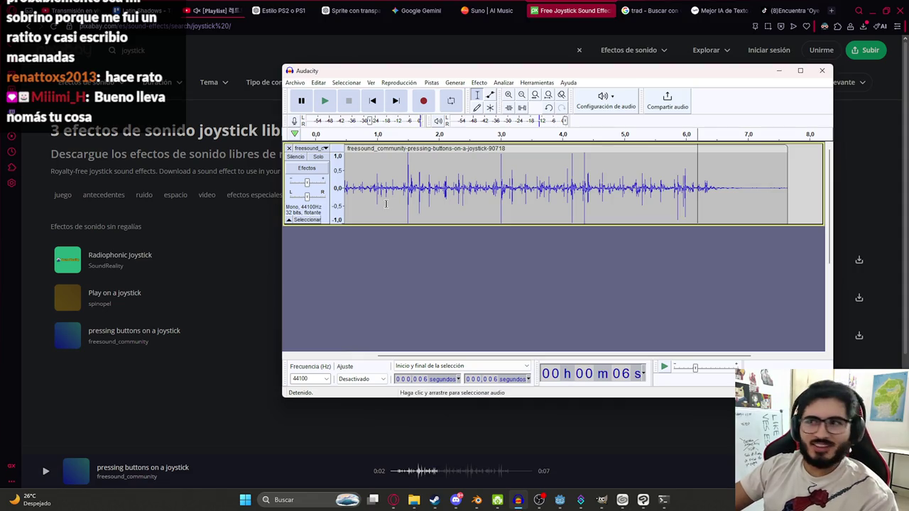
key(ctrl+a)
key(space)
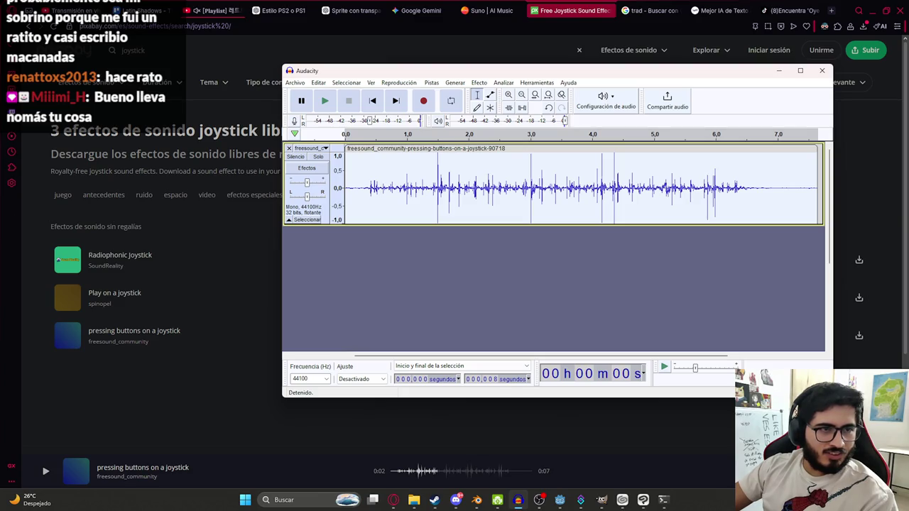
click(569, 189)
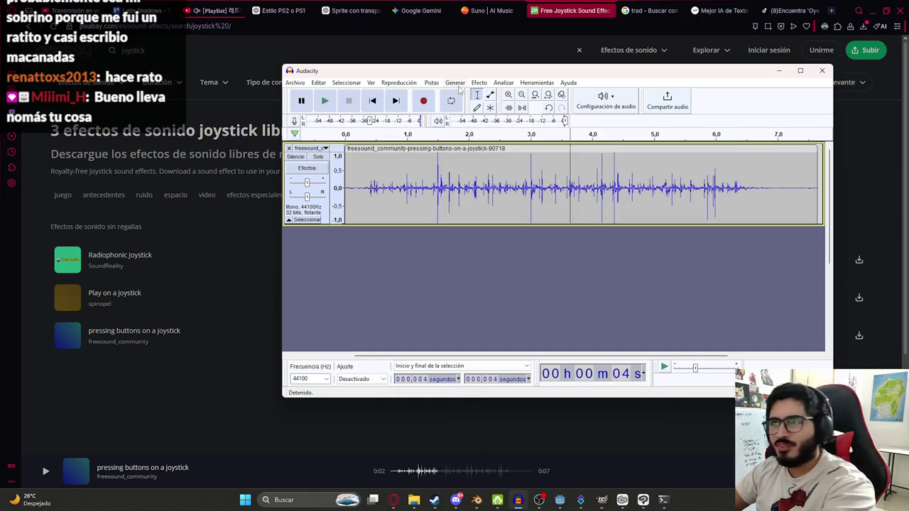
Step: Close the downloaded freesound track and the short empty Audio 1 test take
click(424, 101)
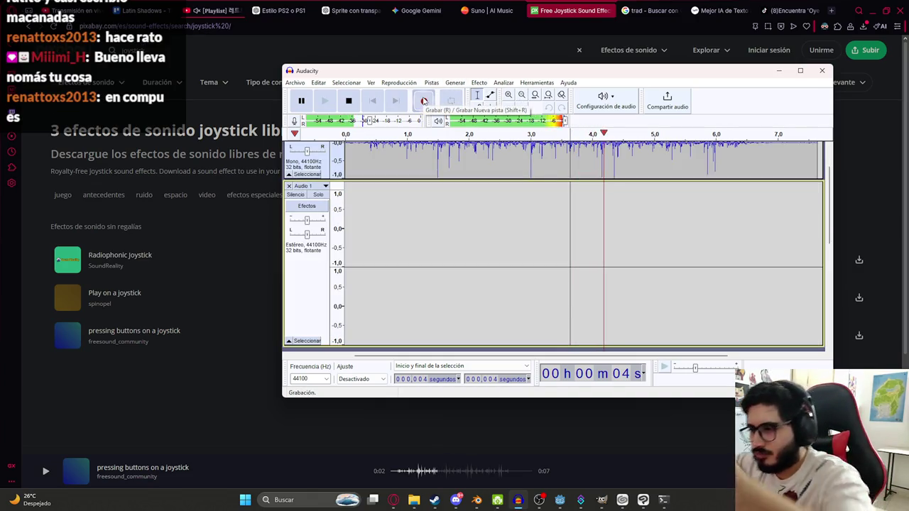
click(349, 101)
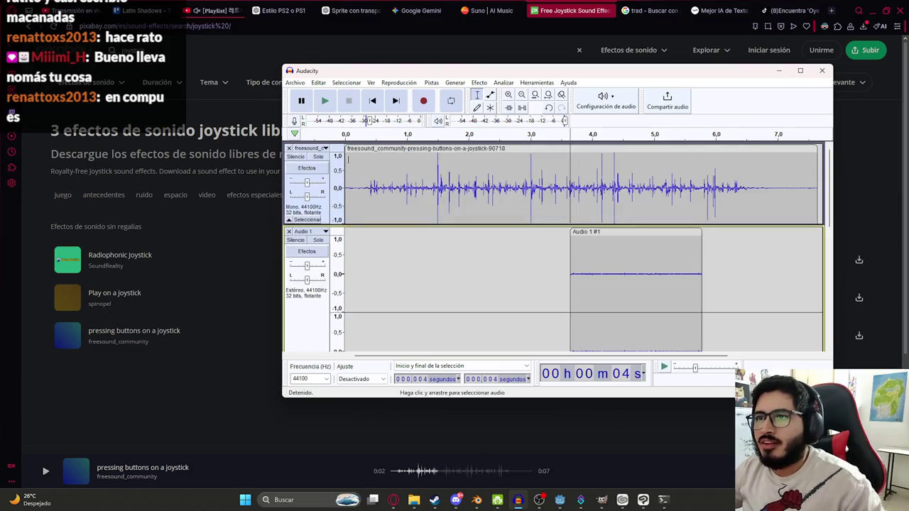
click(290, 148)
click(290, 148)
Step: Record joystick clicks, undo the unwanted first take, and record a new take
click(424, 100)
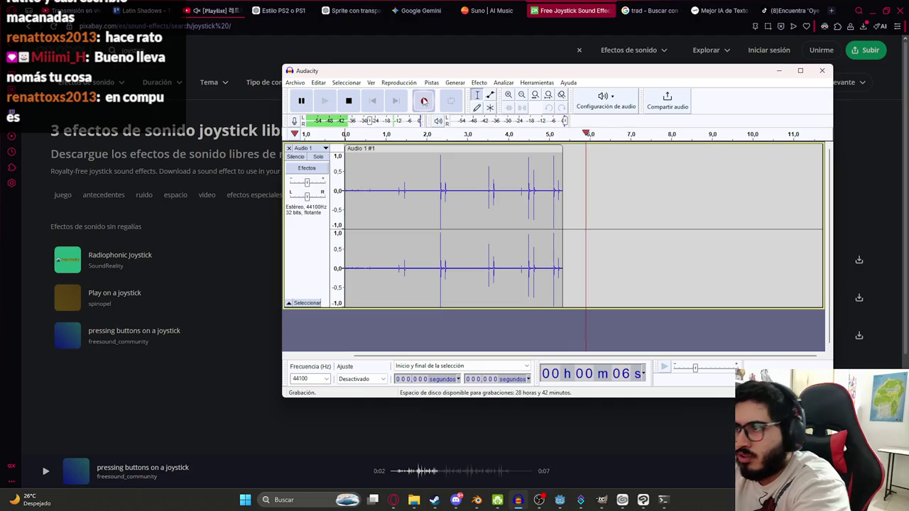
click(348, 100)
click(425, 197)
key(ctrl+z)
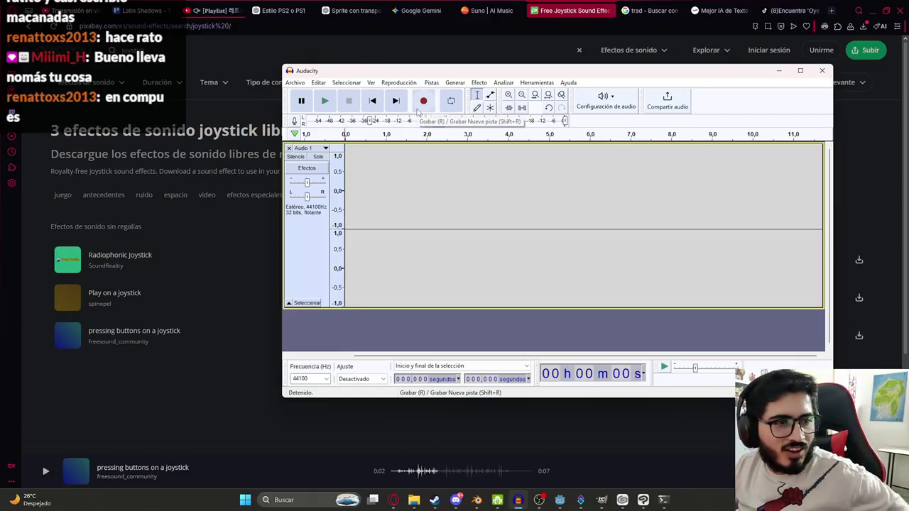
click(419, 110)
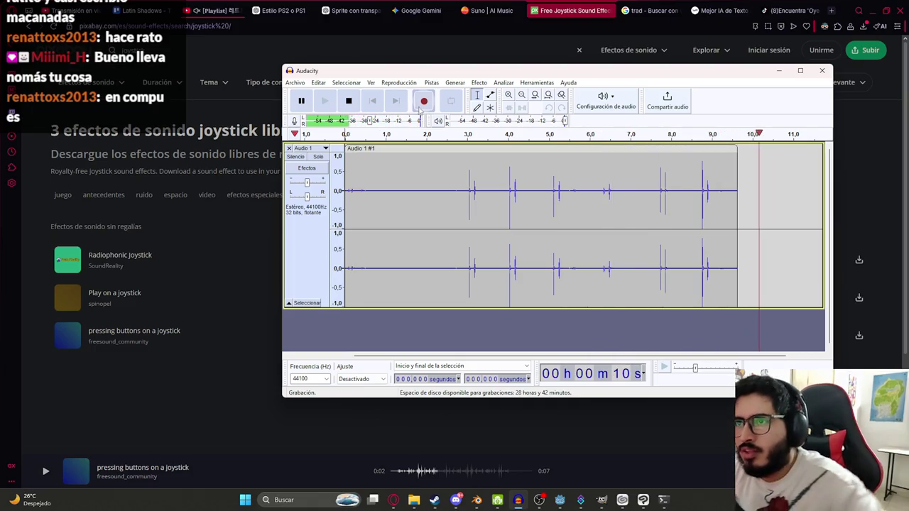
click(349, 101)
Step: Play back the new take and select the quiet stretch near its start
click(455, 222)
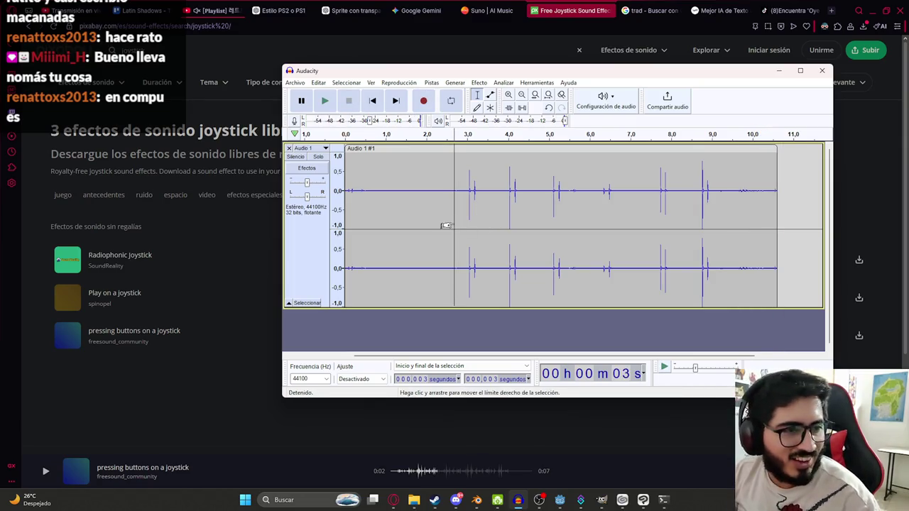
key(space)
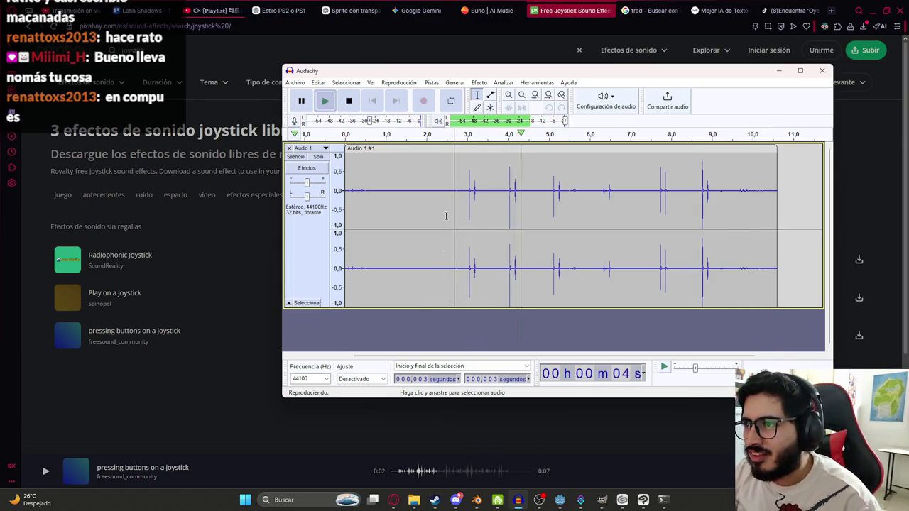
key(space)
drag(465, 203, 368, 203)
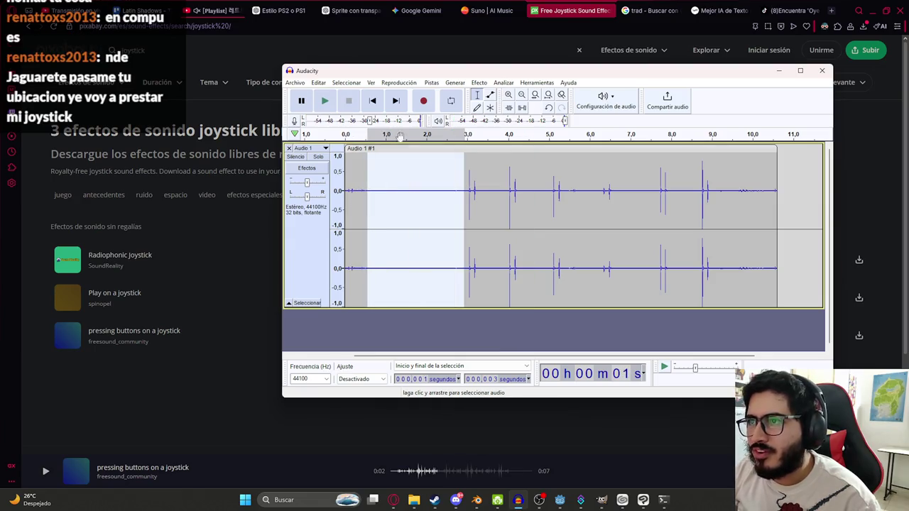
Step: Capture the quiet opening stretch as the Noise Reduction noise profile
click(479, 82)
mouse_move(602, 142)
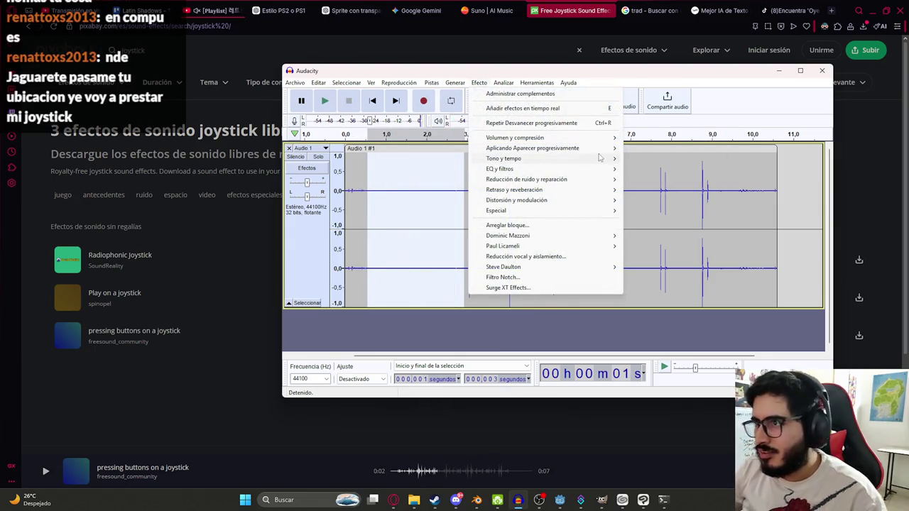
mouse_move(598, 165)
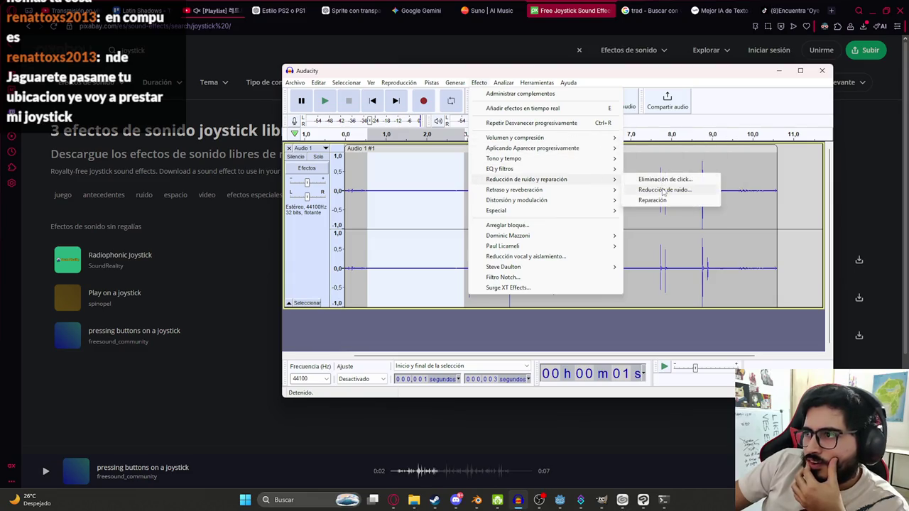
click(661, 189)
click(556, 190)
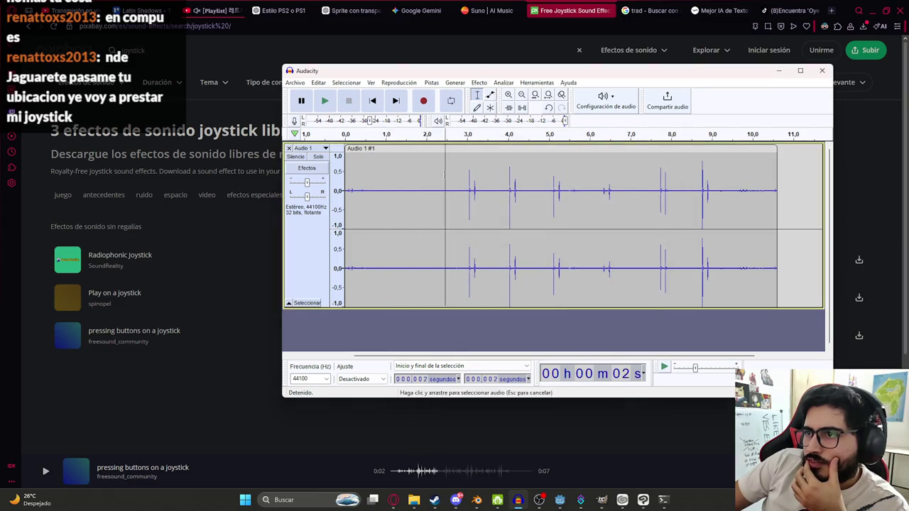
Step: Preview and apply Noise Reduction to the whole recorded track
key(ctrl+a)
click(479, 82)
mouse_move(456, 83)
mouse_move(609, 157)
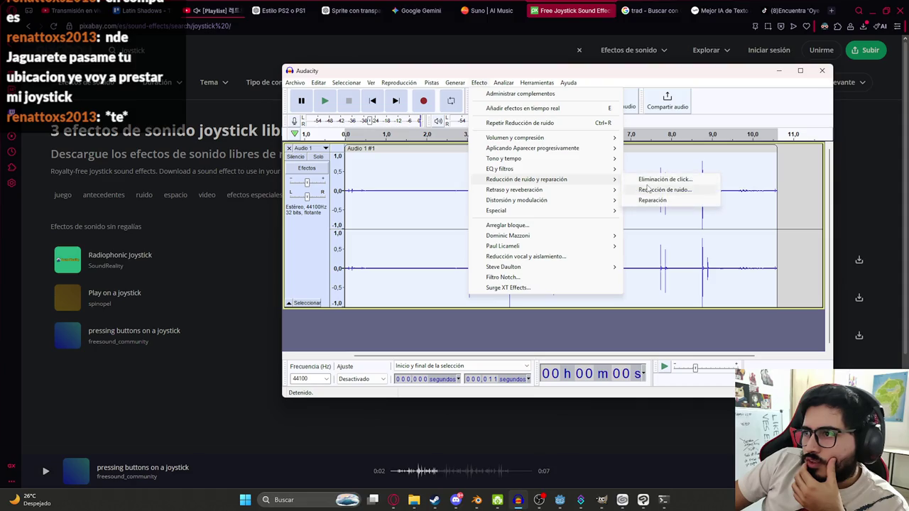
click(648, 188)
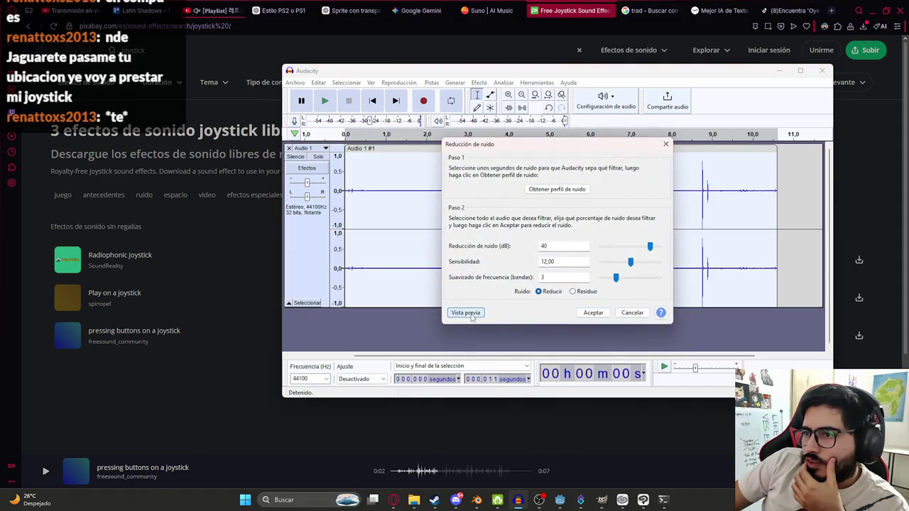
key(Return)
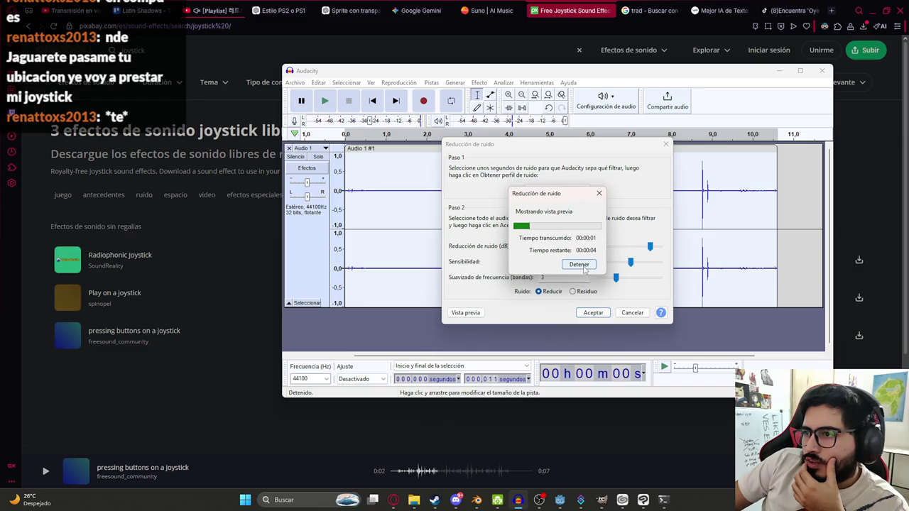
click(584, 267)
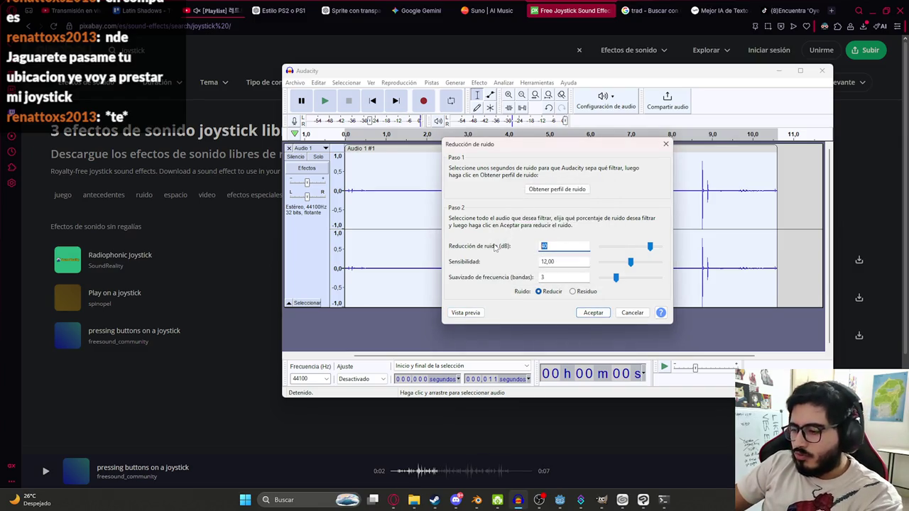
click(467, 313)
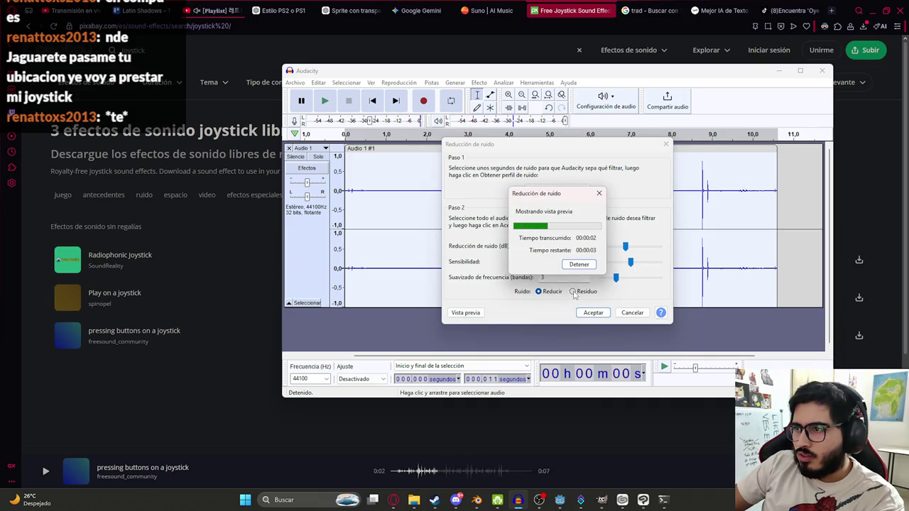
click(572, 267)
key(Return)
click(469, 199)
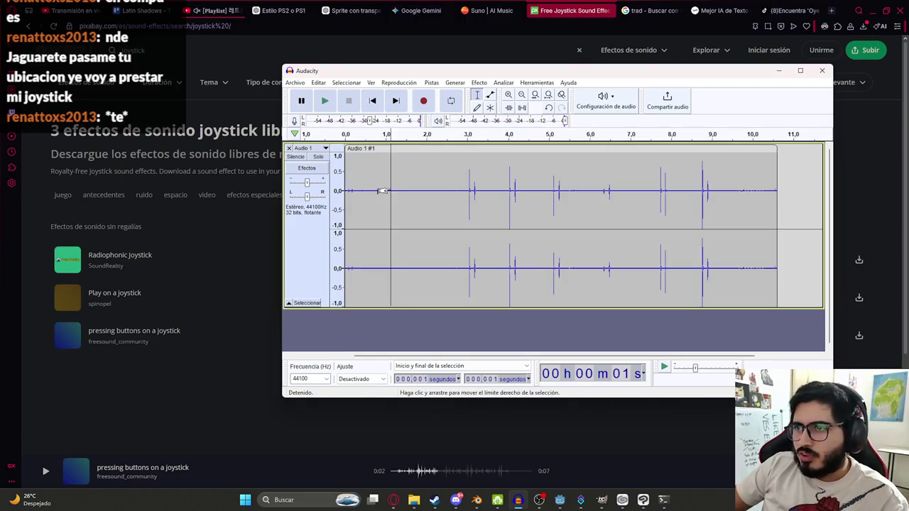
Step: Delete the first 2.9 s and the stretch from about 2.5 to 3.3 s
key(space)
key(space)
drag(465, 202, 202, 189)
key(Delete)
key(space)
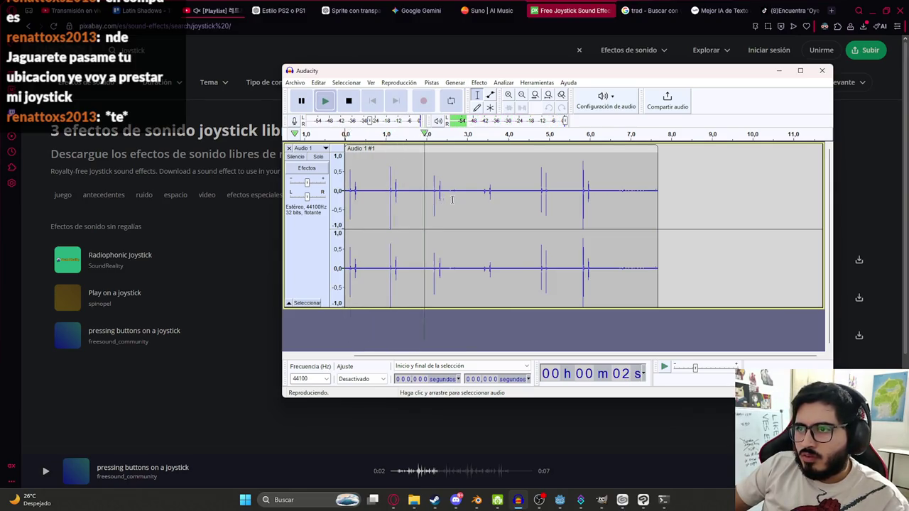
key(space)
drag(446, 192, 478, 191)
key(Delete)
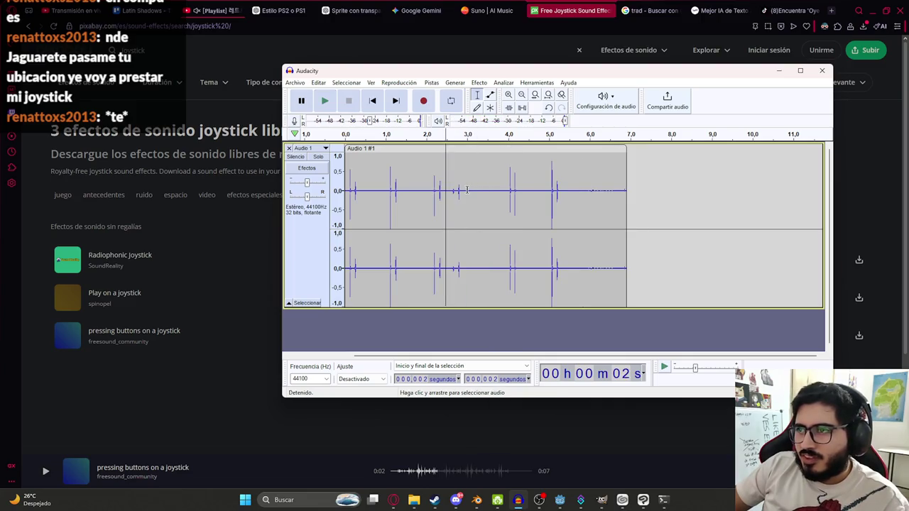
Step: Replay the clip from the start and from about 2.1 s to judge further cuts
click(346, 192)
key(space)
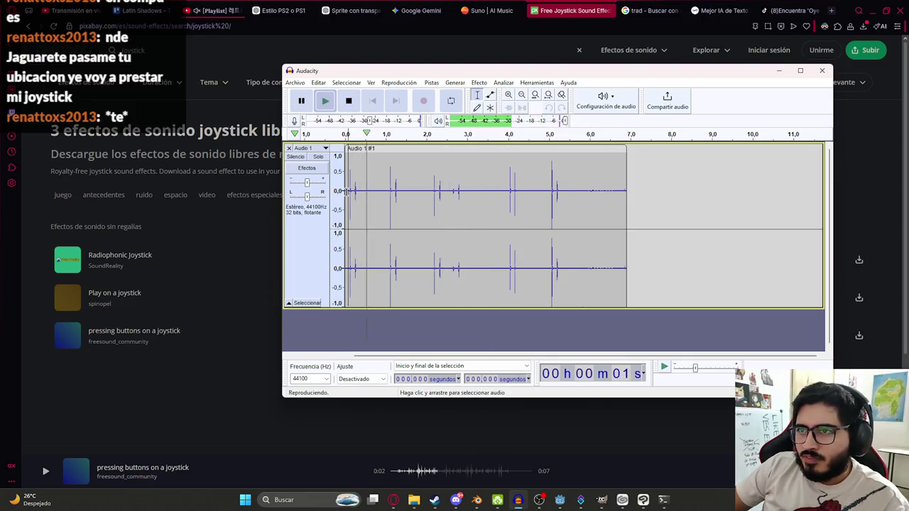
key(space)
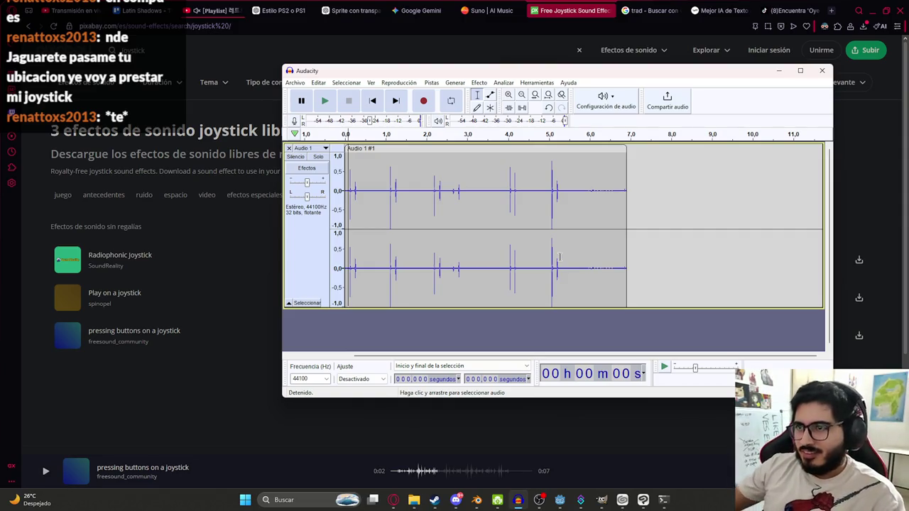
key(space)
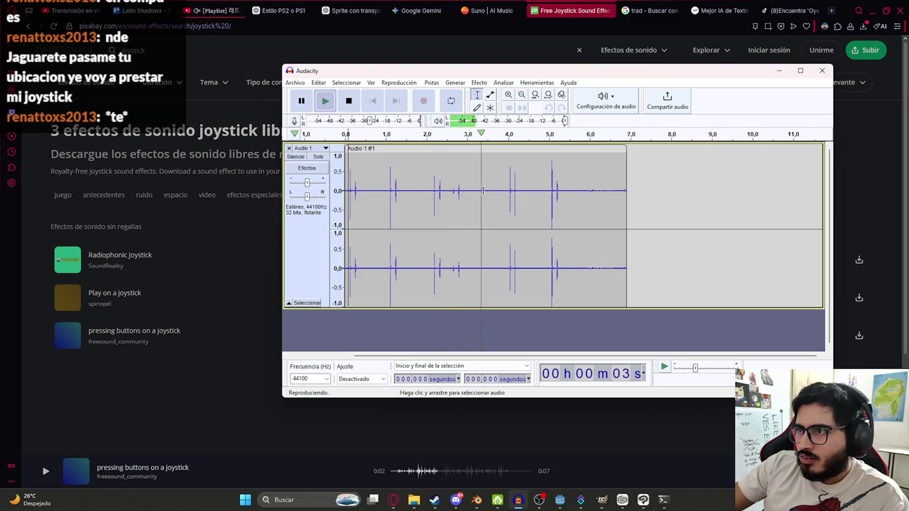
click(449, 213)
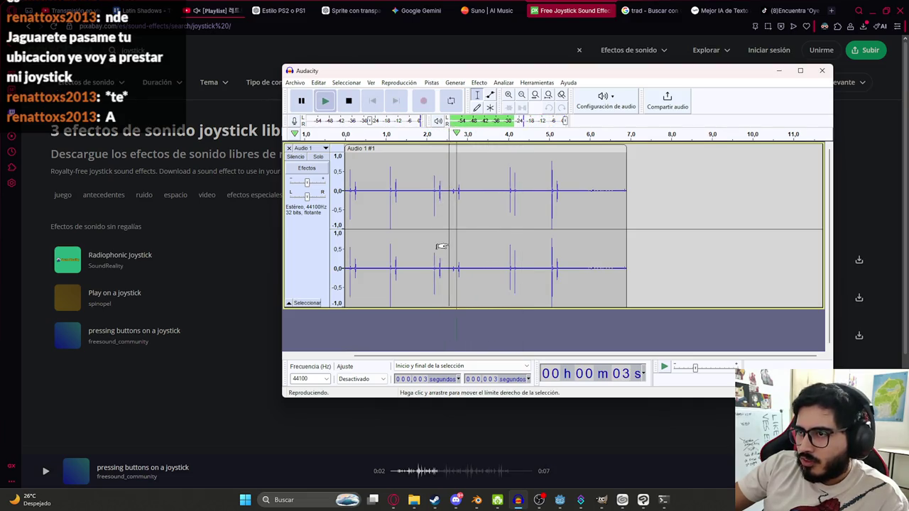
click(432, 196)
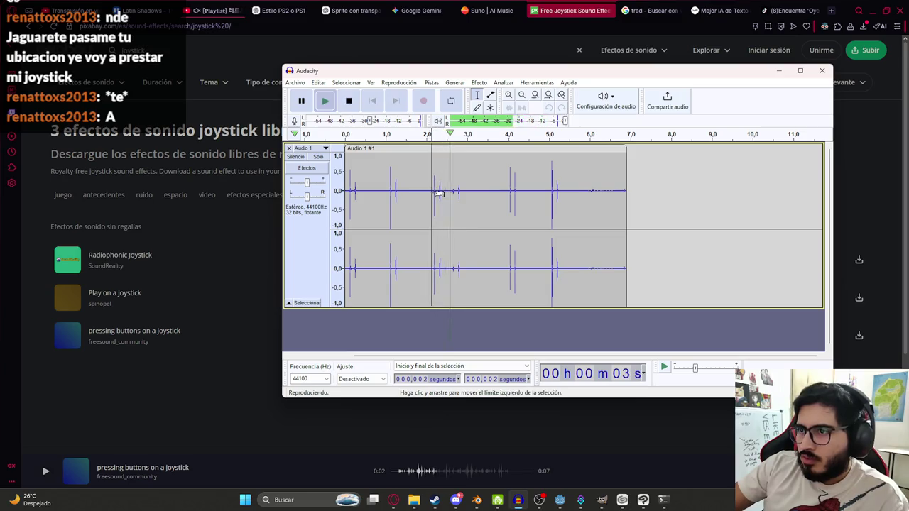
key(space)
mouse_move(428, 192)
mouse_down()
mouse_move(323, 179)
mouse_move(568, 188)
mouse_move(489, 199)
mouse_up()
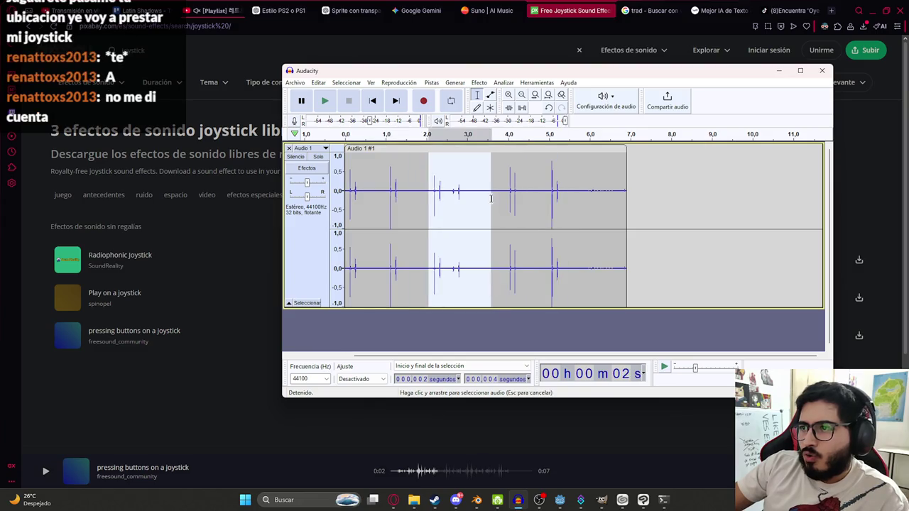
Step: Delete all audio after 5.0 s
click(505, 204)
key(space)
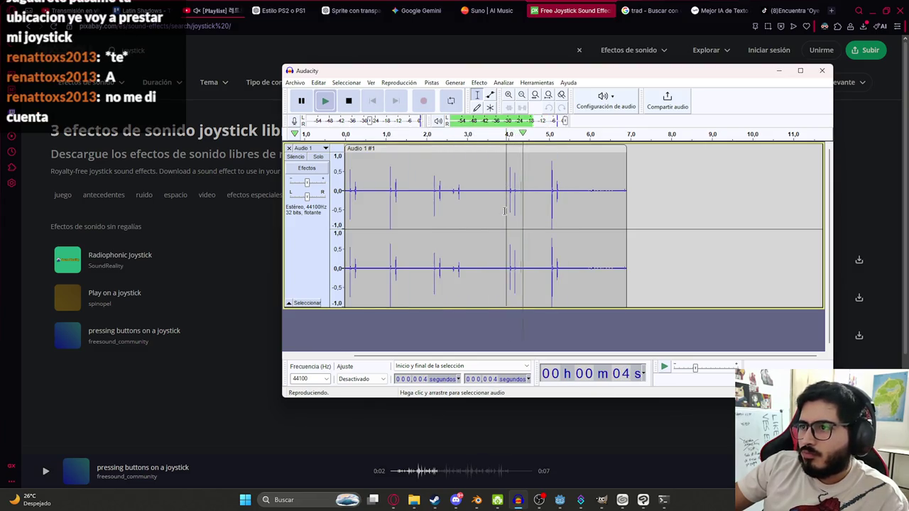
key(space)
drag(551, 186, 719, 189)
key(Delete)
Step: Delete the two-peak span near 1.0 s and the span from 0.4 to 1.0 s
mouse_move(385, 191)
mouse_down()
mouse_move(402, 190)
mouse_move(364, 189)
mouse_up()
key(Delete)
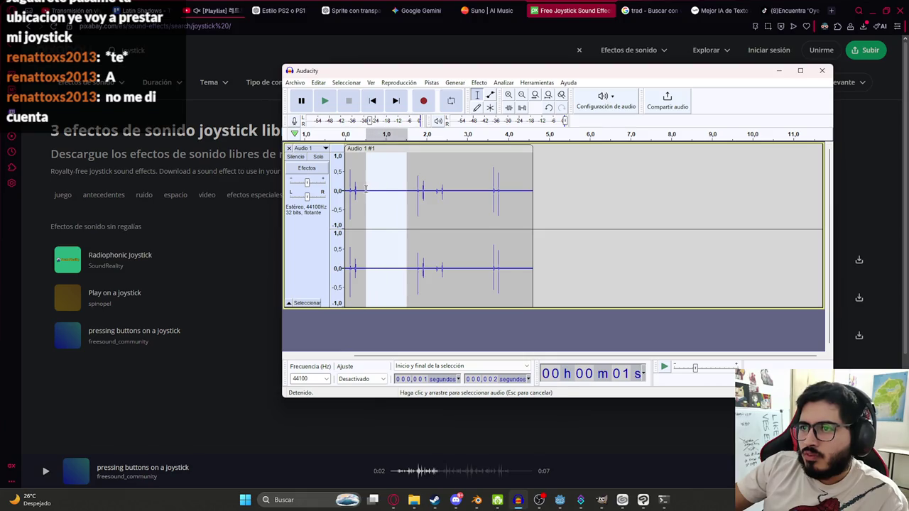
key(Delete)
key(ctrl+a)
key(space)
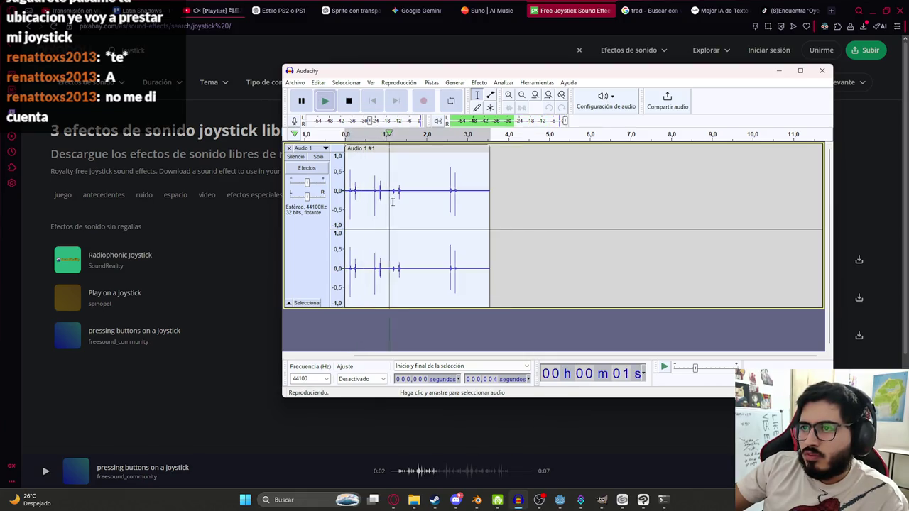
key(space)
Step: Cut the span around 2.0–2.7 s and the tail, then play the trimmed clip
drag(416, 190, 492, 187)
key(Delete)
key(Delete)
key(ctrl+a)
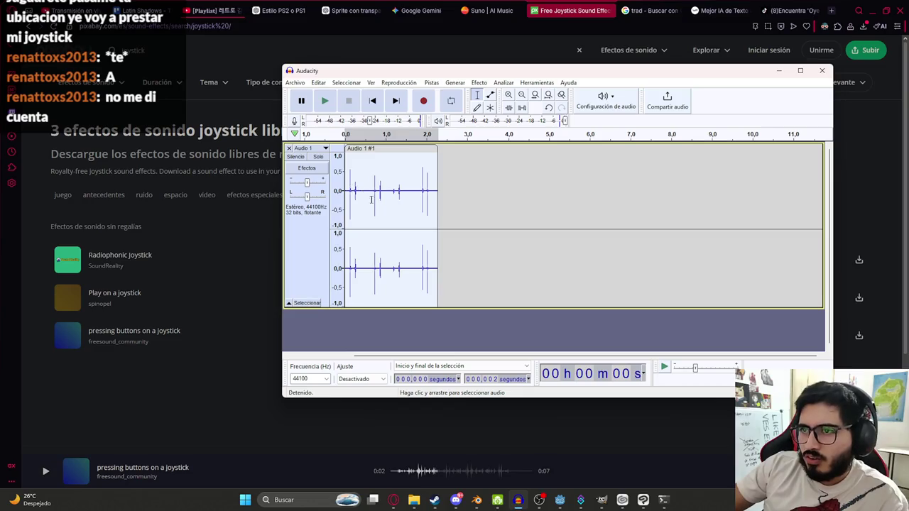
key(space)
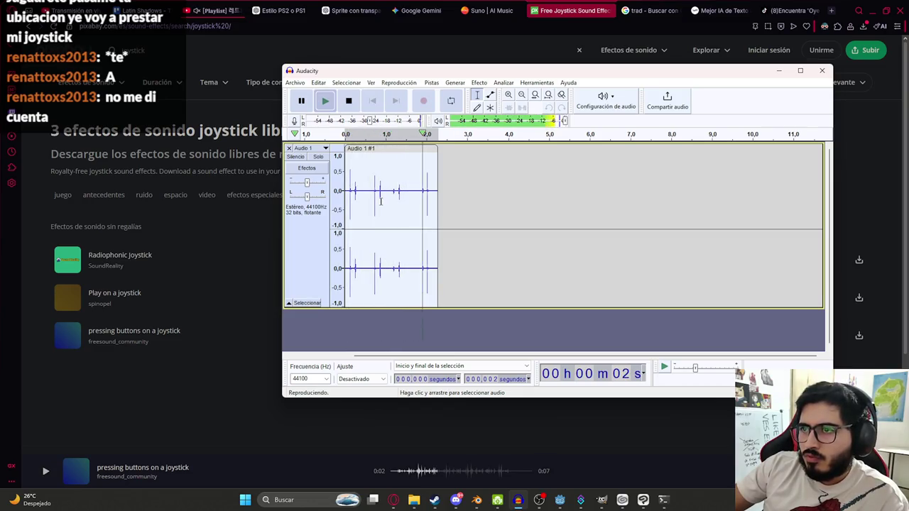
Step: Resample the click track to 8000 Hz
click(346, 191)
click(295, 82)
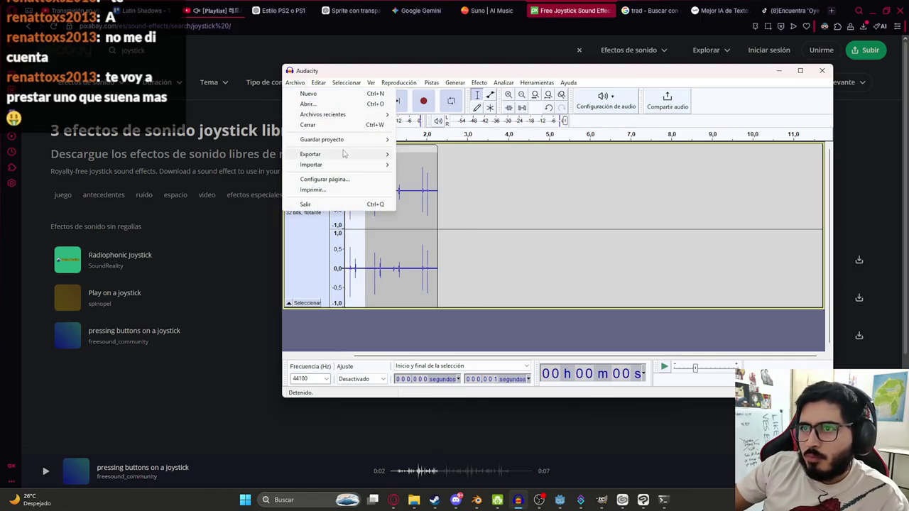
click(383, 148)
click(431, 83)
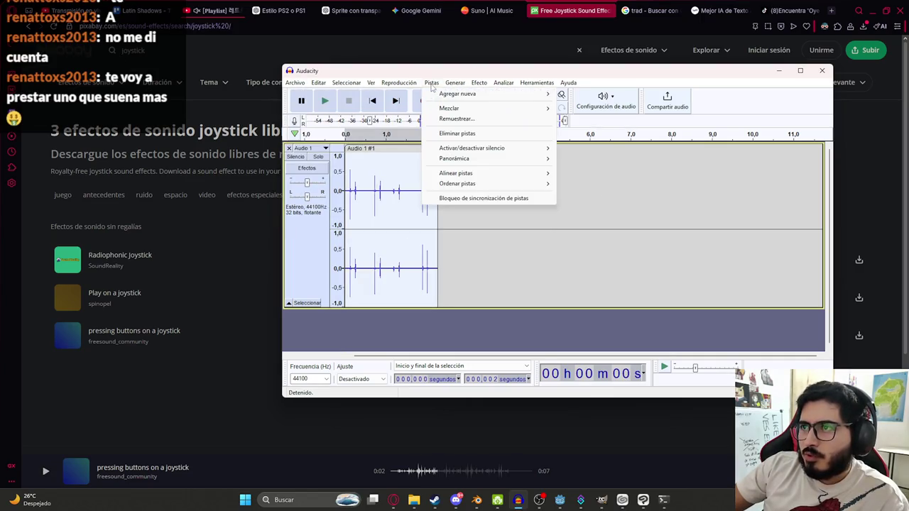
click(458, 119)
text(8000)
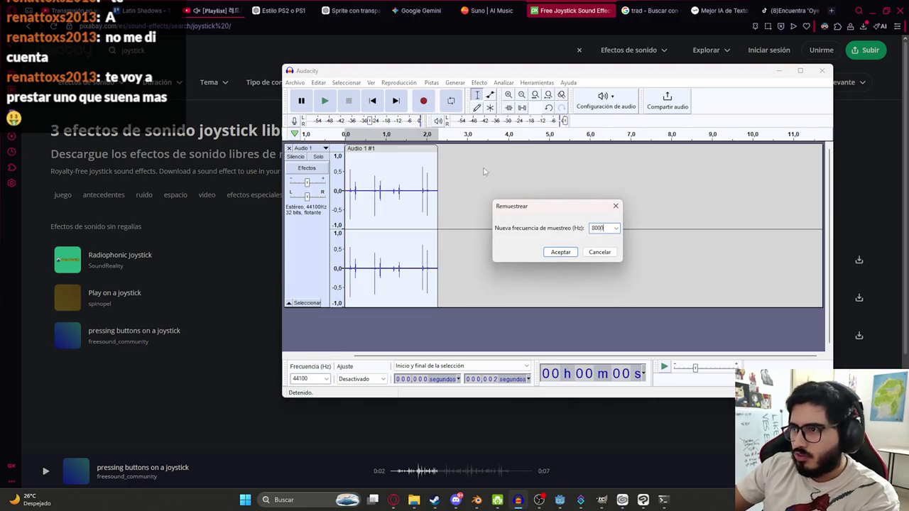
key(Return)
Step: Play the resampled clip and delete its short leading piece
key(space)
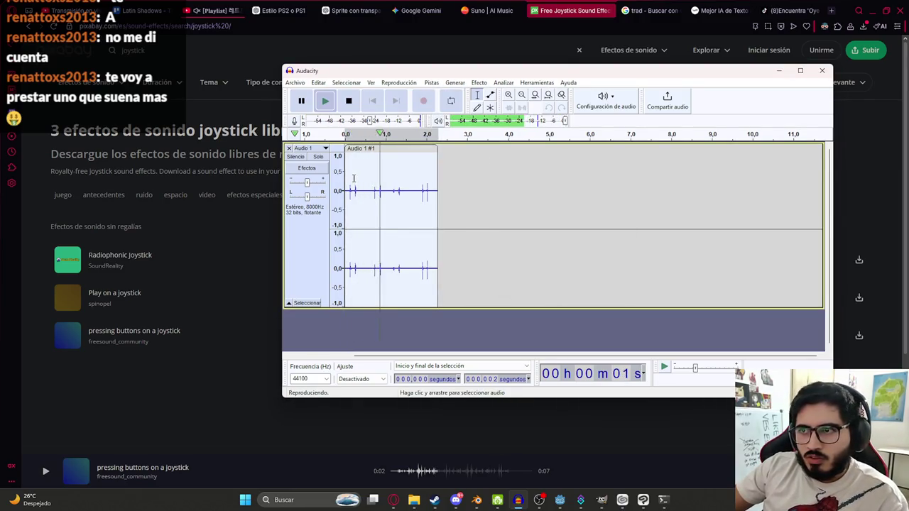
click(368, 192)
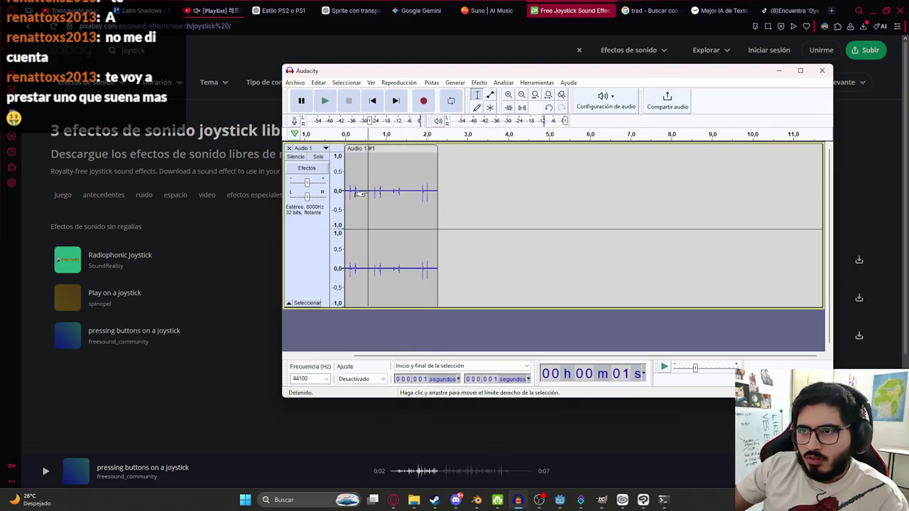
drag(348, 190, 346, 190)
key(Delete)
Step: Export the first click selection as WAV file controller_soun1
click(295, 82)
mouse_move(310, 154)
click(439, 165)
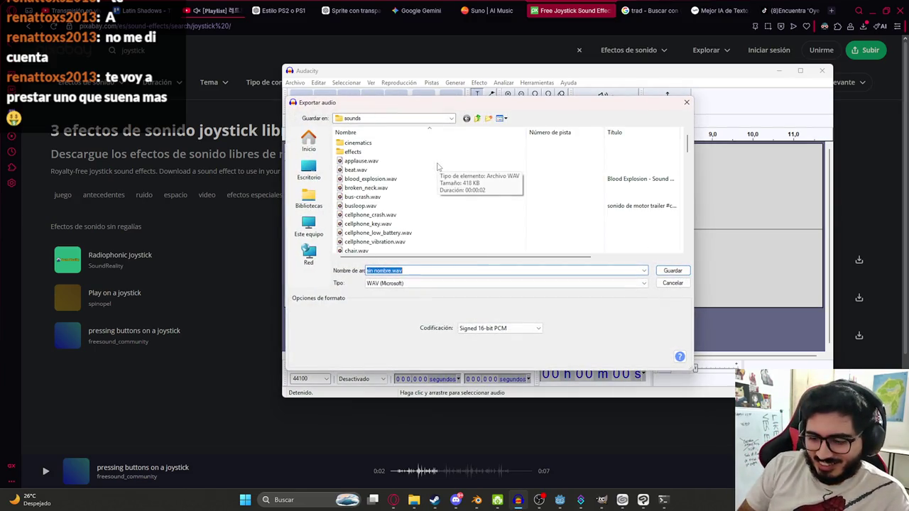
text(controller_soun)
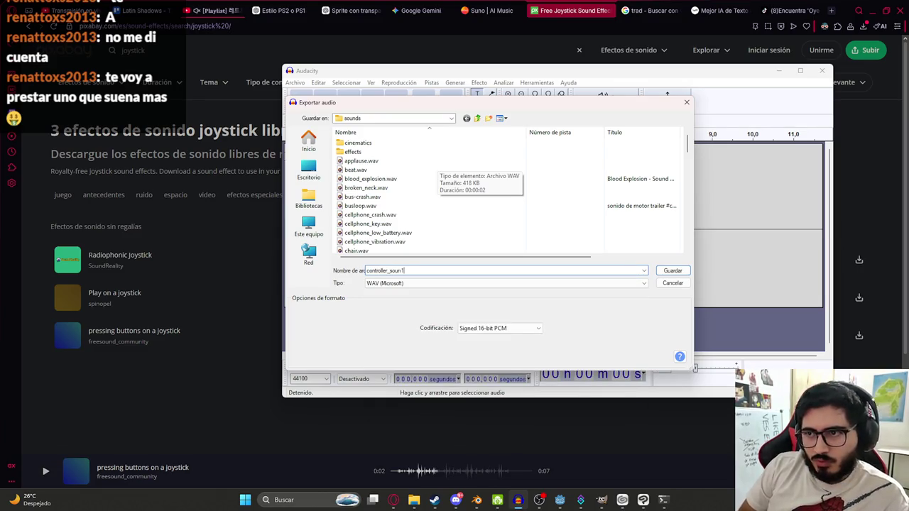
key(Return)
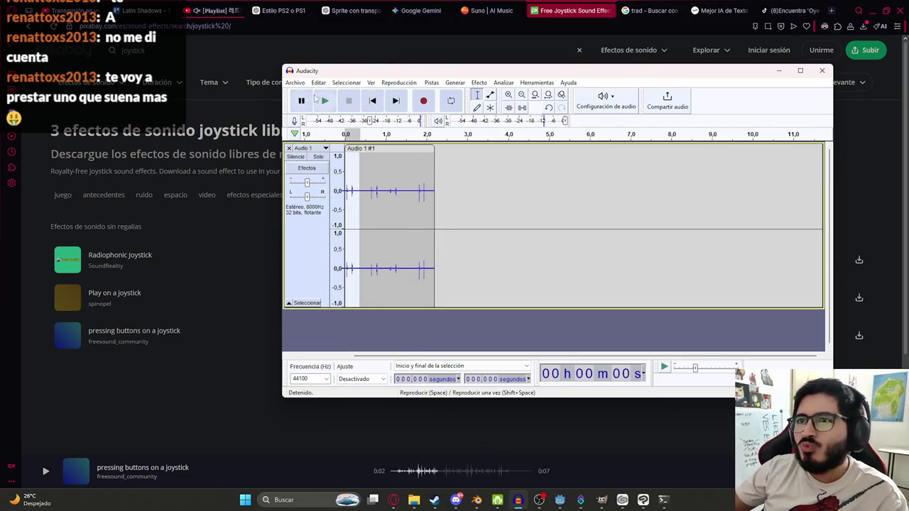
Step: Export the next click as WAV file controller_sound2
drag(367, 192, 380, 193)
click(295, 83)
mouse_move(325, 155)
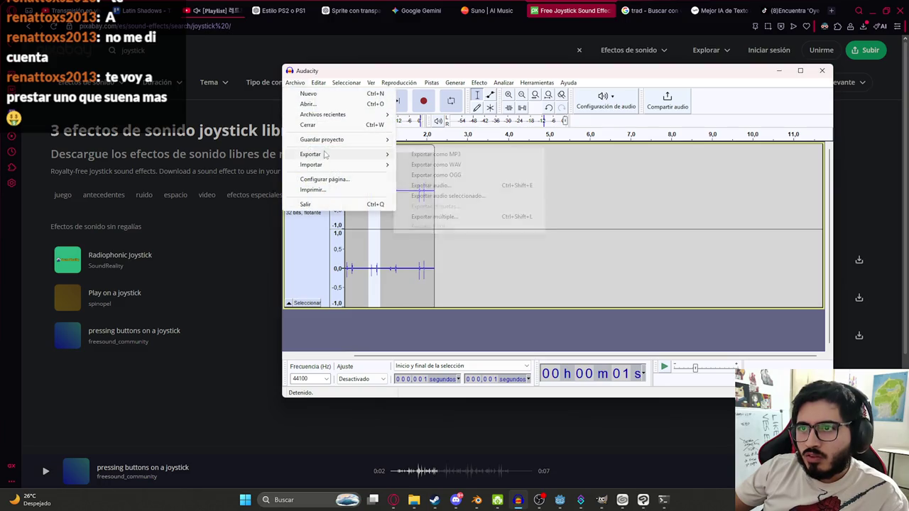
click(483, 171)
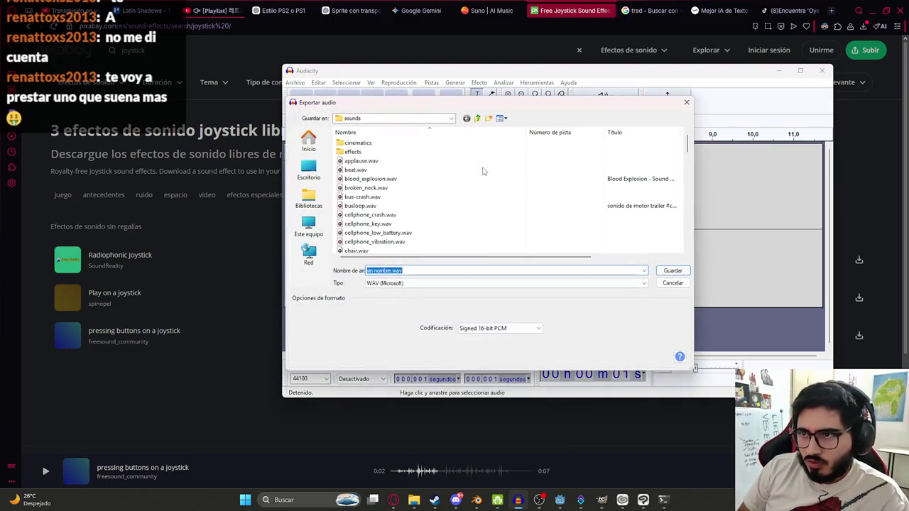
text(untroller_)
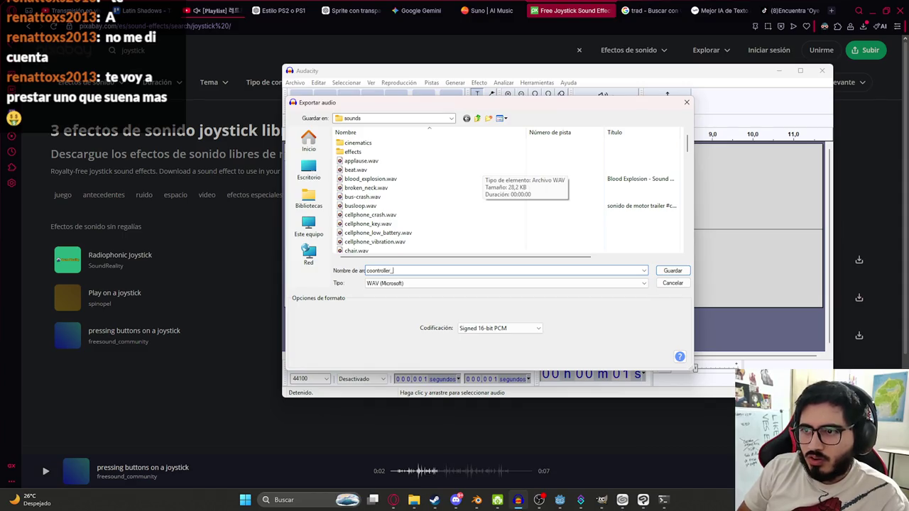
key(ctrl+a)
text(cont)
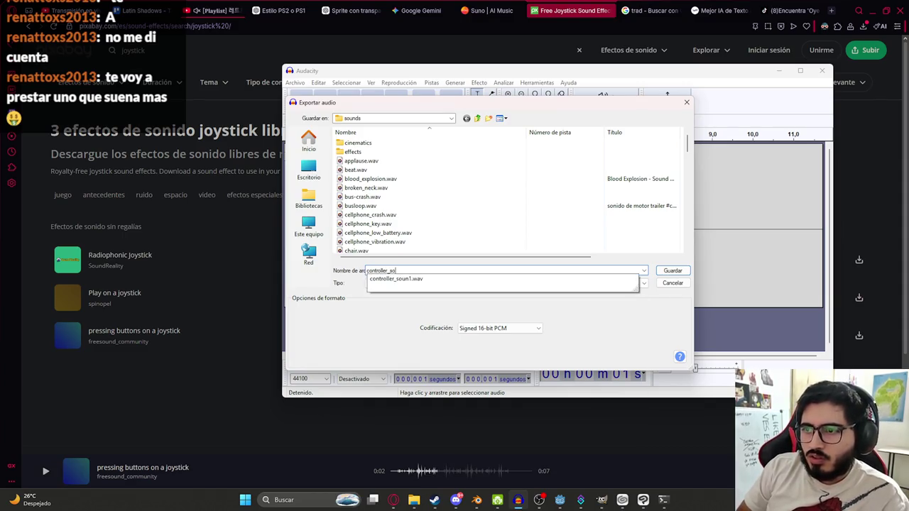
text(und2)
key(Return)
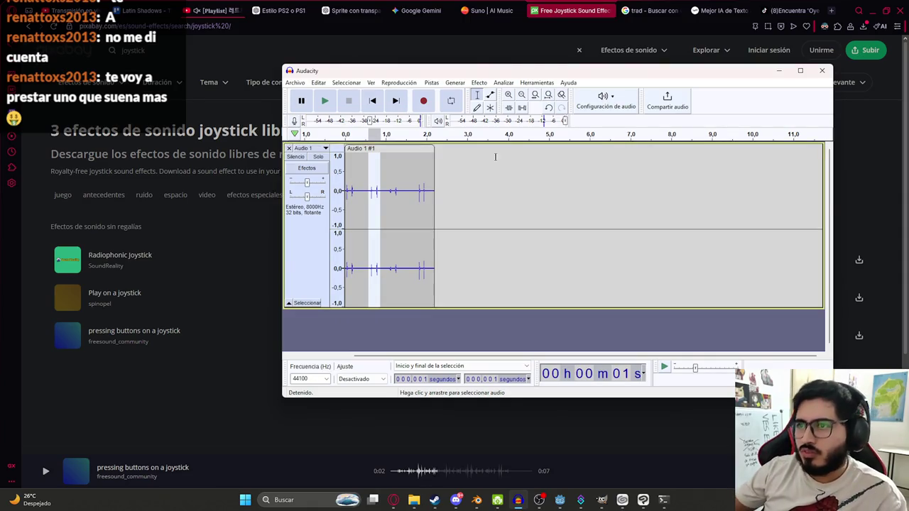
Step: Export the following click as WAV file controller_sound3
drag(387, 192, 400, 192)
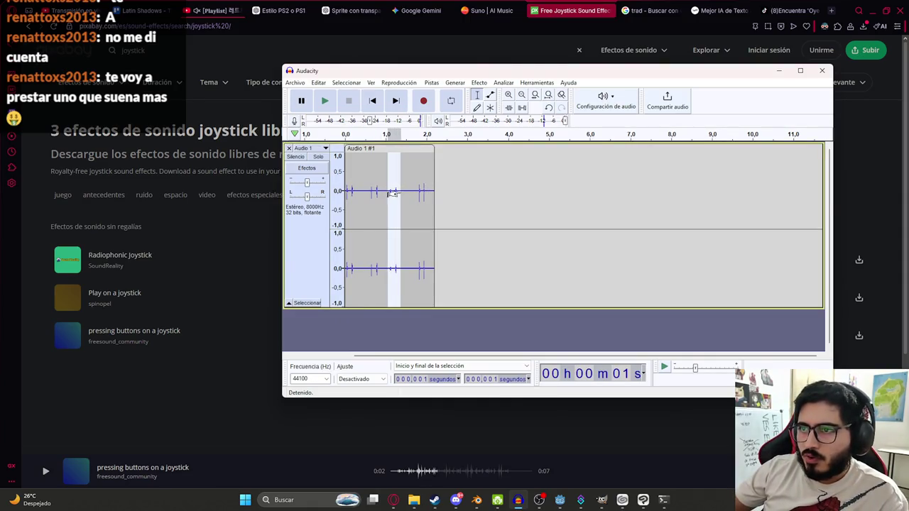
click(296, 82)
mouse_move(305, 152)
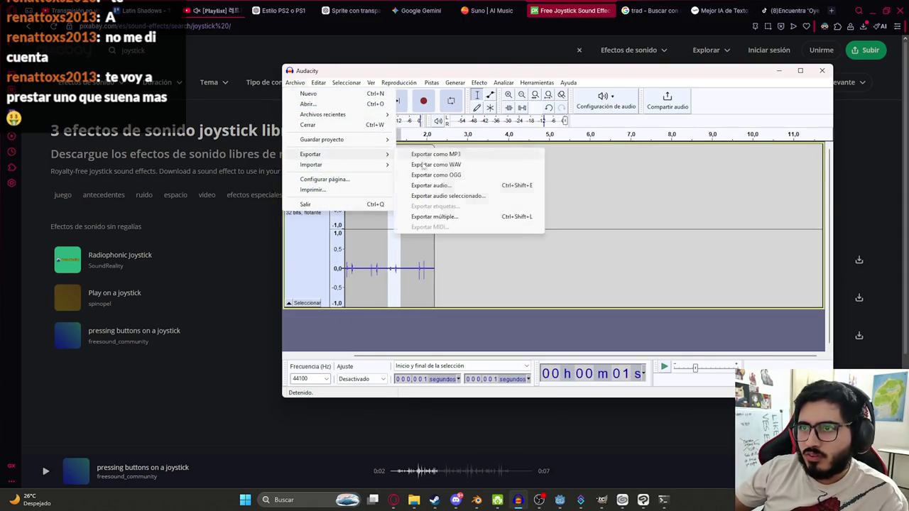
click(478, 170)
text(controller_)
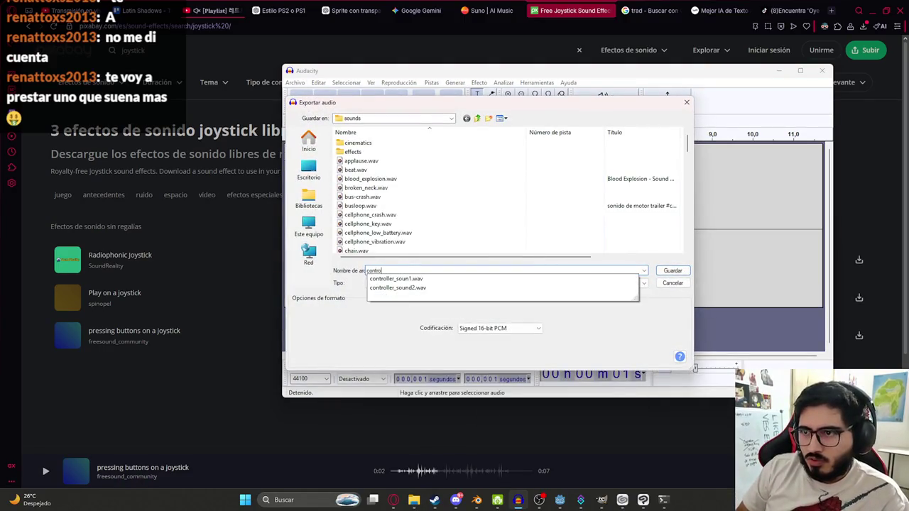
text(d3)
key(Return)
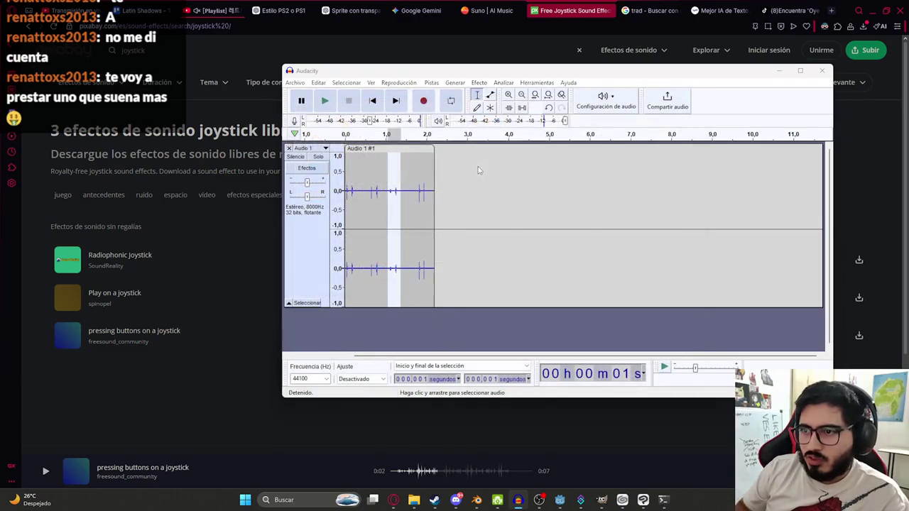
Step: Export the audio from about 2.0 s as another controller_sound WAV file
click(421, 191)
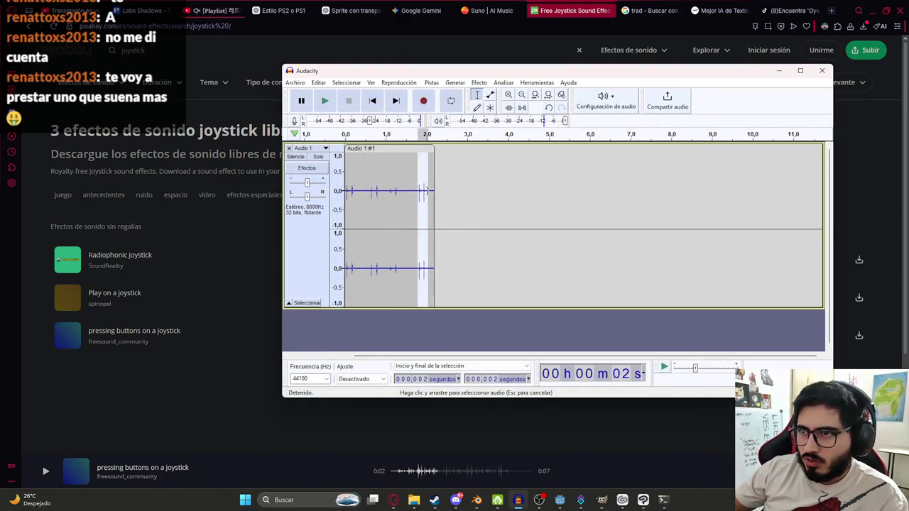
click(294, 83)
mouse_move(334, 154)
click(445, 167)
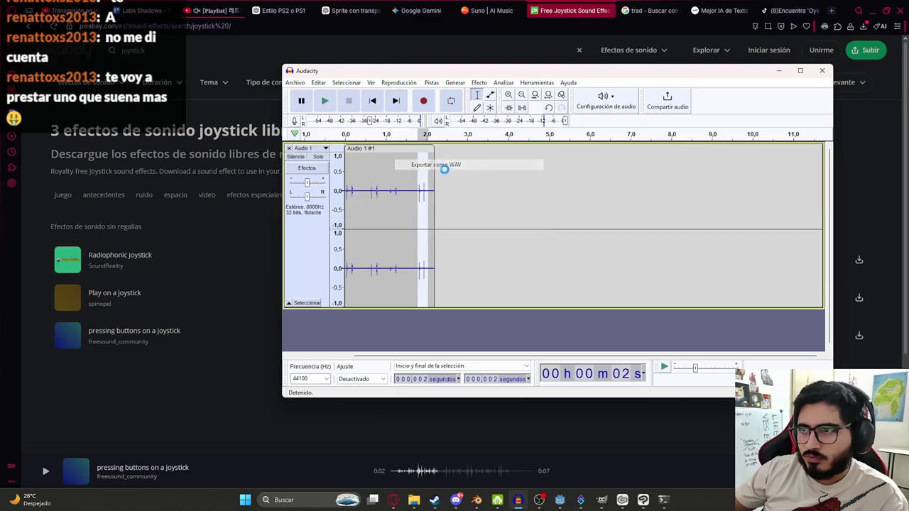
text(controller_sound)
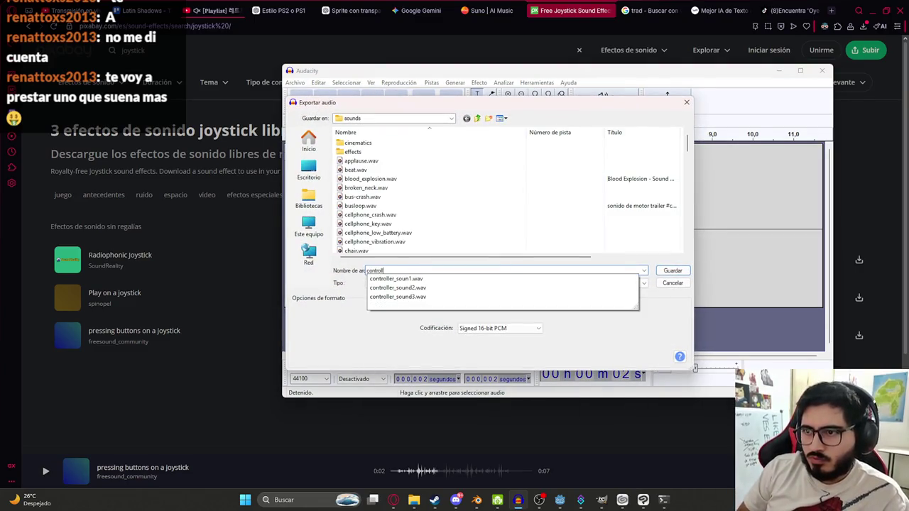
key(Return)
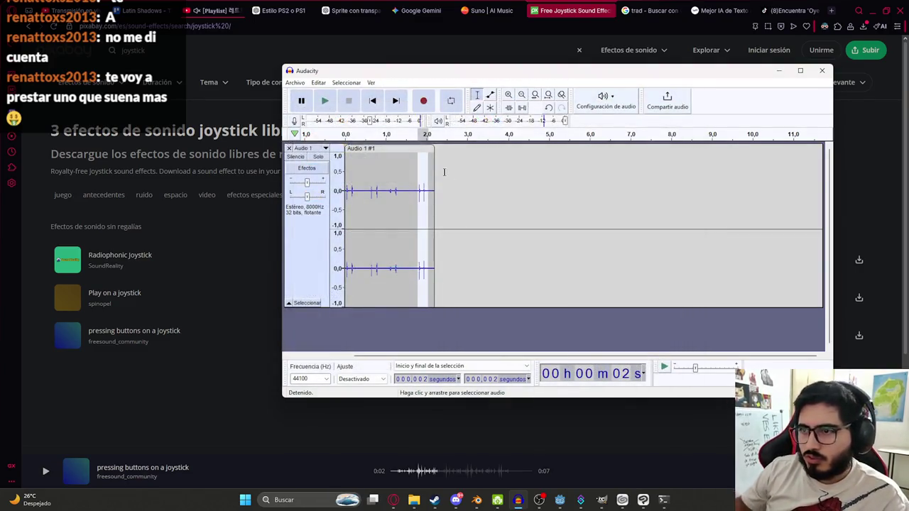
Step: Rename controller_soun1.wav to controller_sound1.wav in the FileSystem dock
click(560, 500)
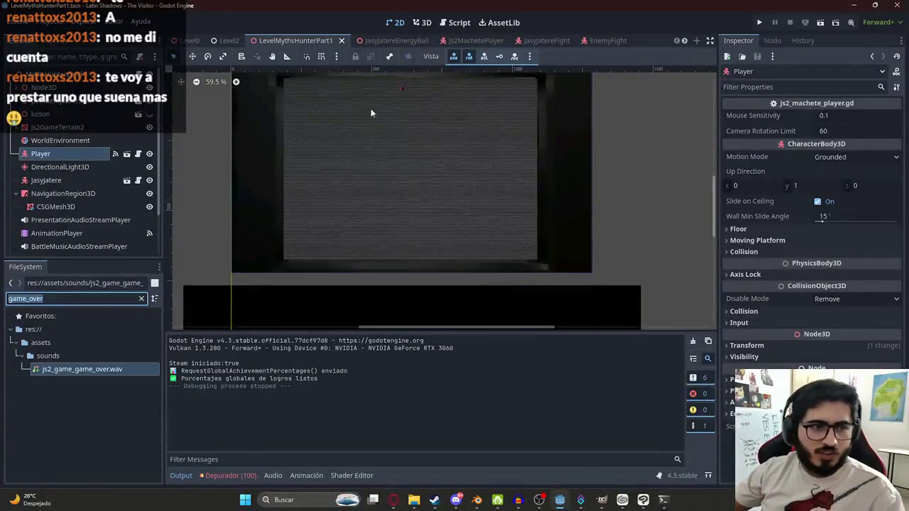
key(ctrl+F2)
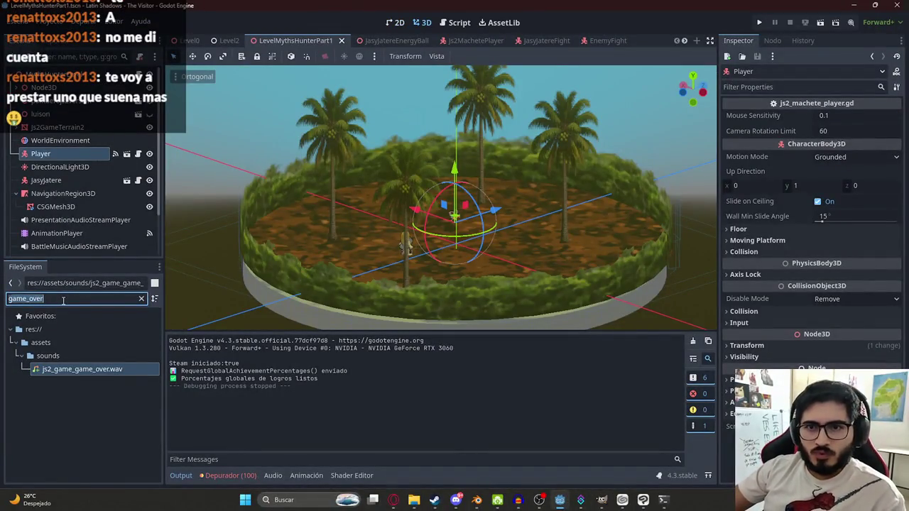
text(controller_)
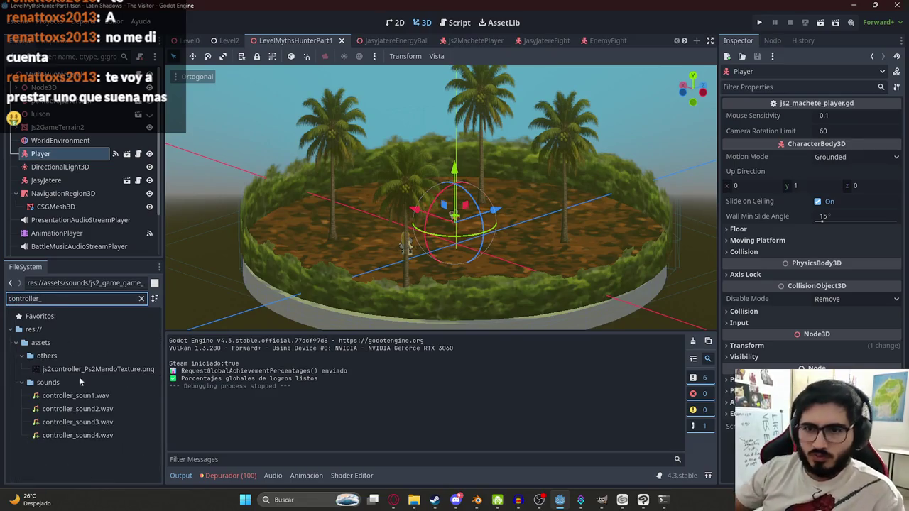
click(71, 395)
right_click(101, 395)
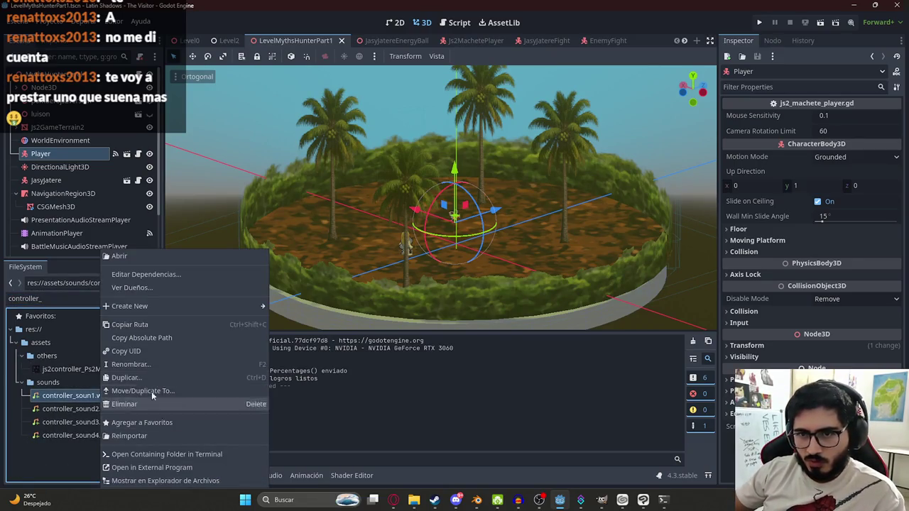
click(140, 360)
click(87, 395)
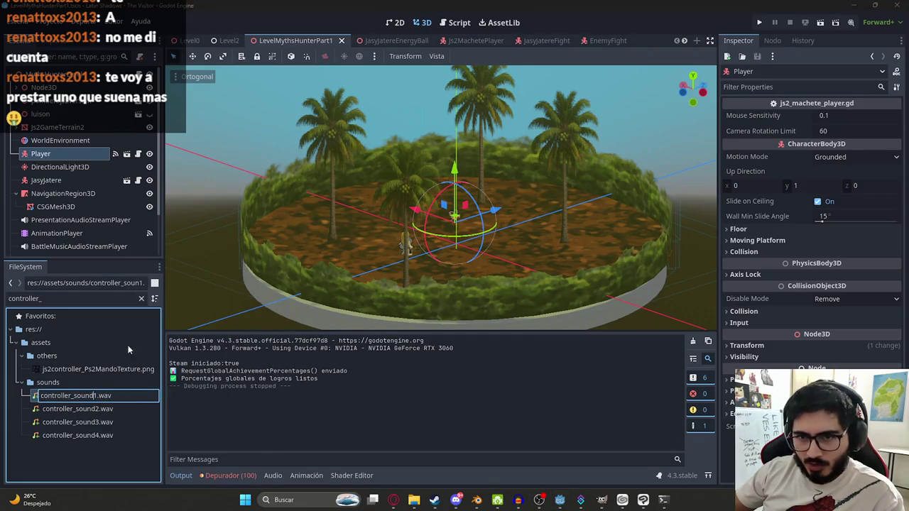
key(Return)
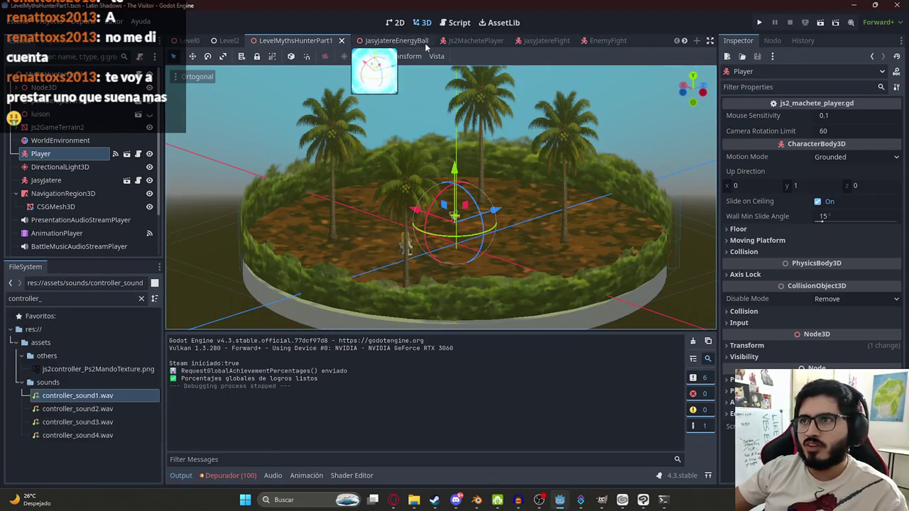
Step: Open the Js2MachetePlayer scene and collapse its CanvasLayer and CanvasLayerEffect nodes
click(490, 42)
click(391, 42)
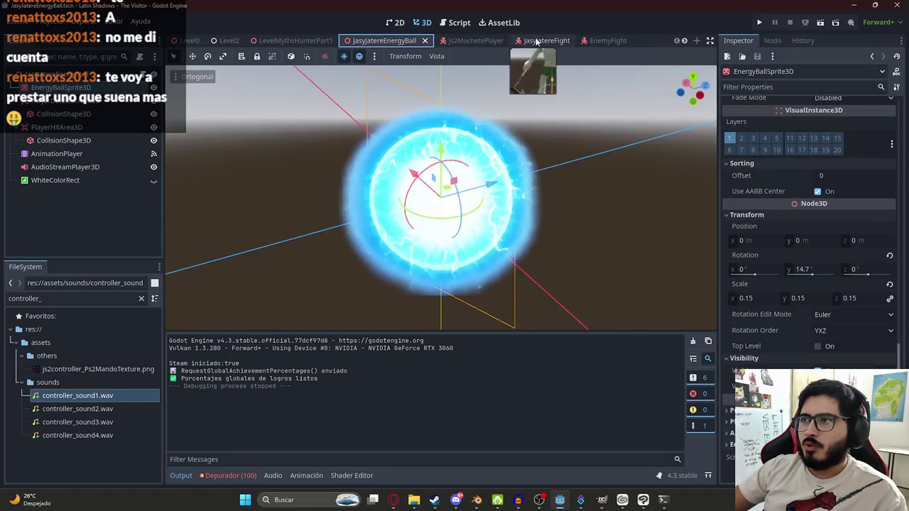
click(462, 41)
click(16, 154)
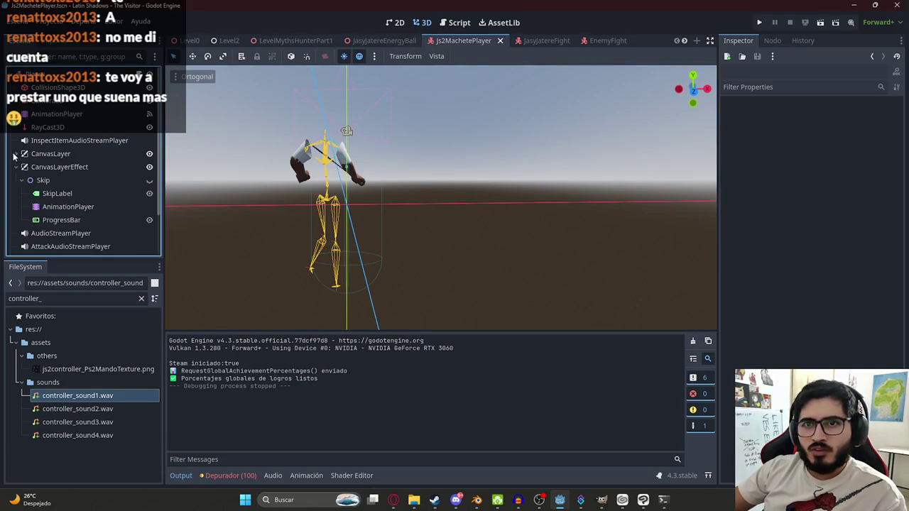
click(17, 167)
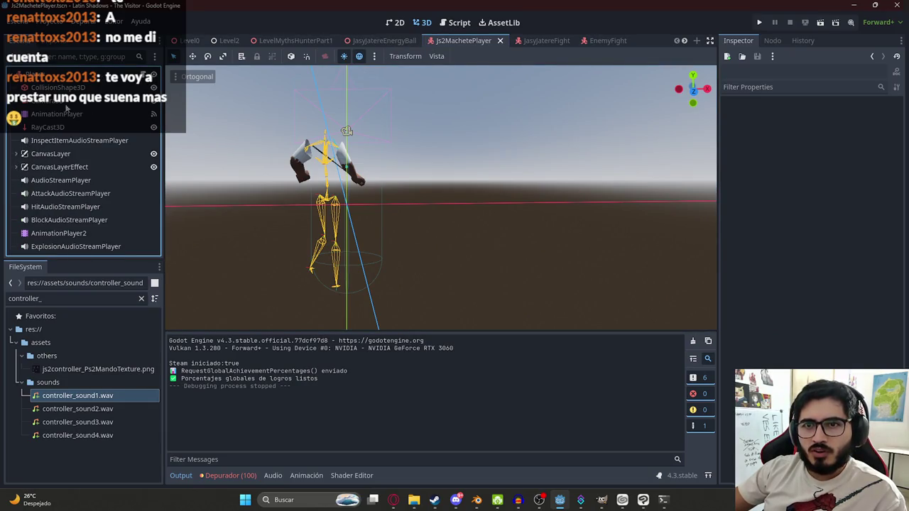
Step: Add an AudioStreamPlayer child node named ControllerAudioStreamPlayer
right_click(62, 80)
click(89, 89)
text(audio)
key(Down)
key(Down)
key(Return)
double_click(108, 249)
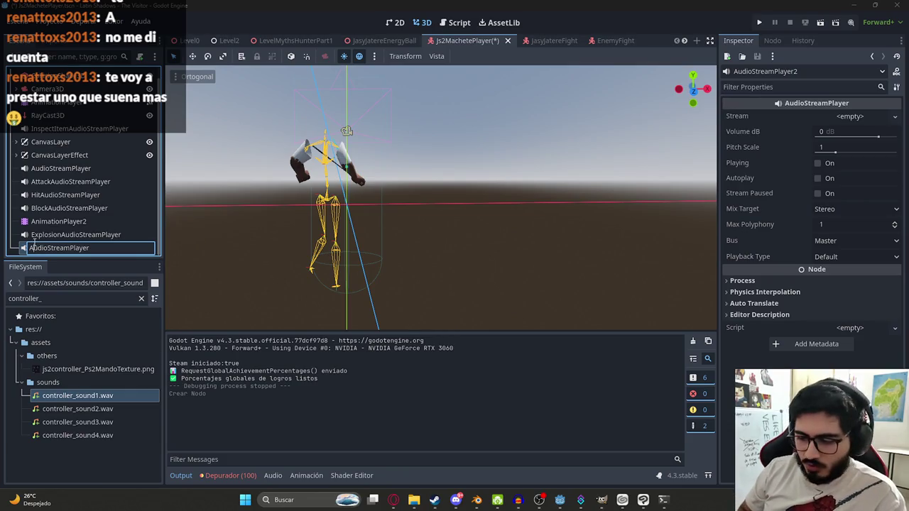
text(ler)
key(Return)
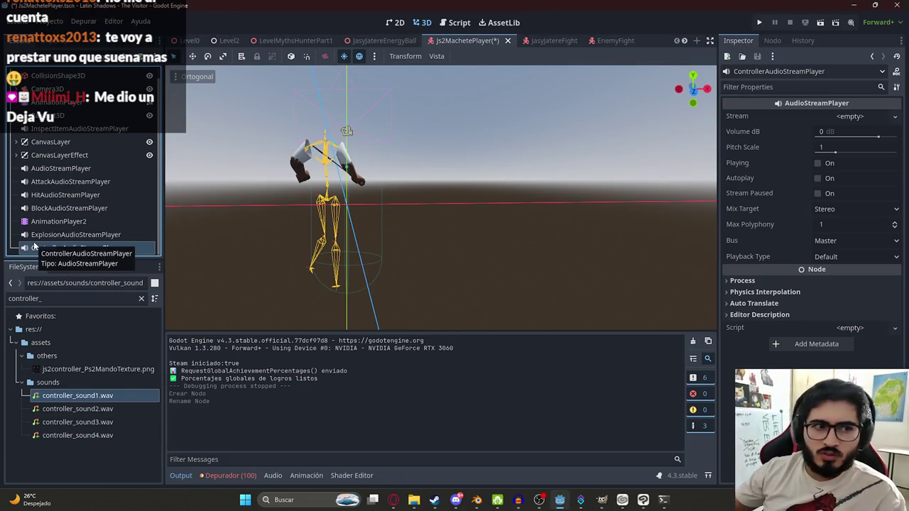
Step: Open the js2_machete_player.gd script from the scene tree
double_click(55, 250)
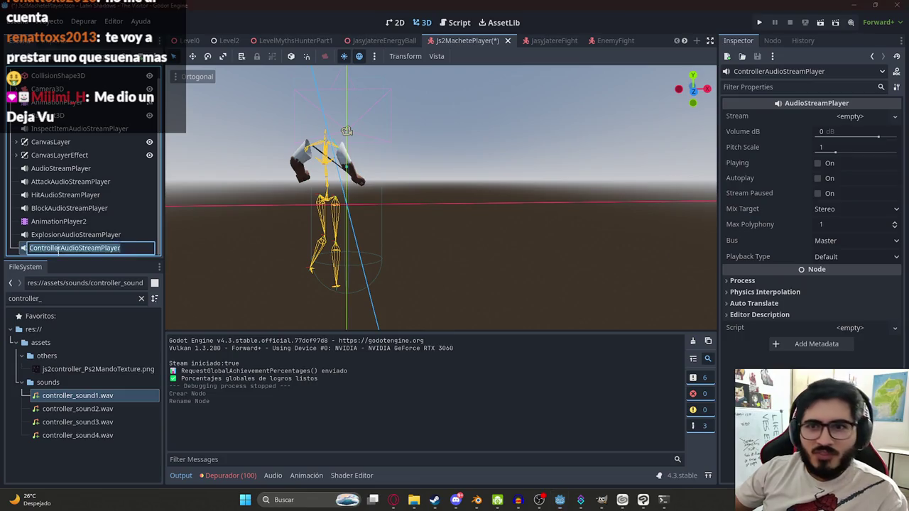
scroll(64, 140, up, 2)
click(135, 74)
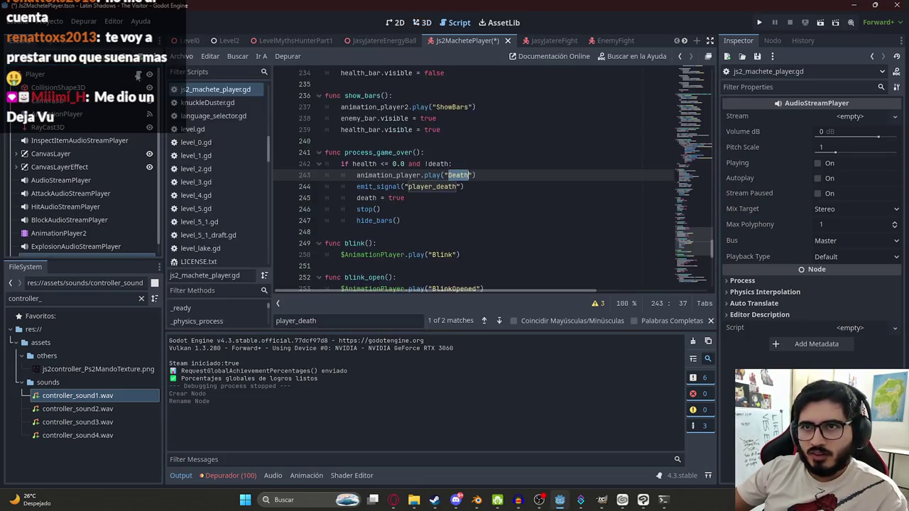
mouse_move(692, 241)
mouse_down()
mouse_move(695, 86)
mouse_move(695, 106)
mouse_up()
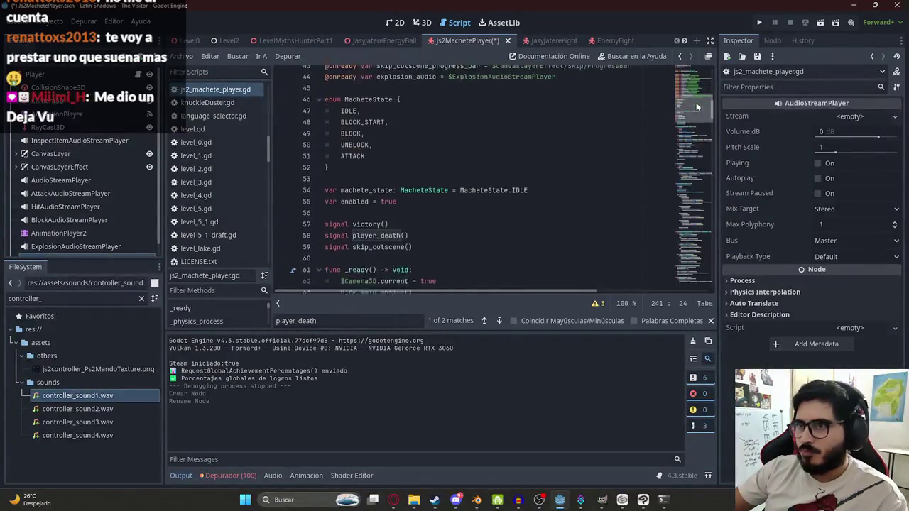
click(593, 134)
key(Return)
text(@onready var controller_audio = $)
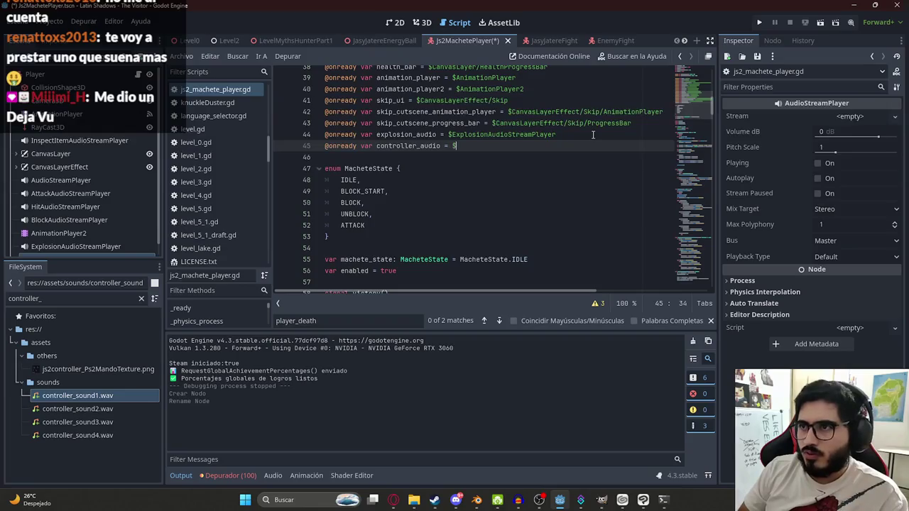
text(ControllerAudioStreamPlayer)
double_click(389, 145)
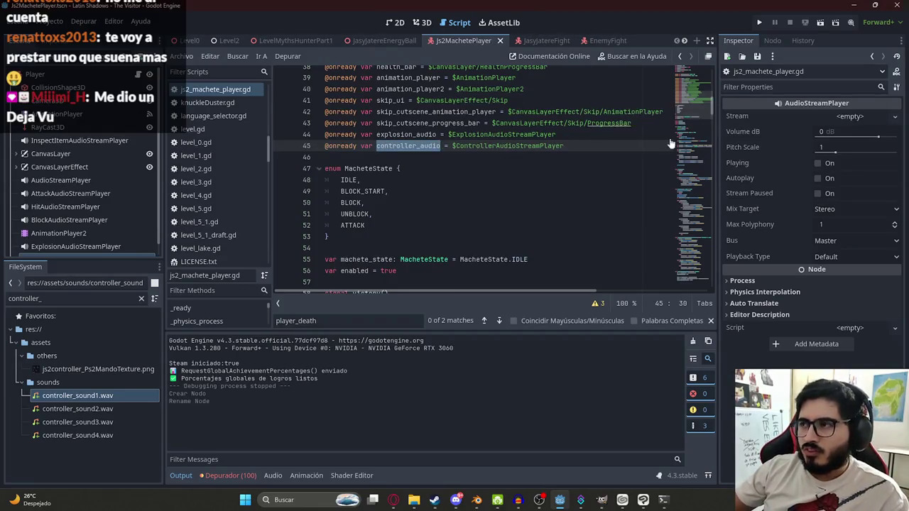
Step: Find the ui_action attack check and its attack_audio.play() line in the player script
scroll(670, 144, down, 10)
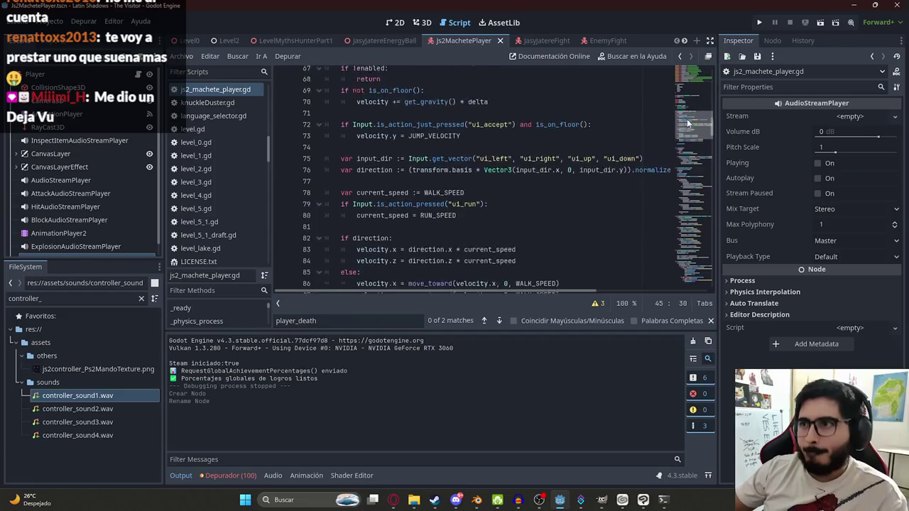
scroll(688, 124, up, 1)
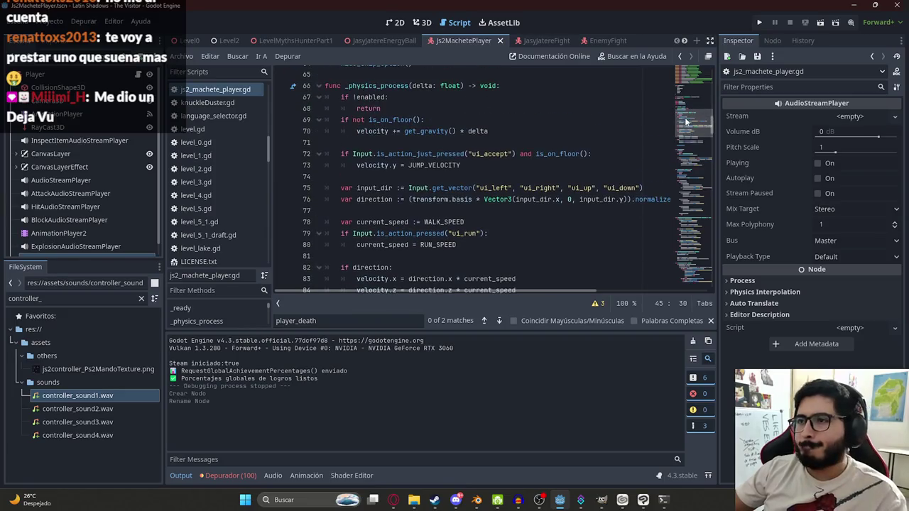
click(474, 162)
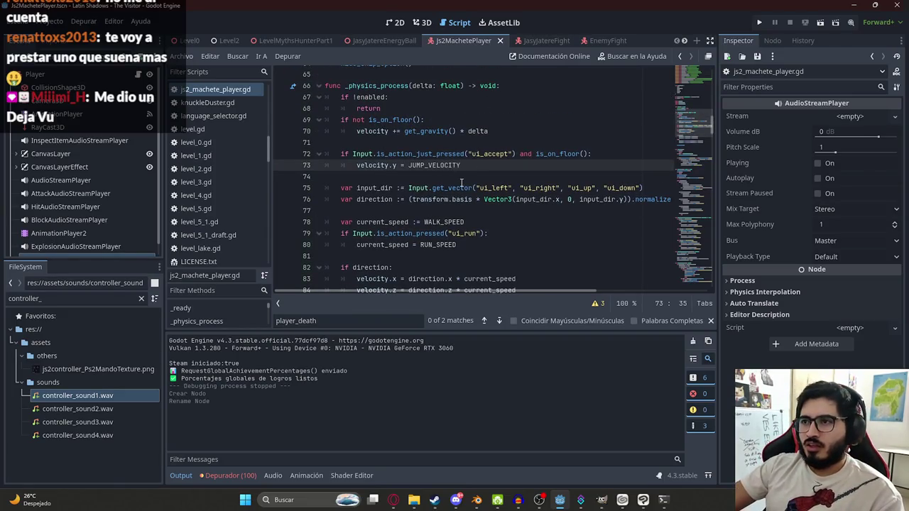
click(469, 188)
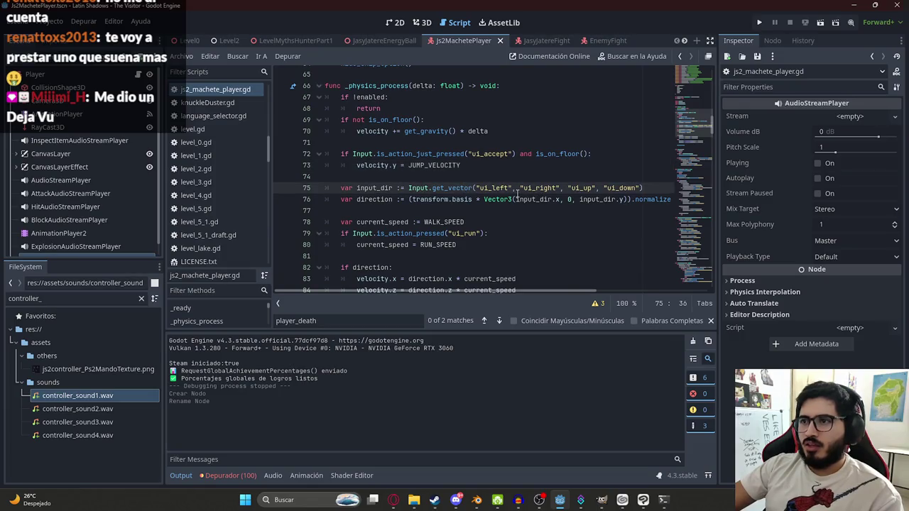
drag(486, 187, 634, 187)
scroll(502, 226, down, 3)
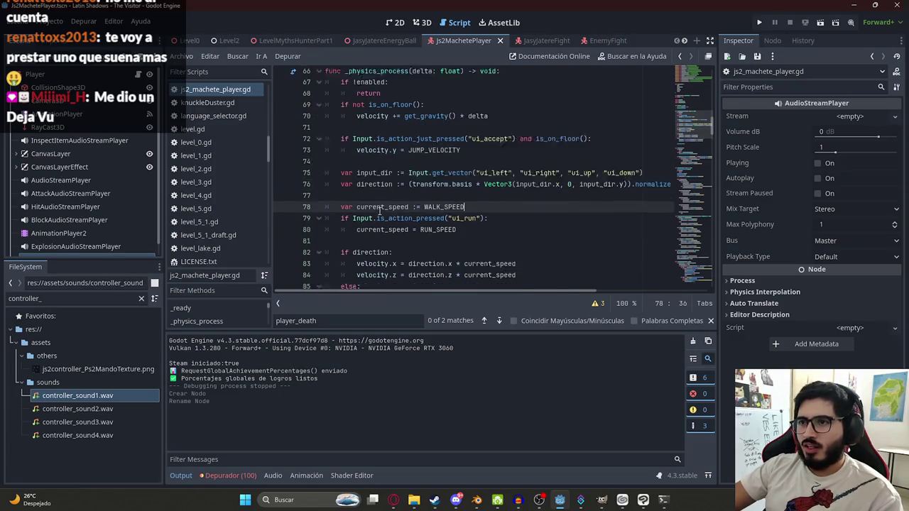
click(385, 165)
scroll(398, 181, down, 2)
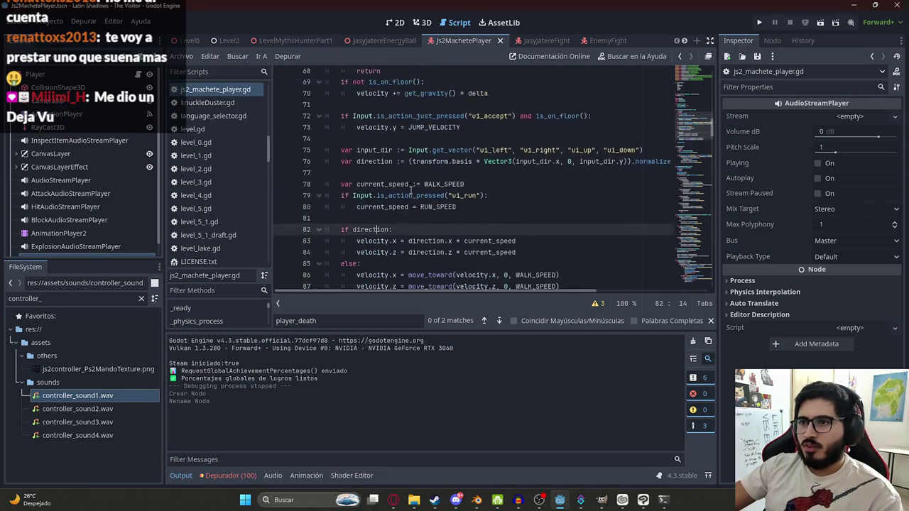
key(ctrl+f)
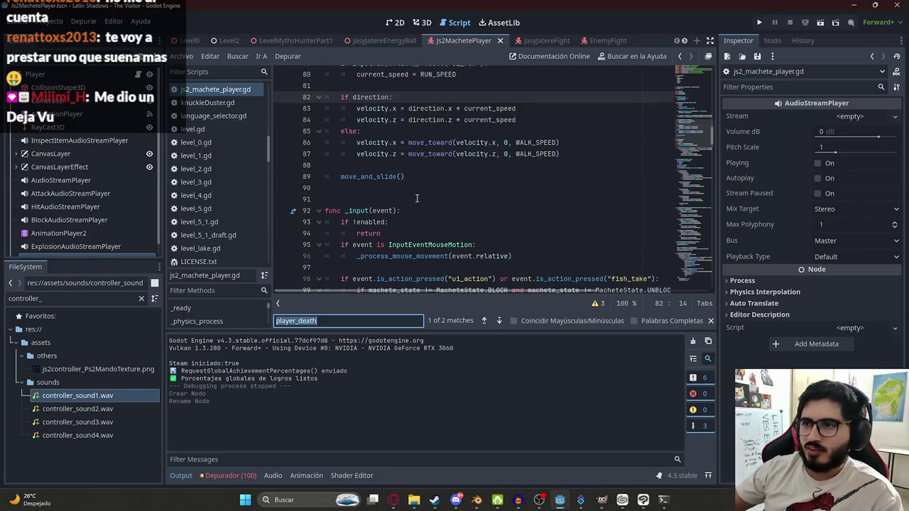
scroll(417, 198, down, 3)
click(460, 176)
scroll(500, 291, right, 2)
scroll(517, 292, left, 2)
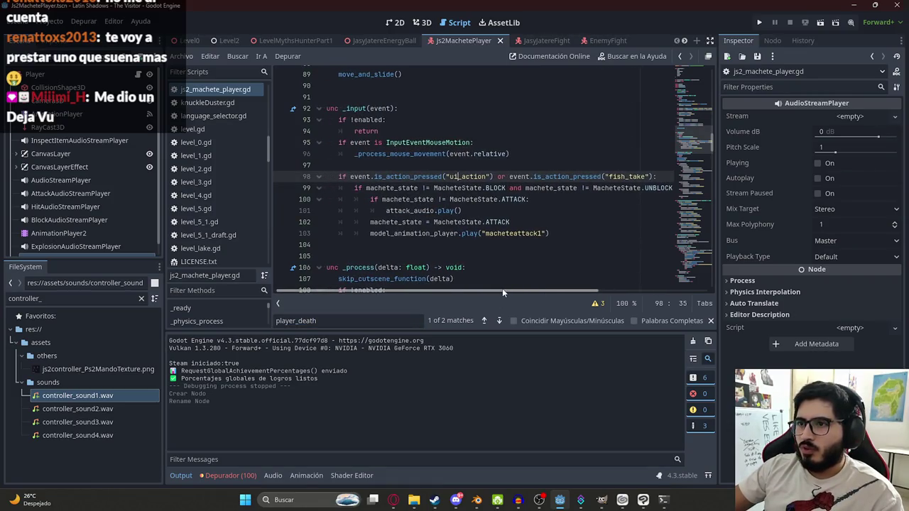
scroll(518, 289, left, 3)
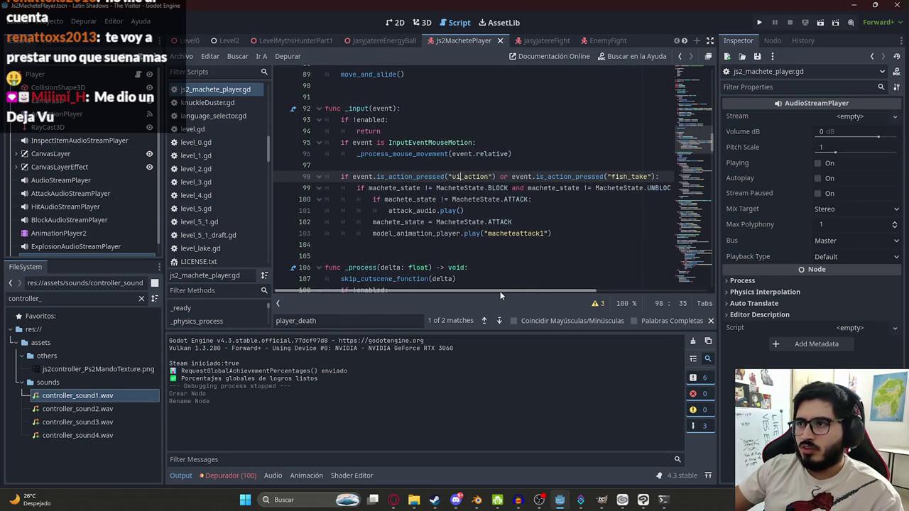
click(469, 213)
scroll(520, 223, down, 1)
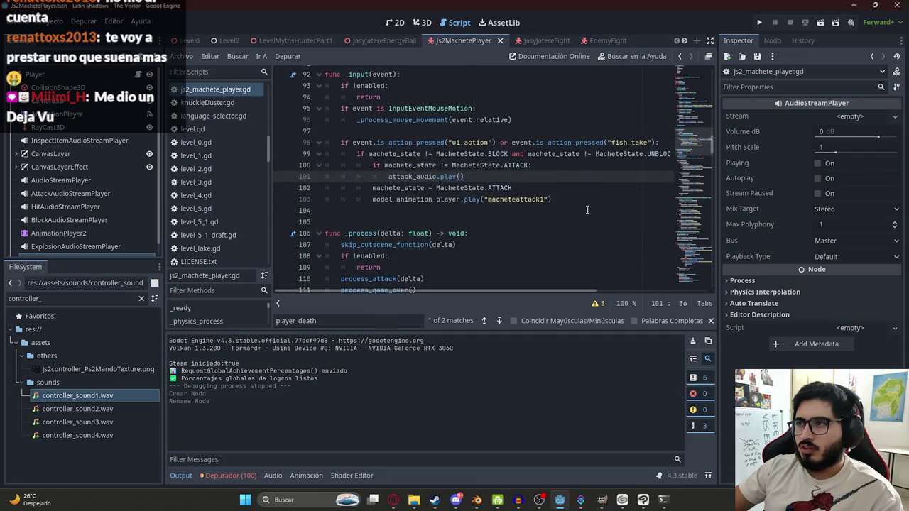
double_click(458, 155)
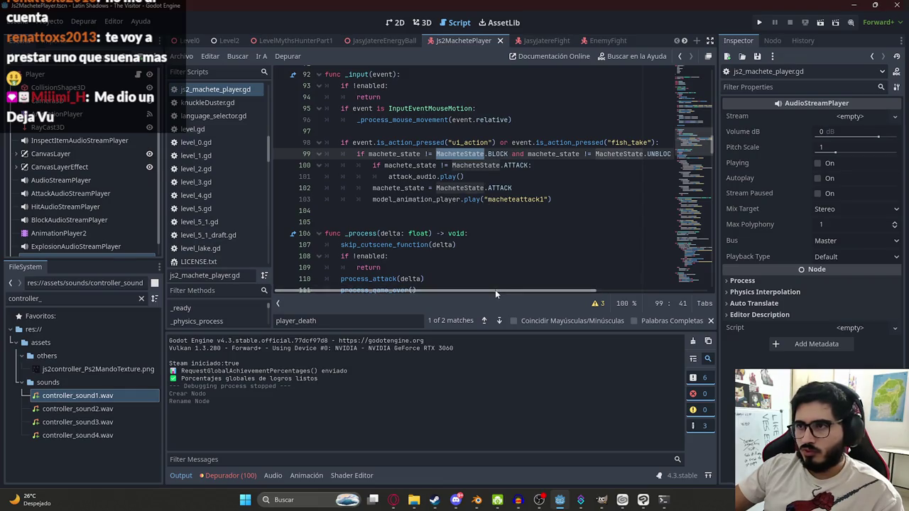
Step: In the attack branch, preload controller_sound1.wav into controller_audio.stream and call controller_audio.play()
key(ctrl+Return)
text(controller_audio.)
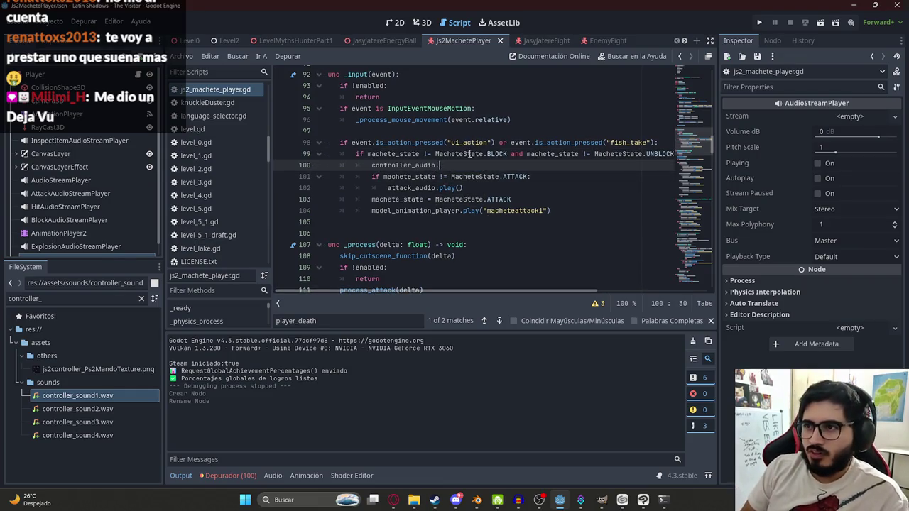
text(stream = )
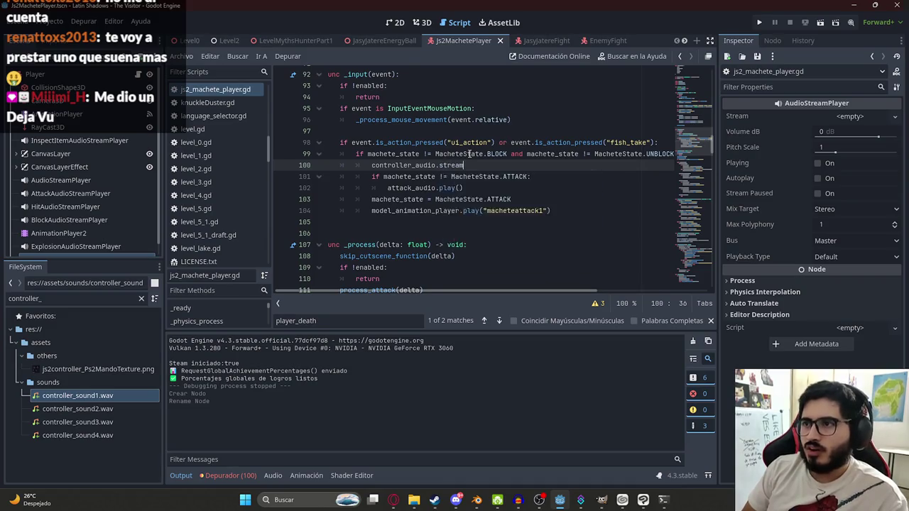
text(load()
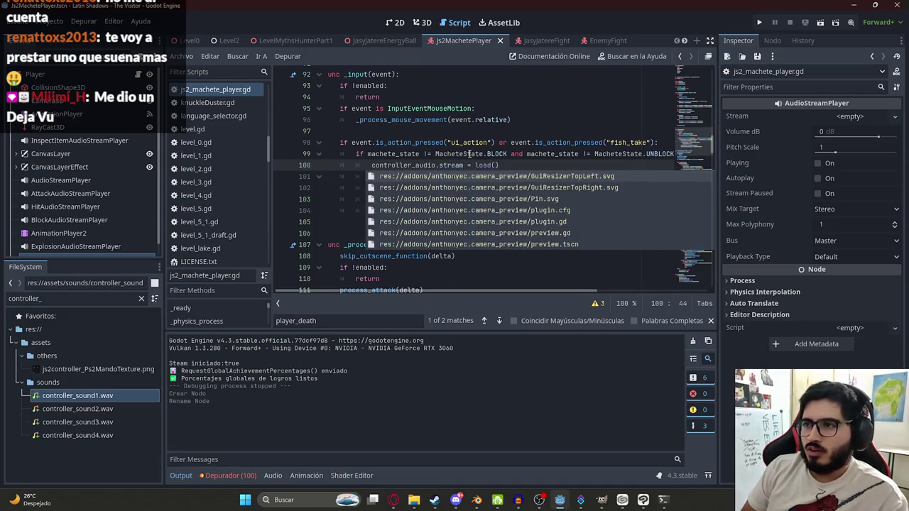
key(BackSpace)
key(BackSpace)
key(BackSpace)
text(pre)
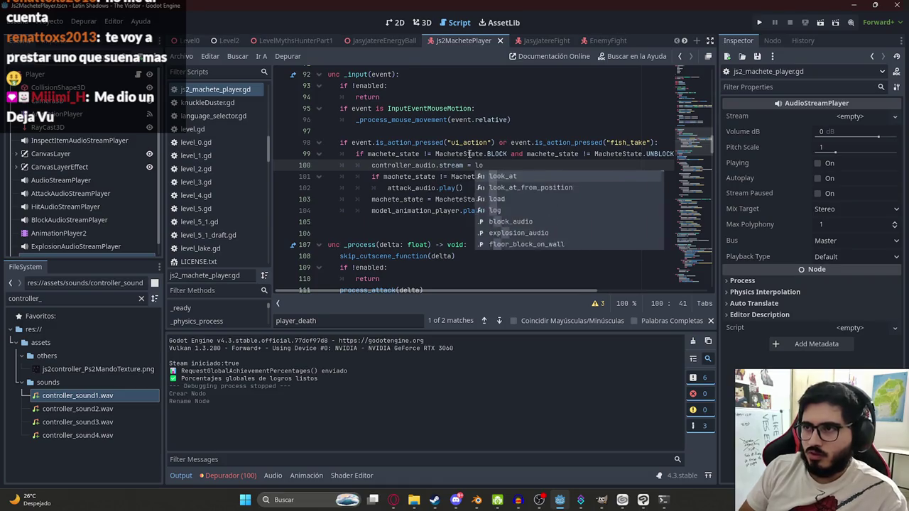
key(Return)
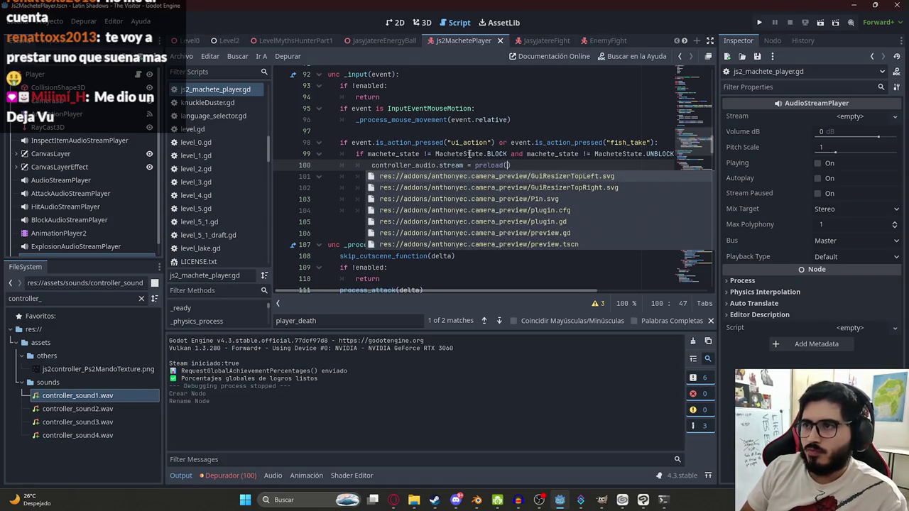
text(controller)
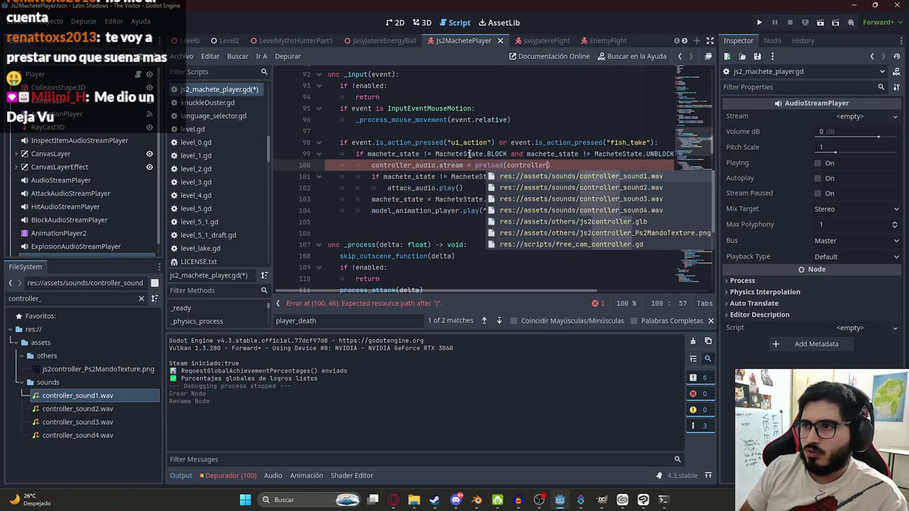
key(Return)
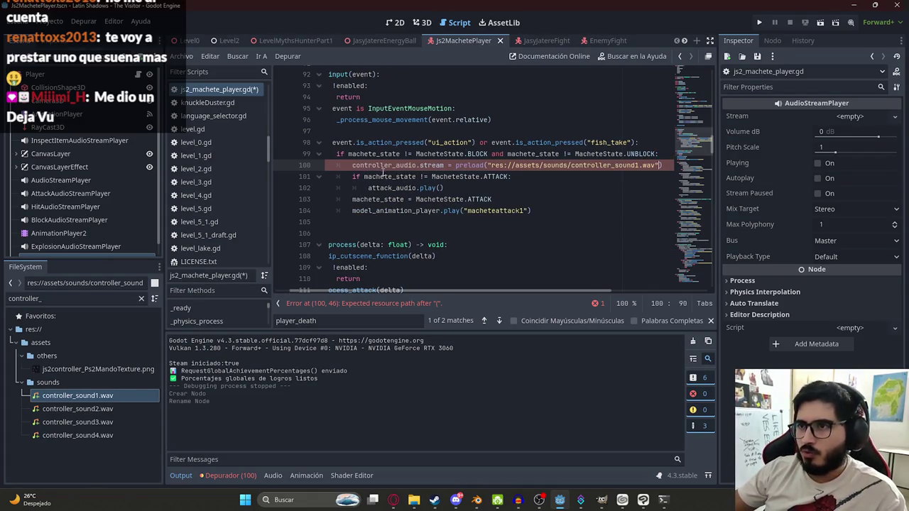
click(351, 167)
key(End)
key(Return)
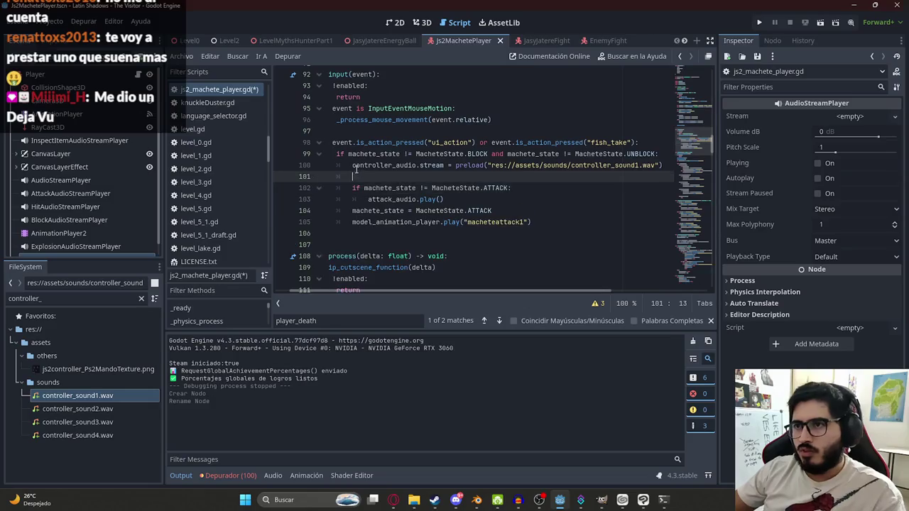
text(controller_audio.play()
Step: Save the player script and switch to the LevelMythsHunterPart1 scene
key(ctrl+s)
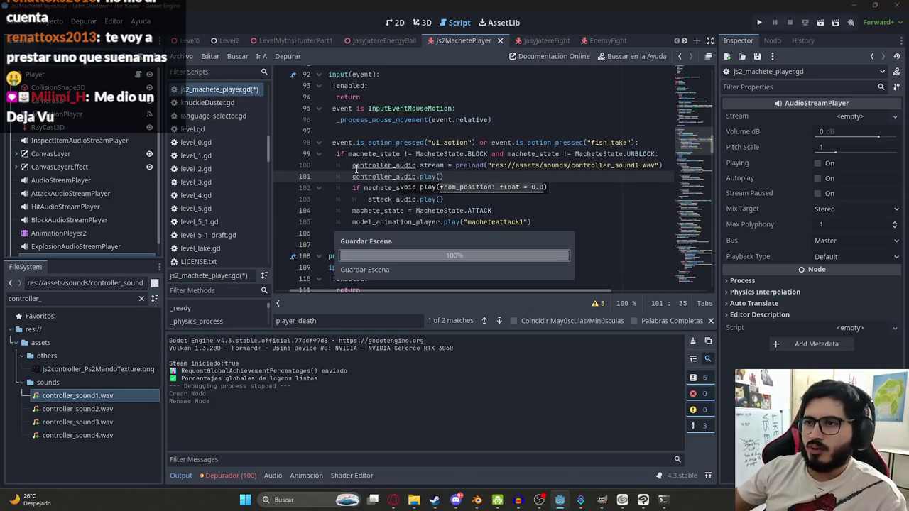
click(452, 120)
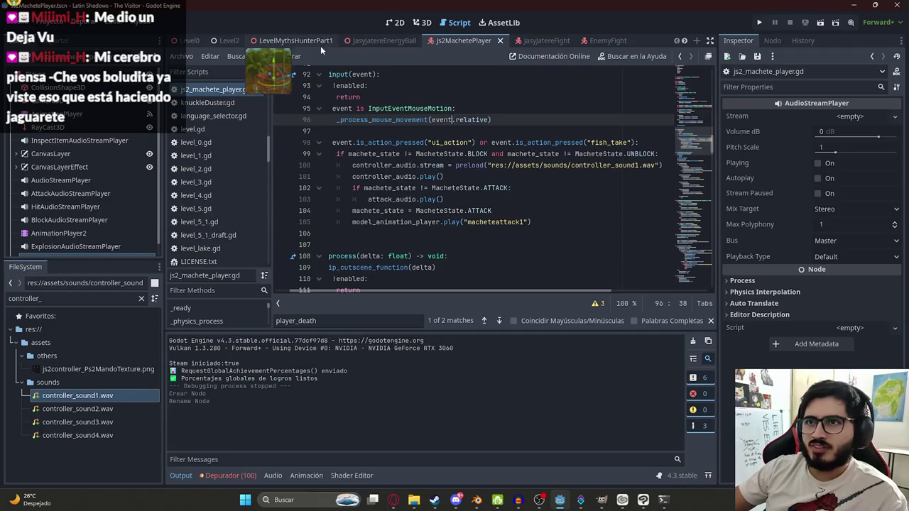
click(288, 44)
right_click(288, 43)
click(376, 120)
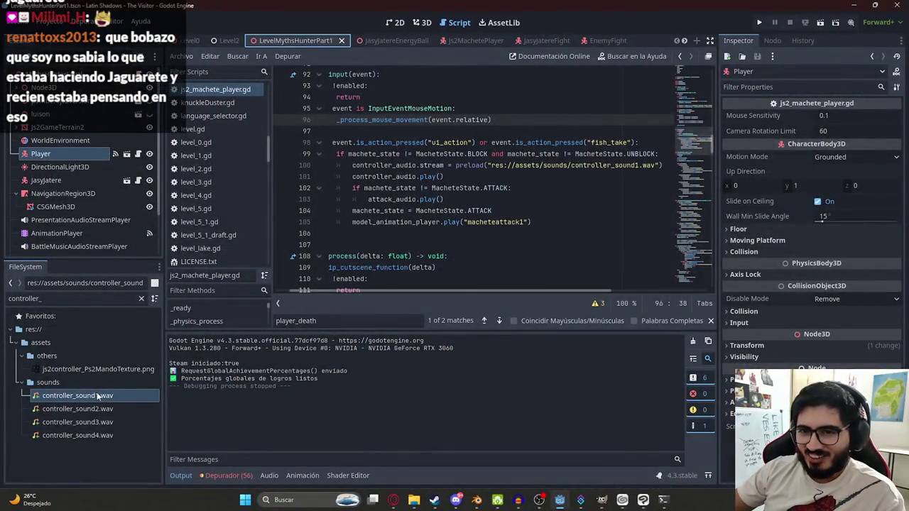
Step: Select controller_sound1.wav in the FileSystem dock
click(98, 396)
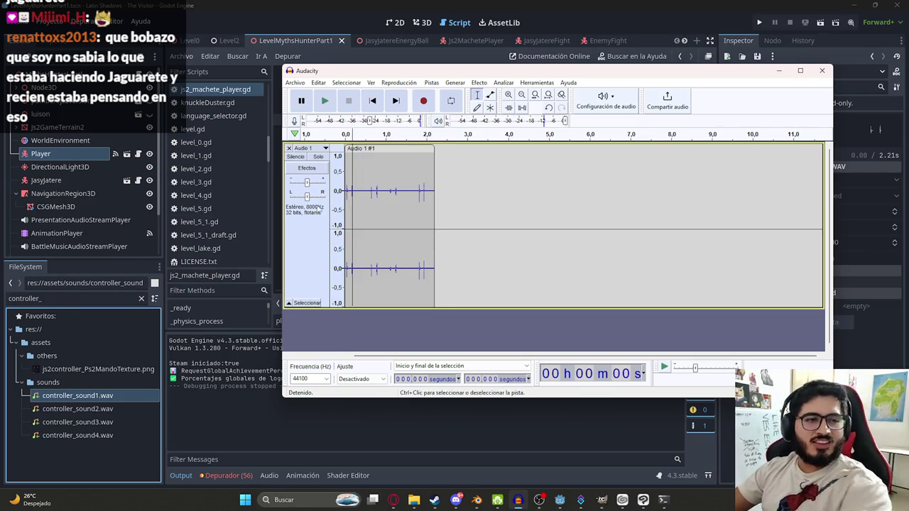
Step: Zoom into the recording and select its first click
click(374, 191)
scroll(370, 177, up, 3)
scroll(375, 196, down, 2)
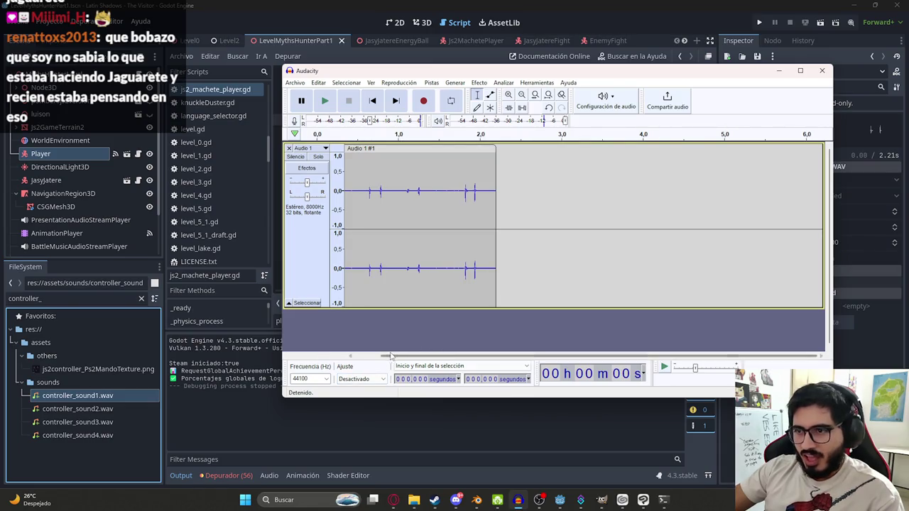
drag(395, 356, 368, 356)
drag(369, 196, 344, 196)
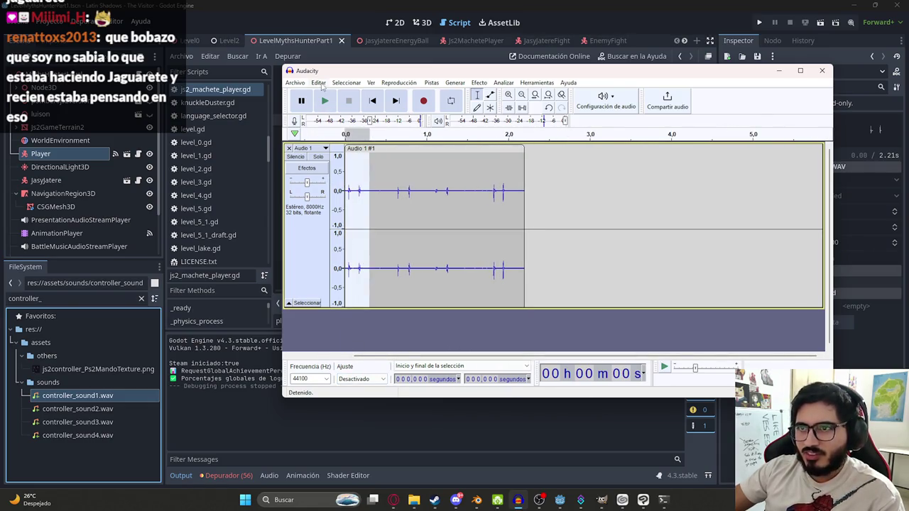
Step: Export the selected audio over controller_sound1.wav, confirming the replacement
click(316, 82)
mouse_move(295, 82)
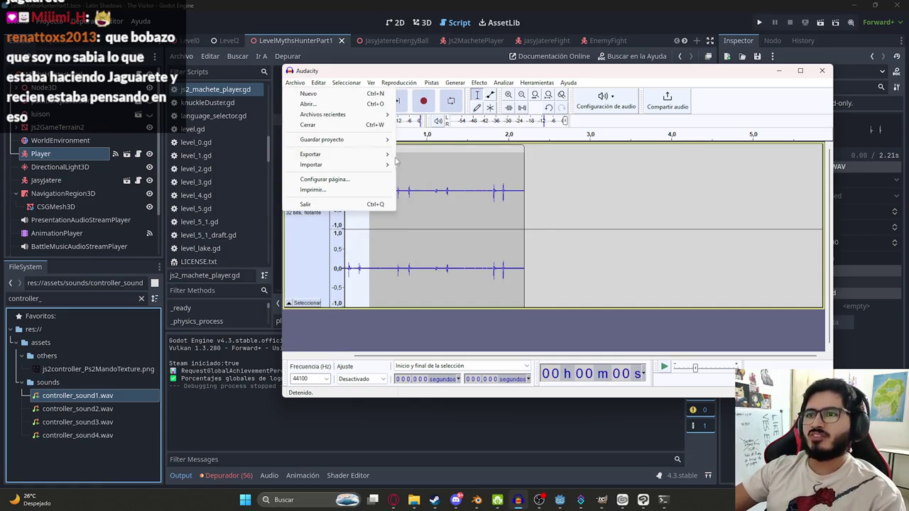
mouse_move(355, 155)
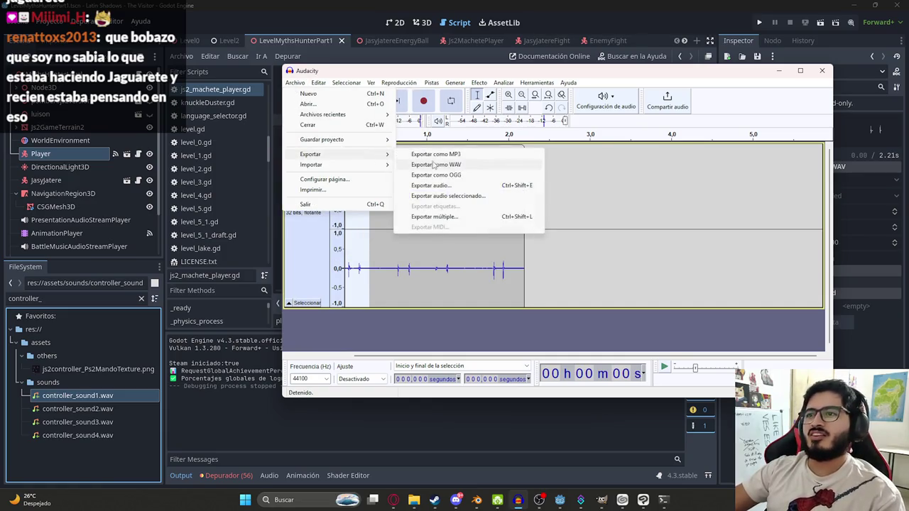
click(451, 196)
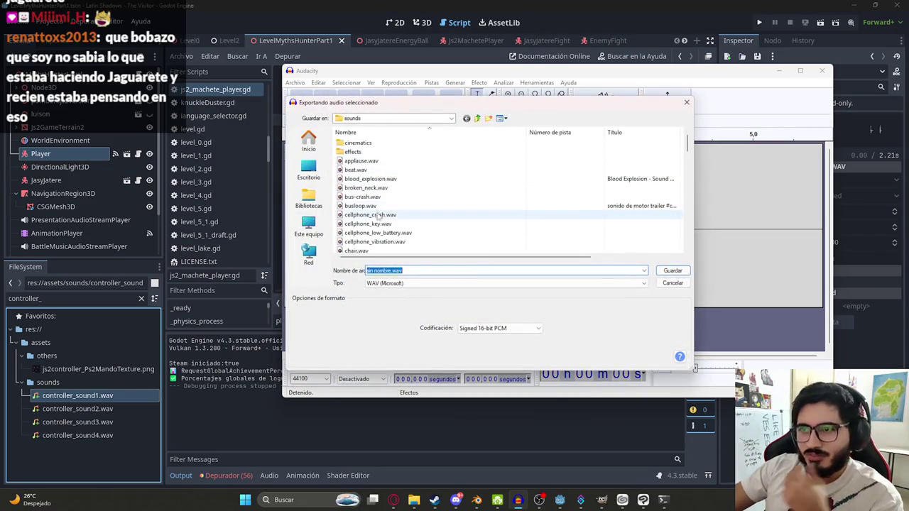
scroll(381, 215, down, 4)
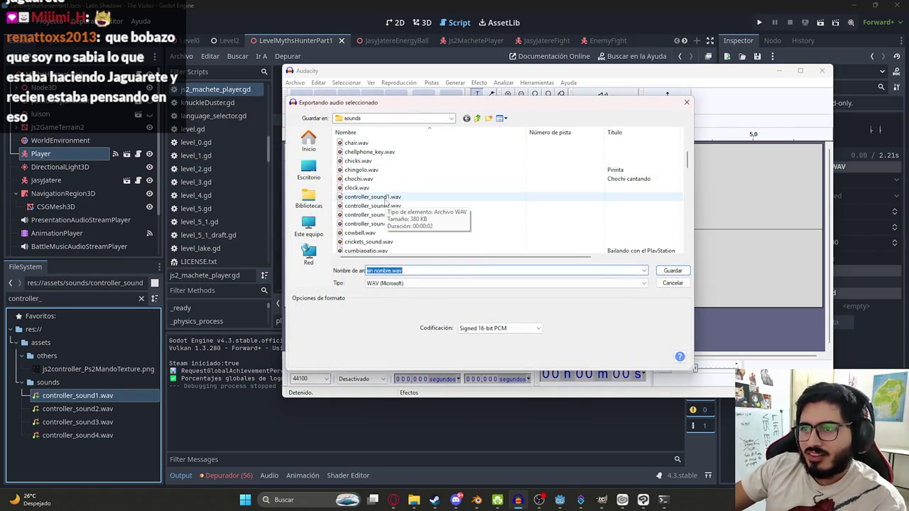
double_click(384, 199)
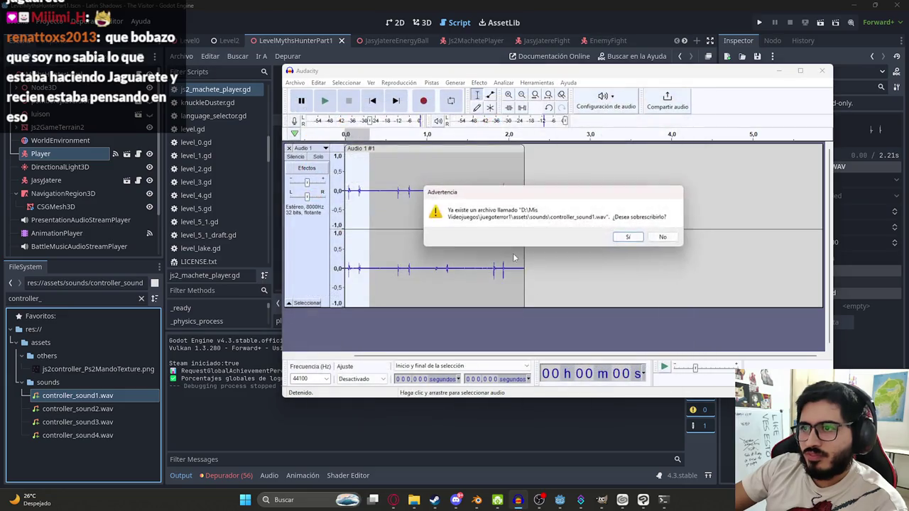
key(Return)
click(395, 197)
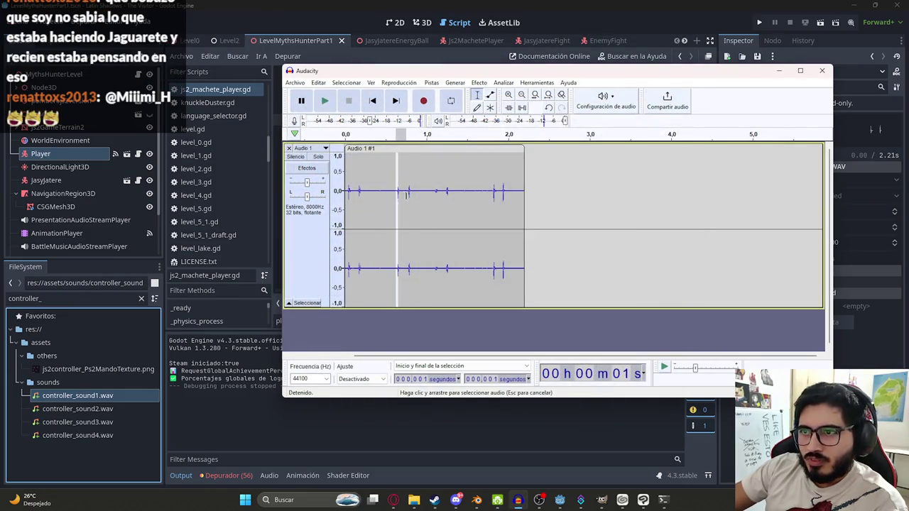
Step: Export the selected click as selected audio, overwriting controller_sound2.wav
click(294, 83)
mouse_move(339, 154)
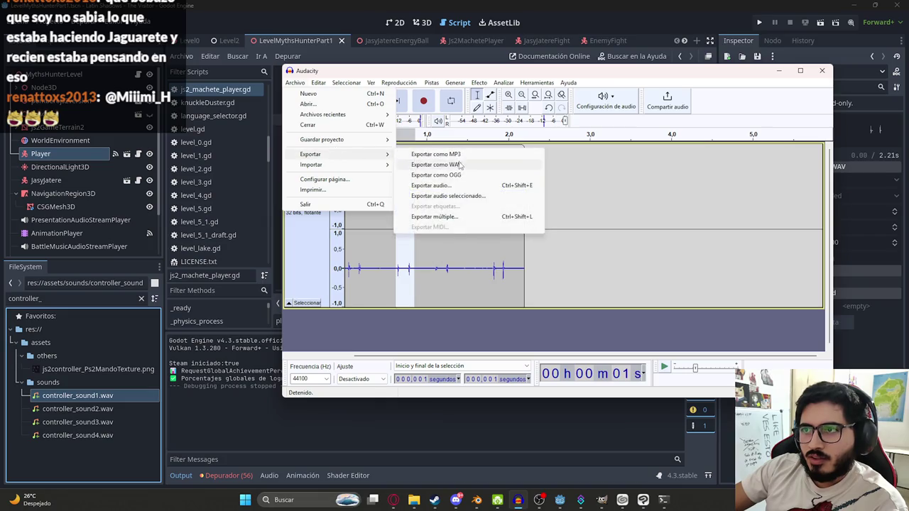
click(459, 166)
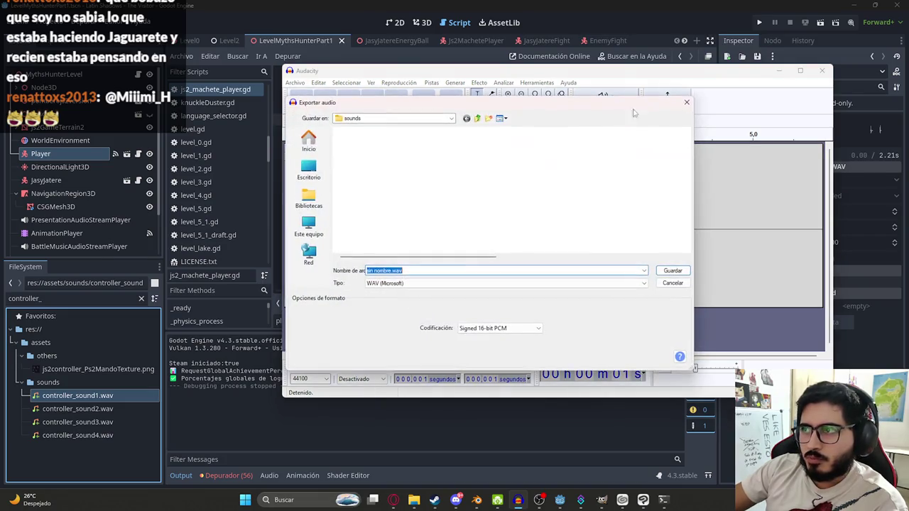
key(Return)
click(294, 82)
mouse_move(312, 154)
click(457, 199)
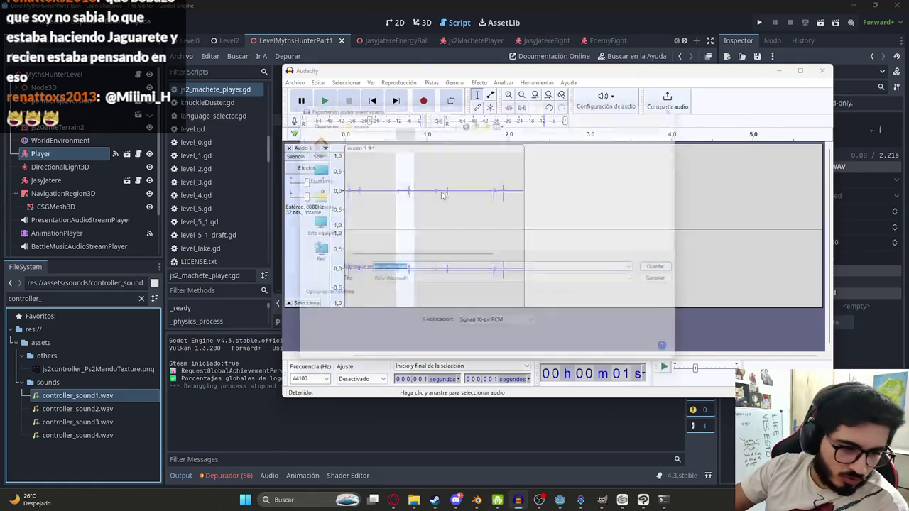
scroll(375, 228, down, 3)
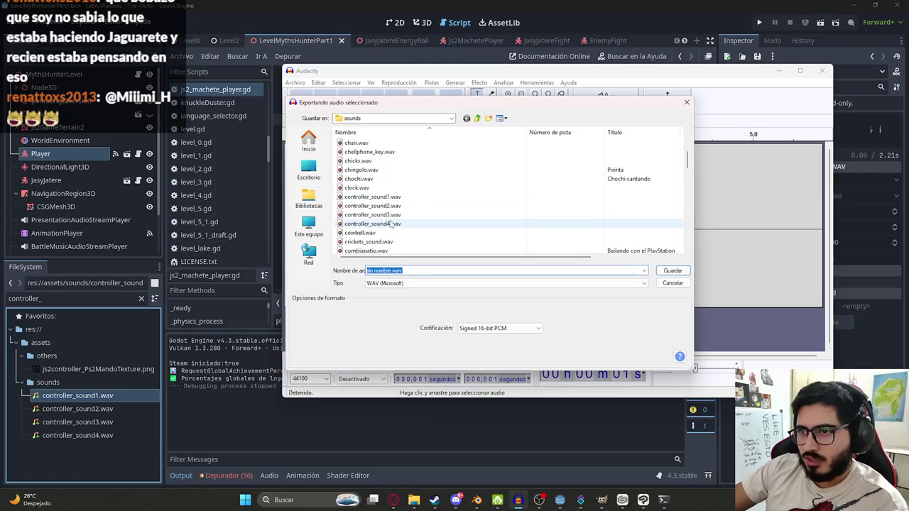
double_click(455, 209)
key(Return)
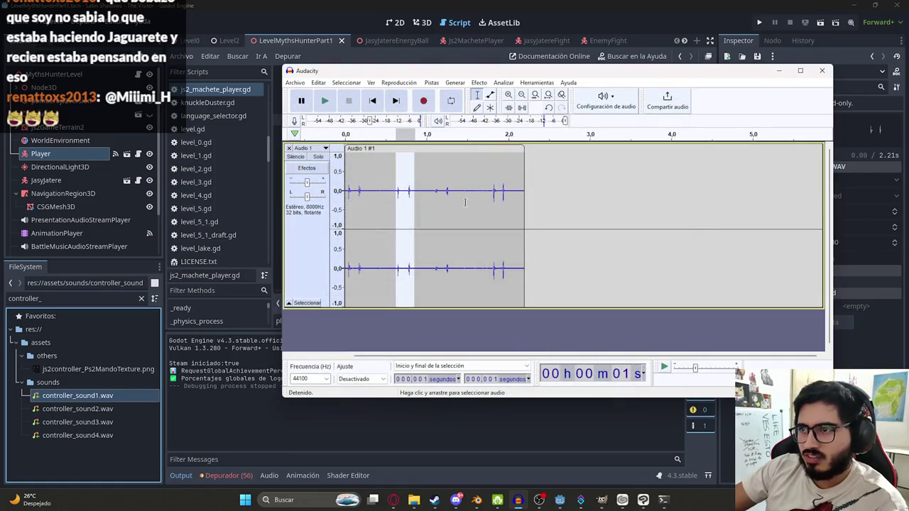
Step: Select the next click and export it over the next controller sound file
drag(432, 193, 454, 181)
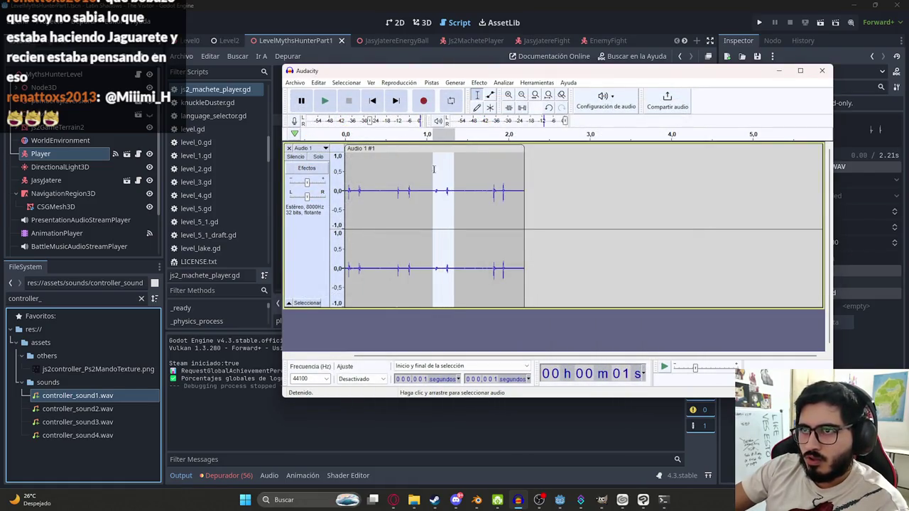
click(296, 83)
mouse_move(341, 154)
click(497, 196)
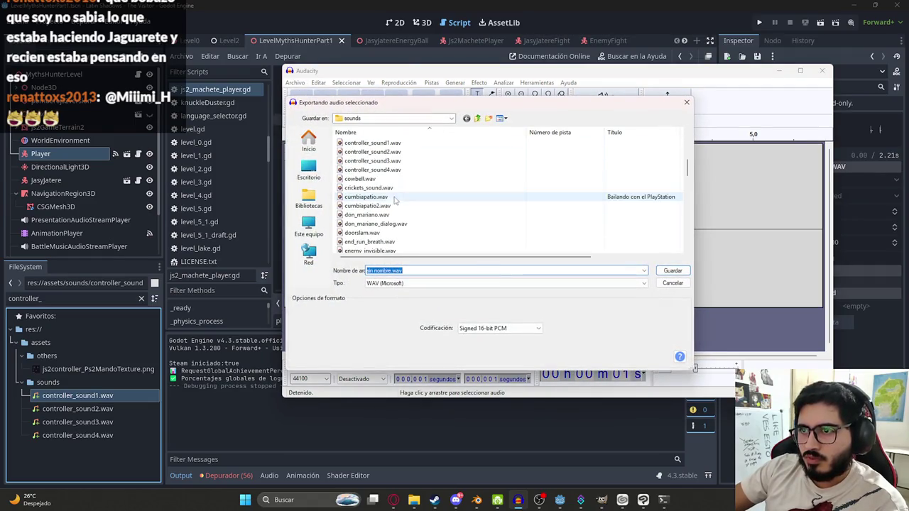
click(397, 160)
key(Return)
key(Return)
Step: Export a click near the end over another controller sound file, then return to Godot
drag(493, 195, 504, 193)
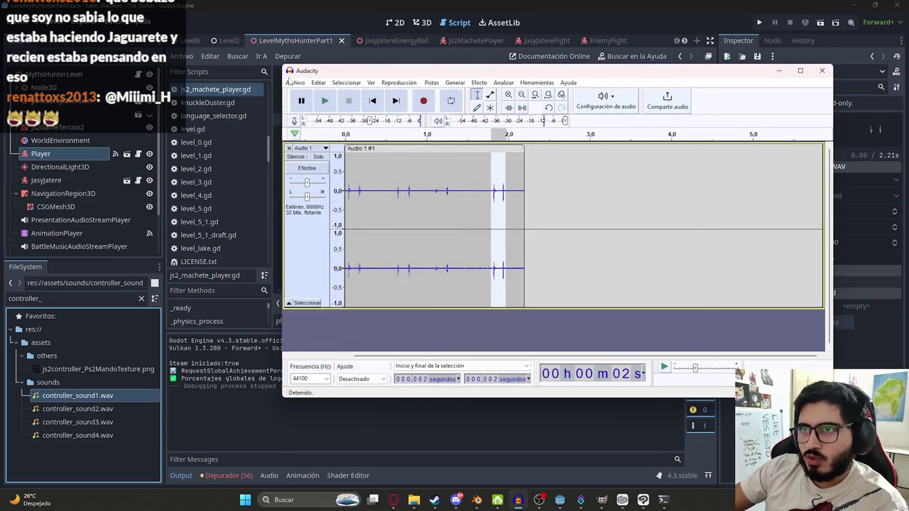
click(294, 82)
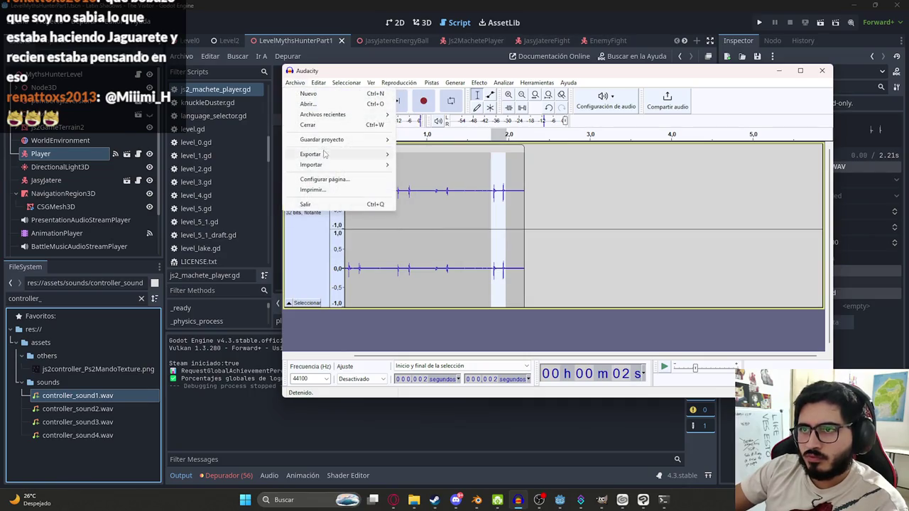
mouse_move(324, 154)
click(455, 189)
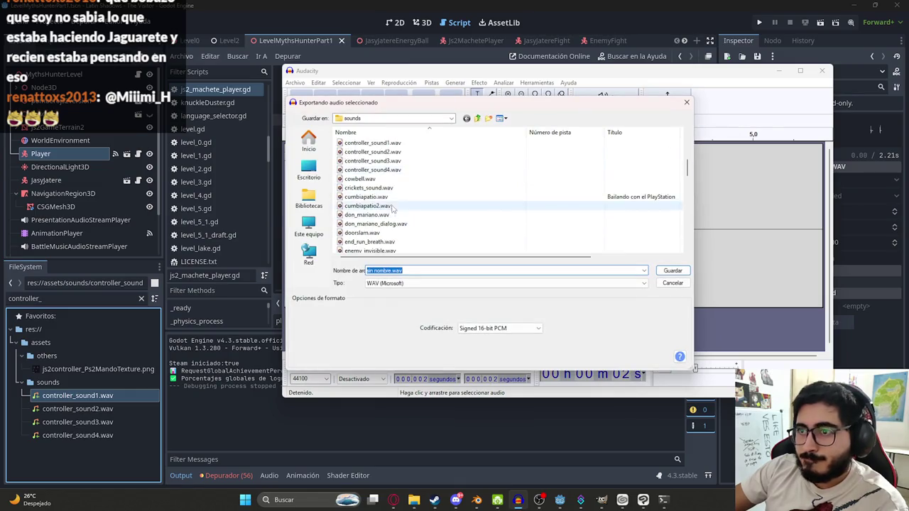
double_click(383, 170)
key(Return)
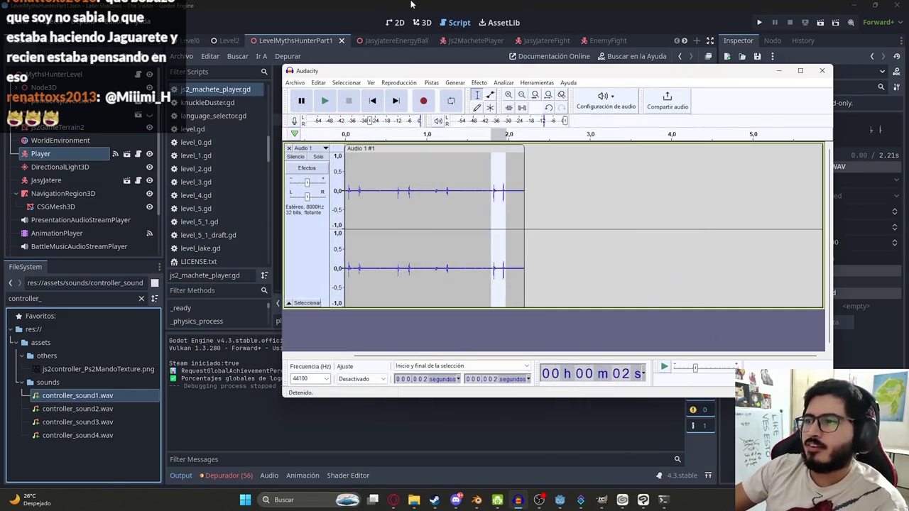
click(411, 4)
click(349, 130)
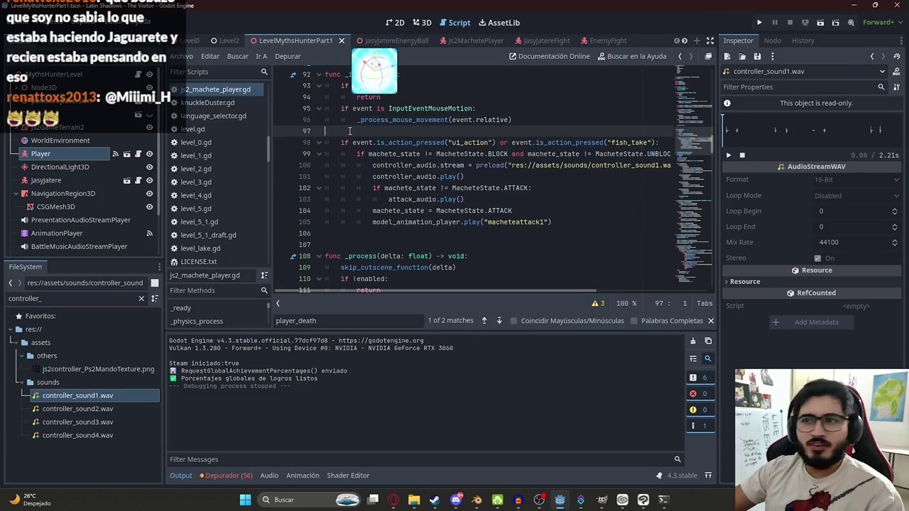
Step: Run LevelMythsHunterPart1 with Reproducir Esta Escena, attack to hear the click, then stop with F8
click(452, 165)
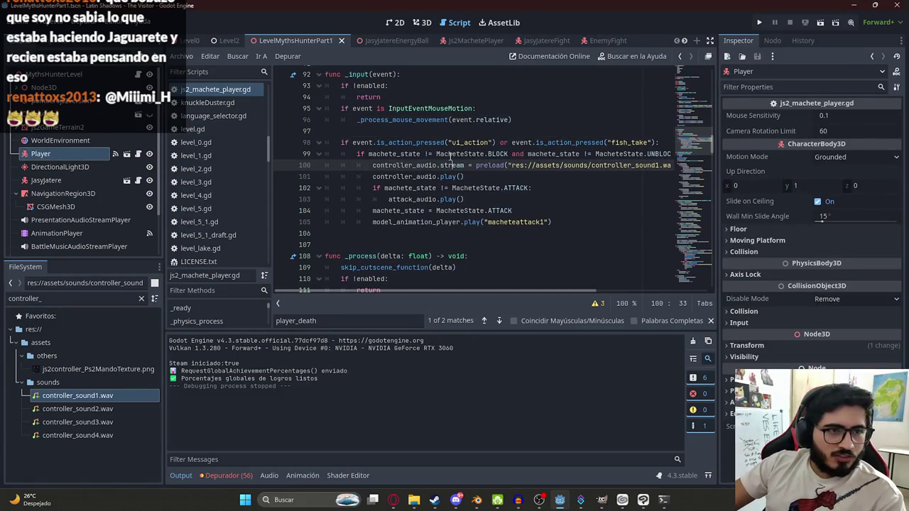
right_click(252, 39)
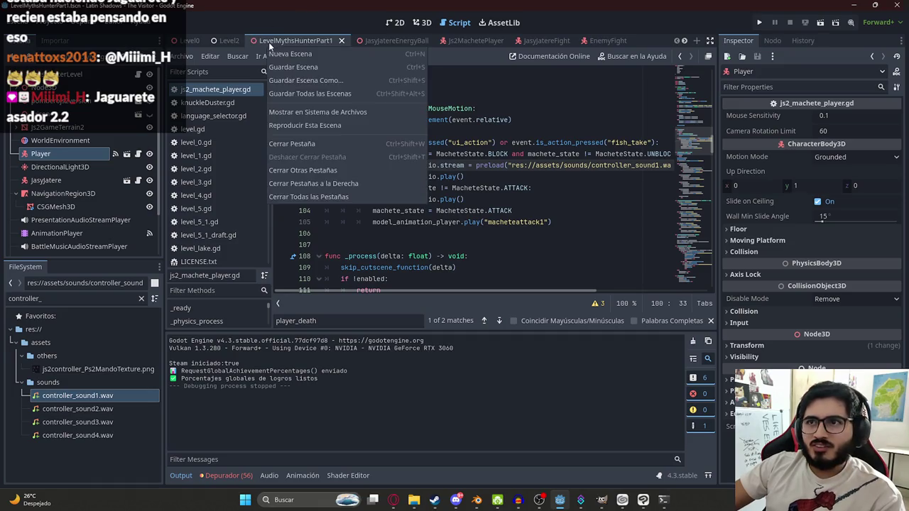
click(296, 121)
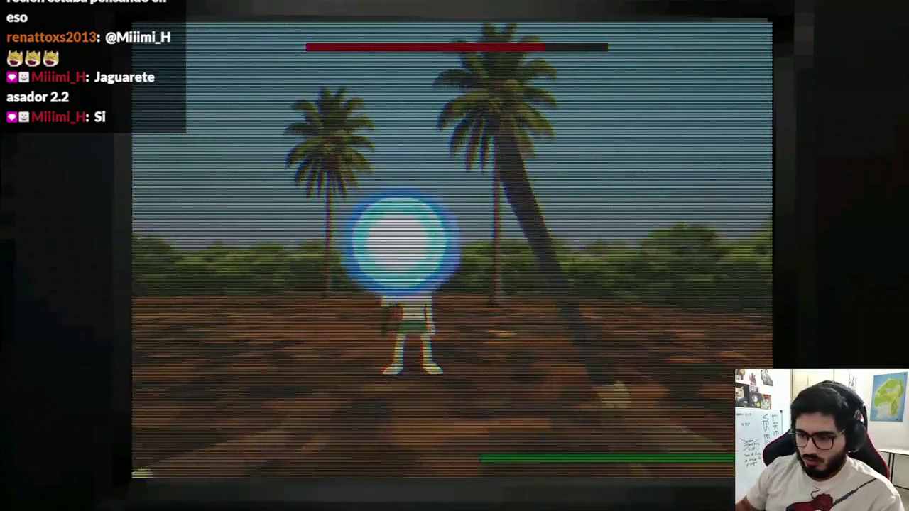
key(F8)
Step: Look through the four controller sound files and preview controller_sound1.wav
click(120, 394)
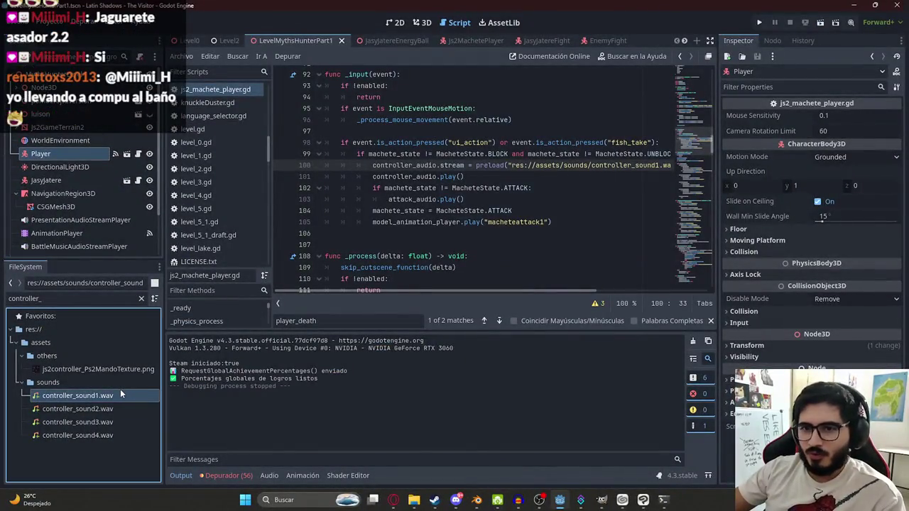
click(85, 409)
click(91, 422)
click(88, 436)
click(91, 396)
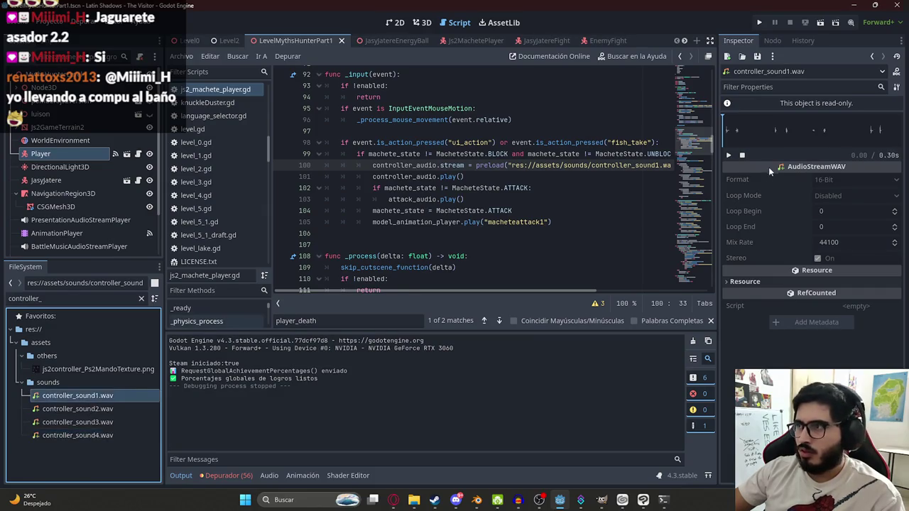
click(729, 155)
click(730, 156)
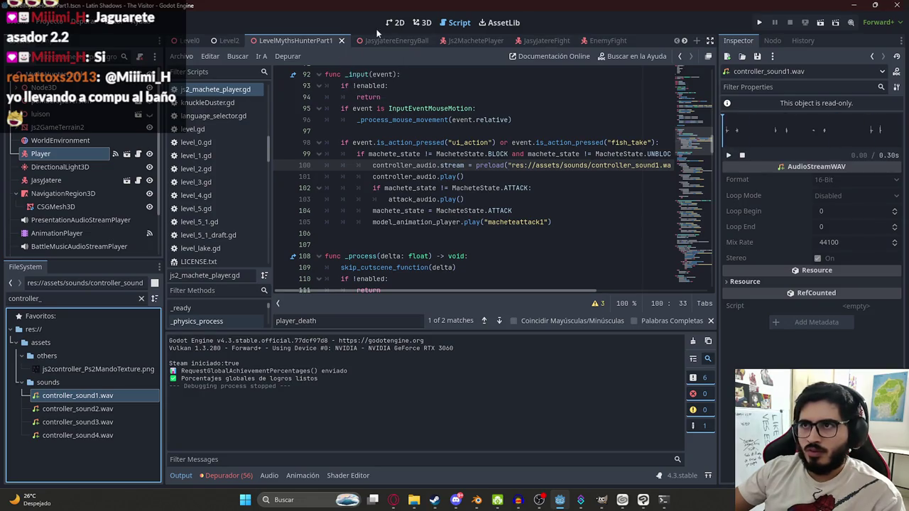
Step: Delete the preload call from the controller_audio.stream assignment on line 100
click(467, 165)
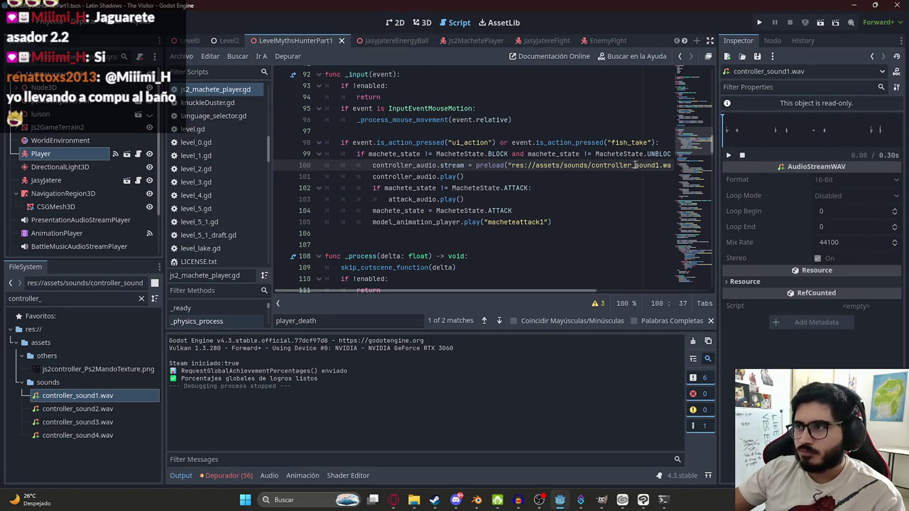
drag(562, 293, 618, 292)
key(ctrl+c)
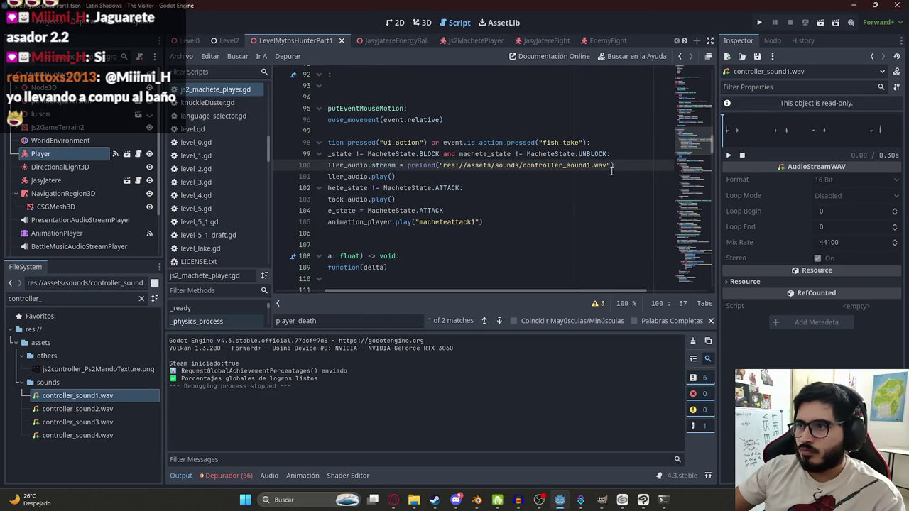
drag(615, 164, 428, 168)
key(BackSpace)
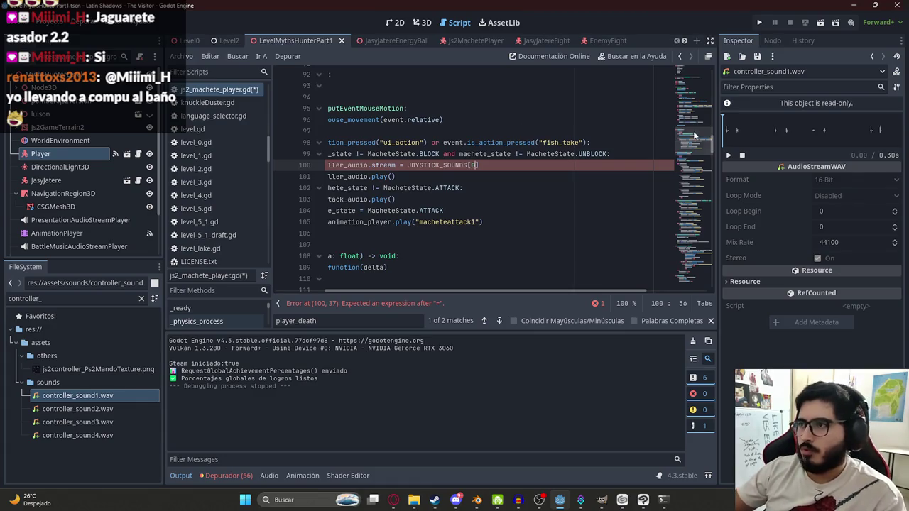
Step: Add a JOYSTICK_SOUNDS constant array after the top constants, filled with four copies of the preload line
drag(694, 135, 694, 67)
click(326, 107)
scroll(462, 121, down, 5)
scroll(462, 121, up, 4)
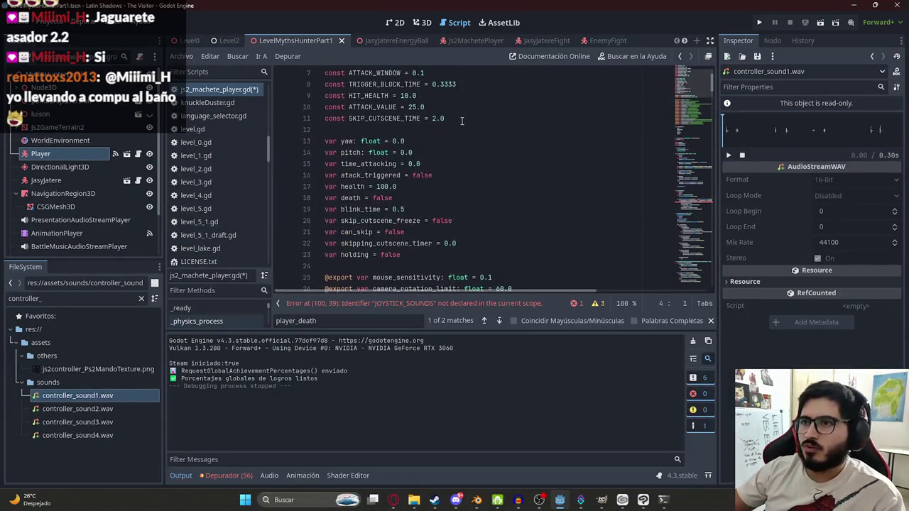
click(462, 121)
key(Return)
text(const JOYSTICK_SOUNDS = [])
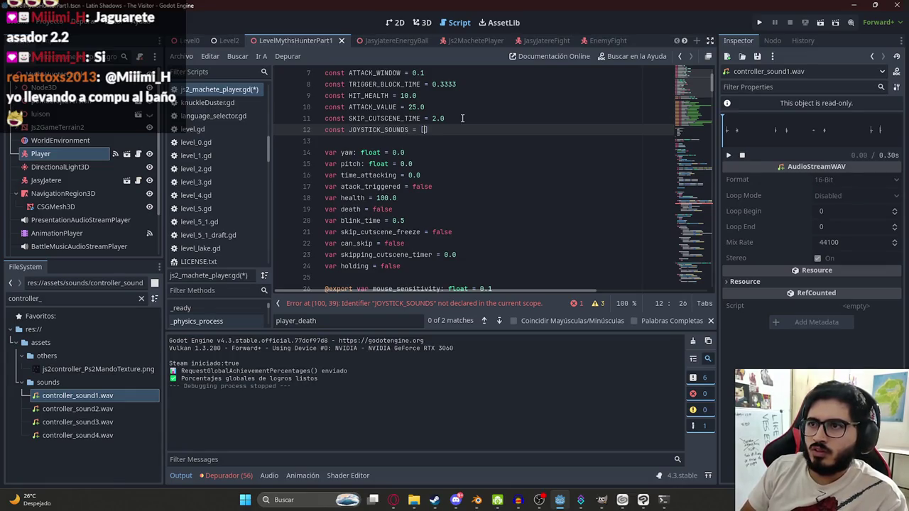
key(Return)
key(ctrl+v)
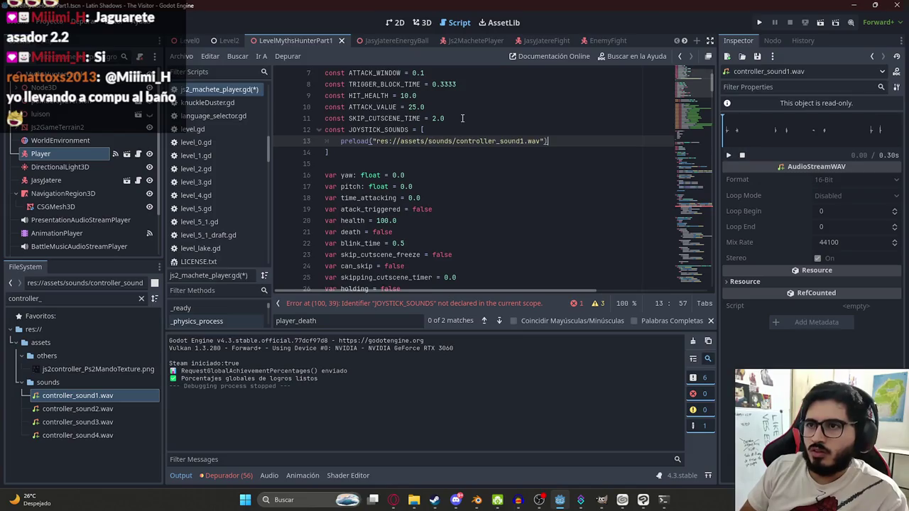
key(Return)
key(ctrl+v)
key(Return)
key(ctrl+v)
text(,)
key(Return)
key(ctrl+v)
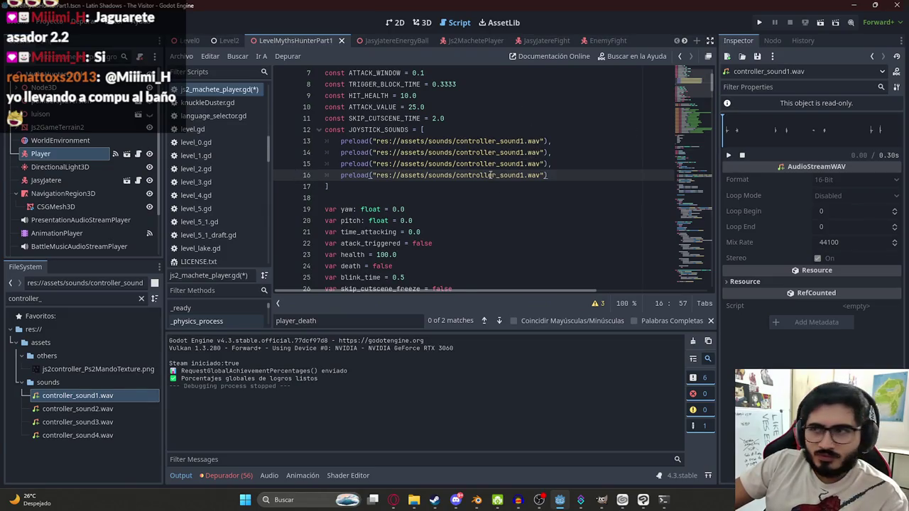
Step: Renumber the copied preload paths to controller_sound2, controller_sound3 and controller_sound4.wav
click(524, 152)
text(2)
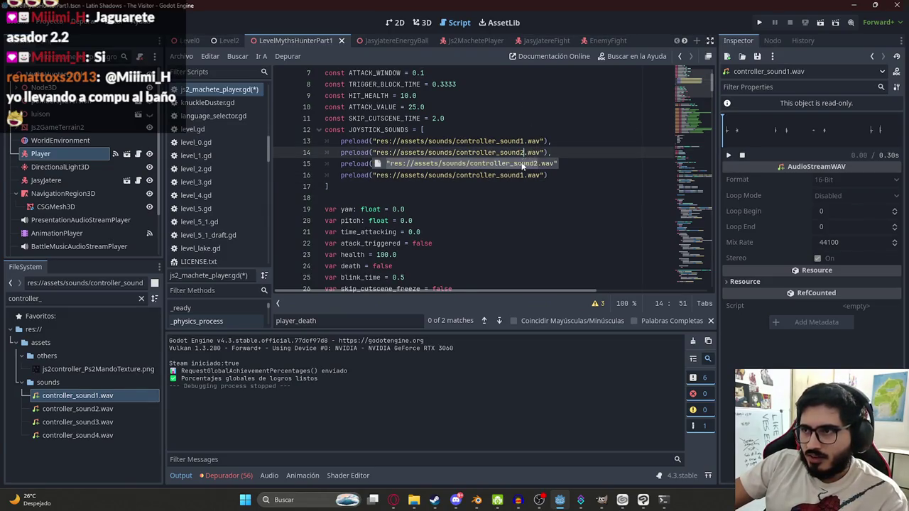
click(530, 164)
key(BackSpace)
text(3)
click(528, 141)
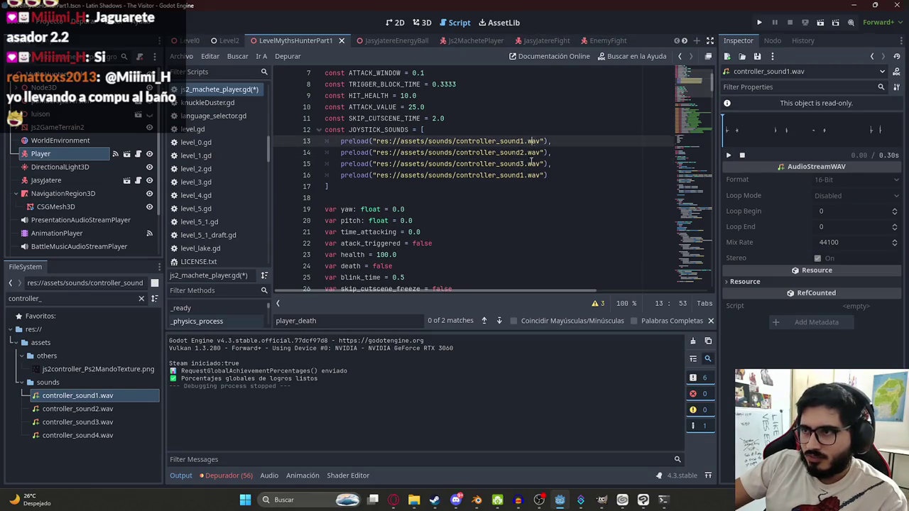
click(524, 175)
key(BackSpace)
text(4)
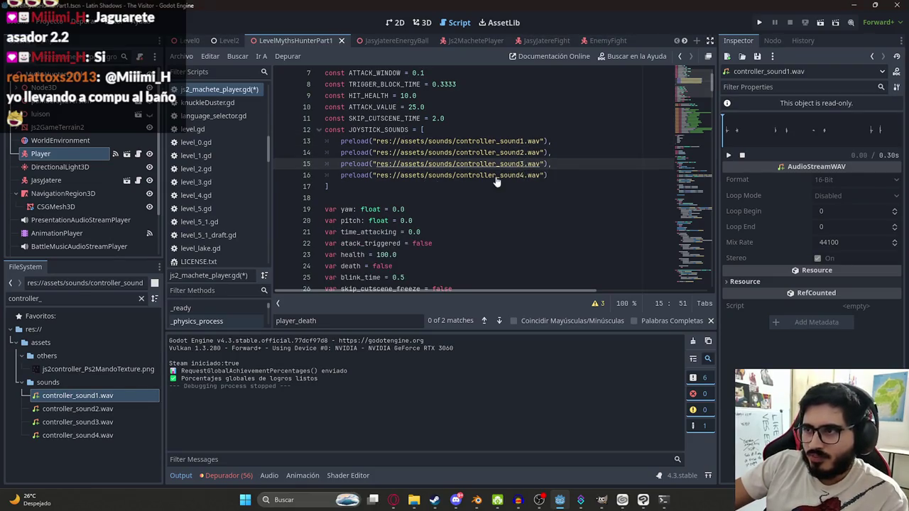
click(382, 177)
Step: Find where JOYSTICK_SOUNDS is used and review the controller audio play call on line 107
double_click(382, 130)
key(ctrl+f)
key(Return)
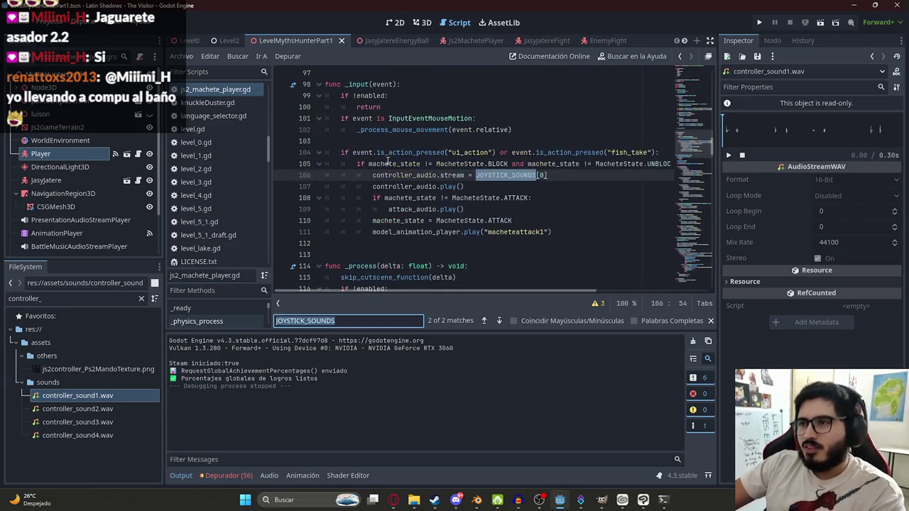
click(476, 184)
click(443, 171)
click(449, 188)
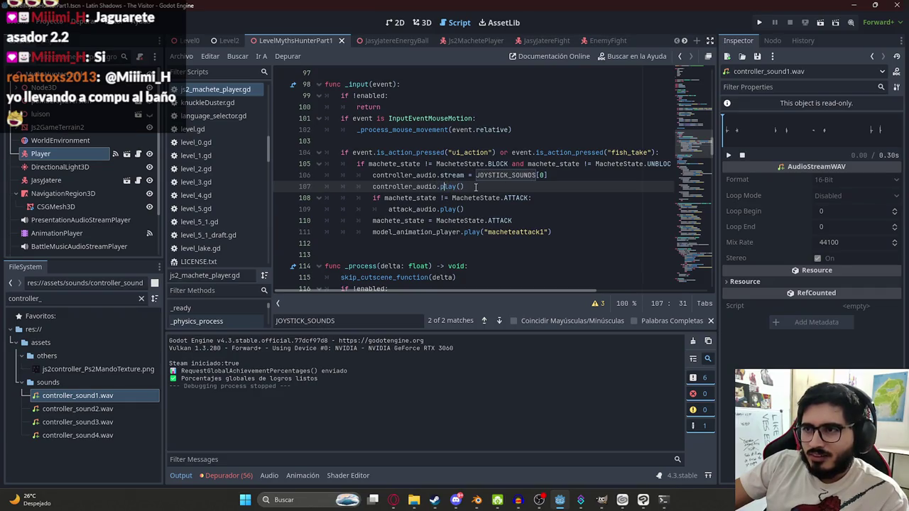
scroll(80, 221, down, 2)
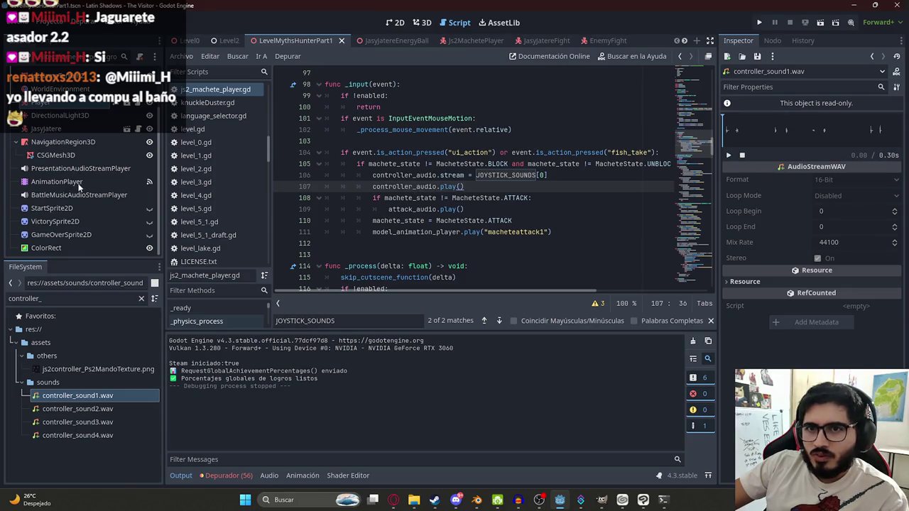
scroll(107, 167, up, 2)
Step: Check the ControllerAudioStreamPlayer node's exact name and fix the $ControllerAudioStreamPlayer typo on line 51
click(475, 40)
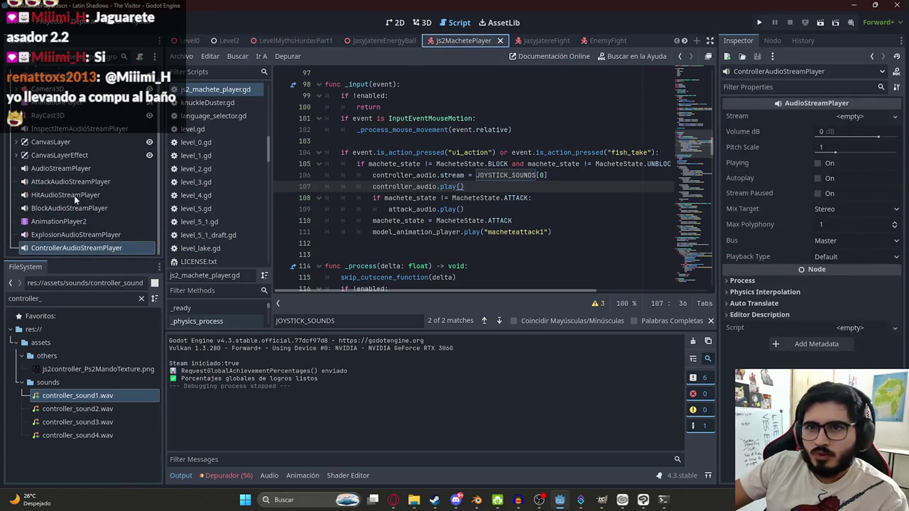
double_click(84, 245)
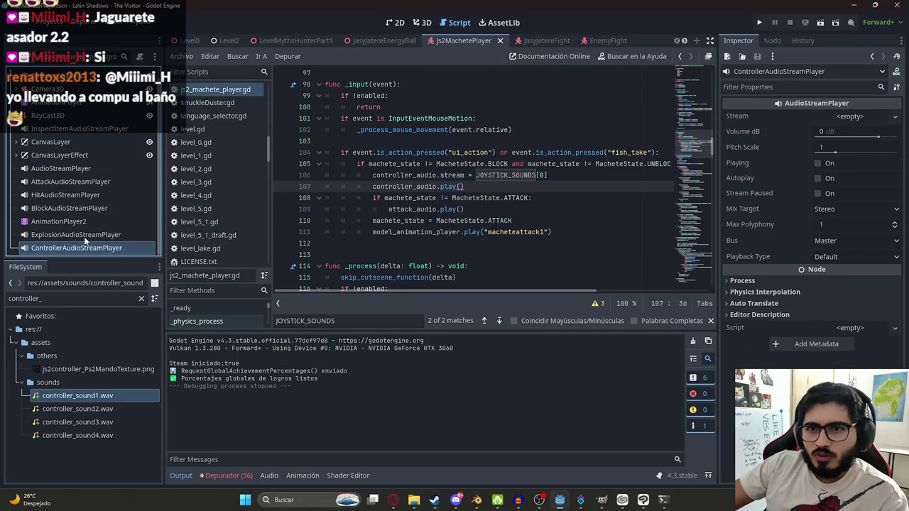
click(429, 199)
ctrl+click(409, 186)
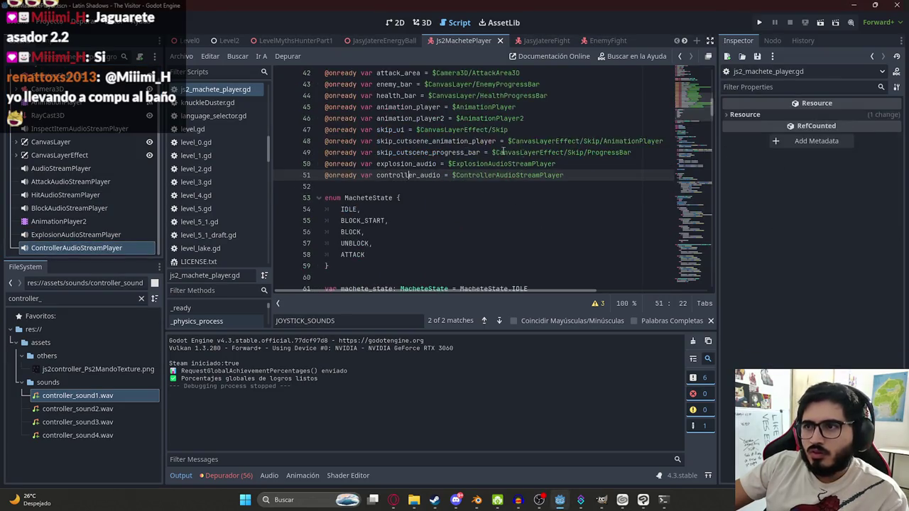
text(r)
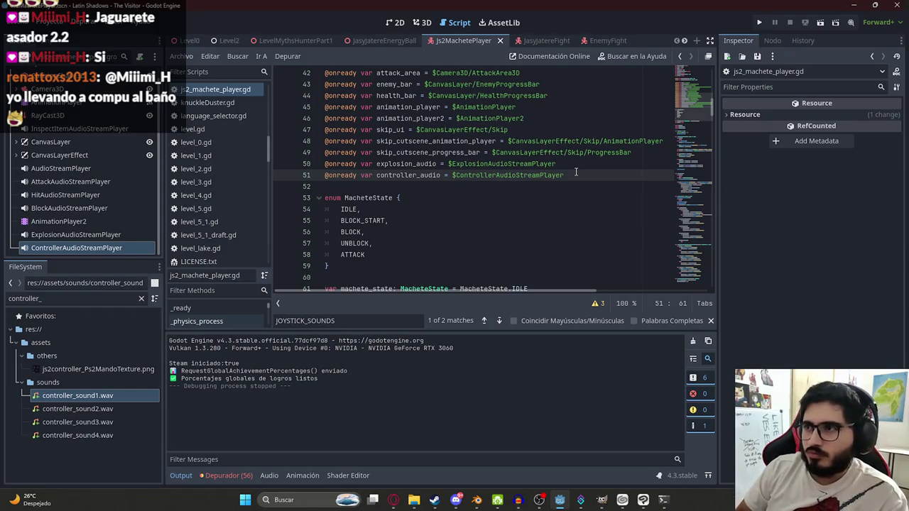
Step: Assign controller_sound1.wav as the ControllerAudioStreamPlayer's Stream and preview it
double_click(414, 175)
key(ctrl+f)
key(Return)
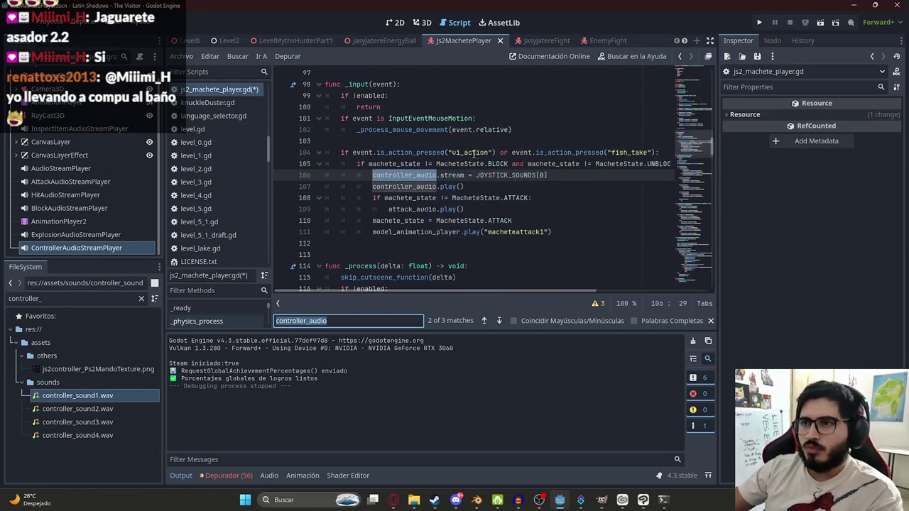
click(78, 245)
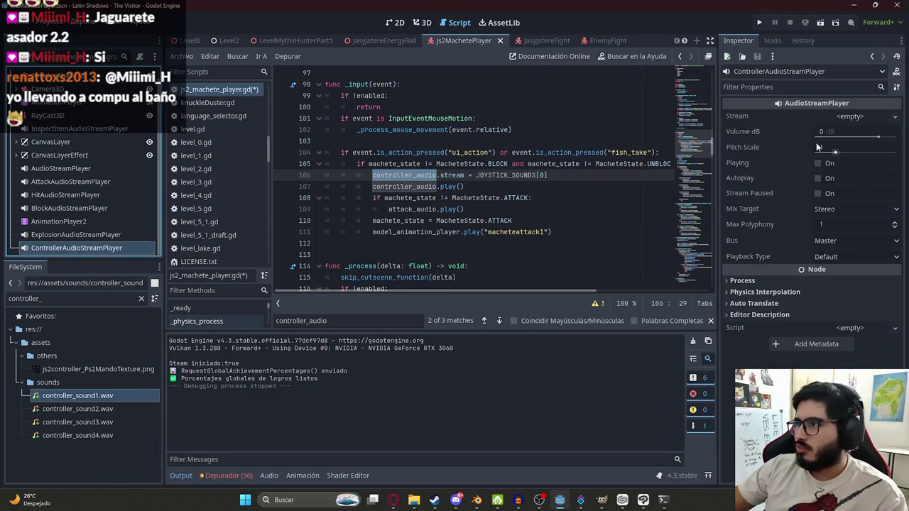
drag(69, 404, 905, 145)
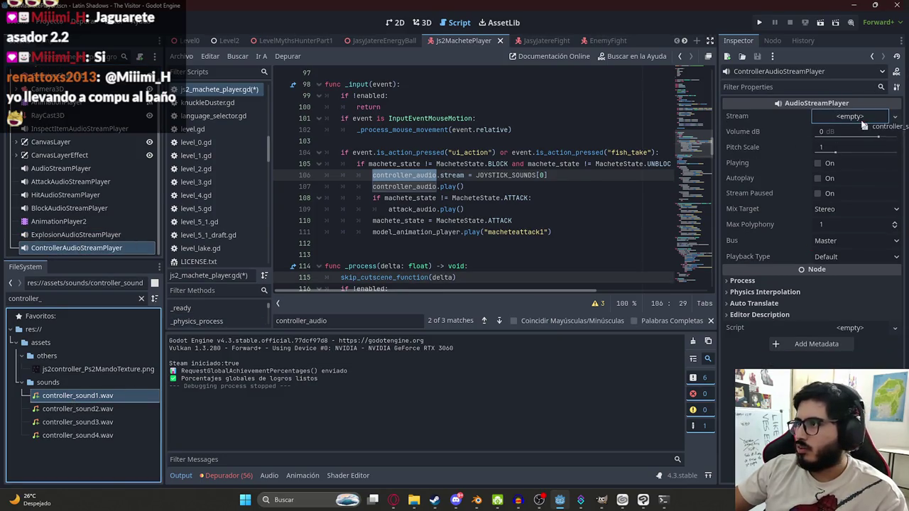
drag(863, 125, 861, 122)
click(826, 179)
Step: Save the script and return to the LevelMythsHunterPart1 scene
key(ctrl+s)
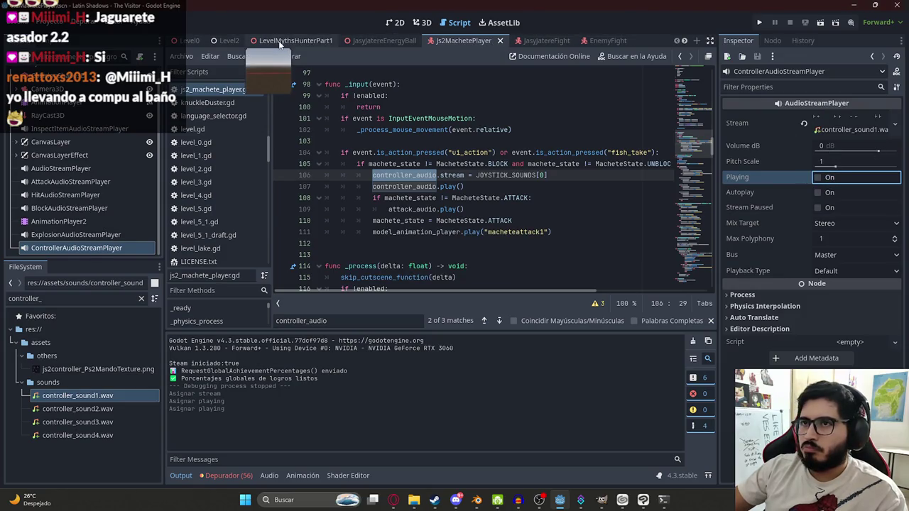
click(281, 40)
right_click(306, 43)
key(Escape)
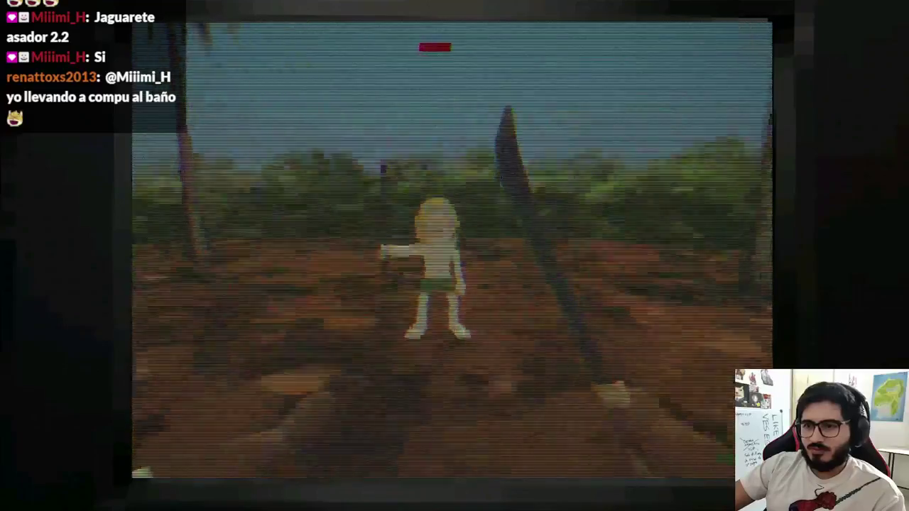
Step: Swing the machete at Jasy Jatere and deflect its energy balls to about half health, then stop with F8
click(455, 255)
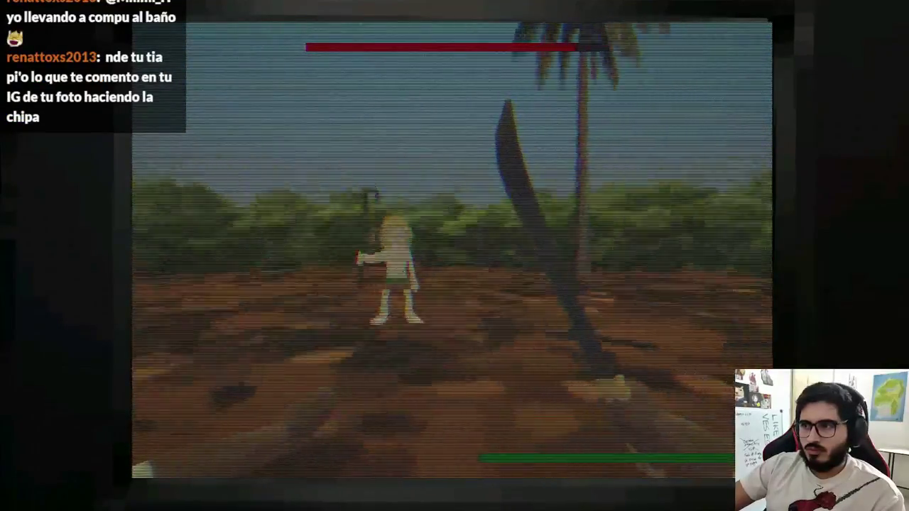
click(455, 256)
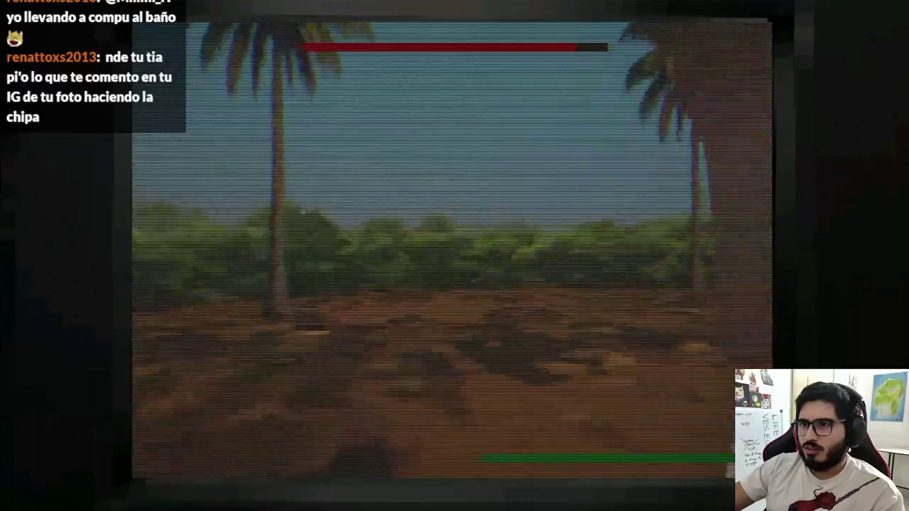
click(454, 255)
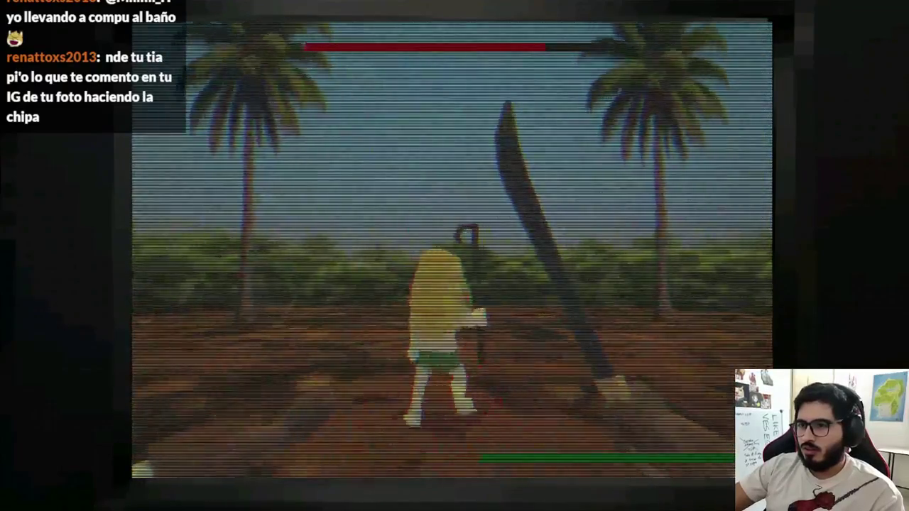
click(455, 256)
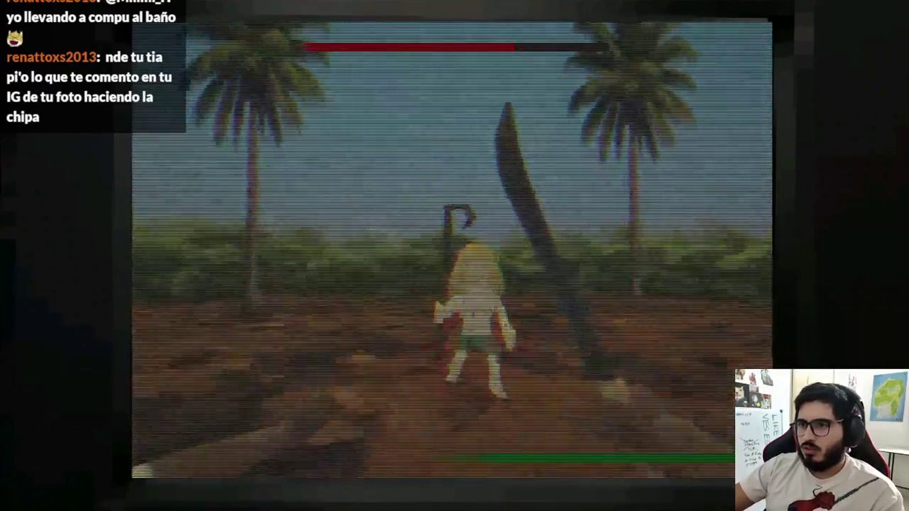
click(454, 256)
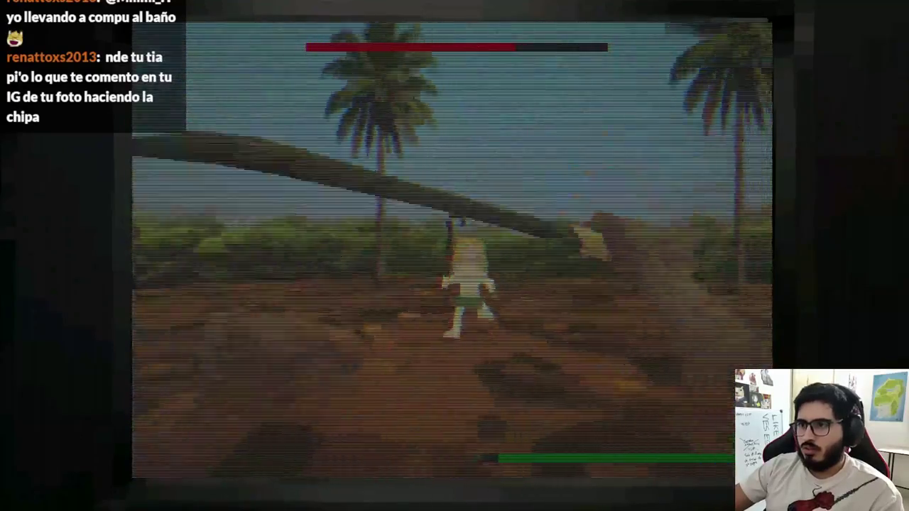
click(455, 255)
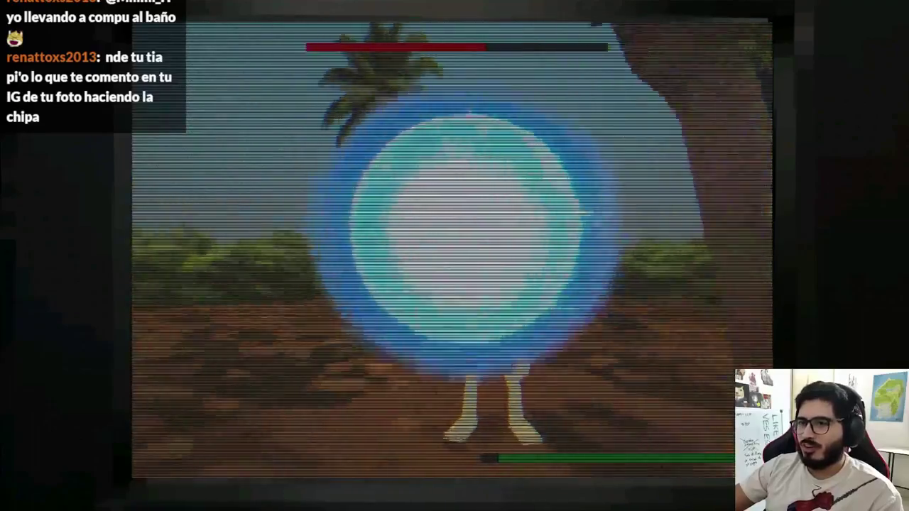
click(454, 255)
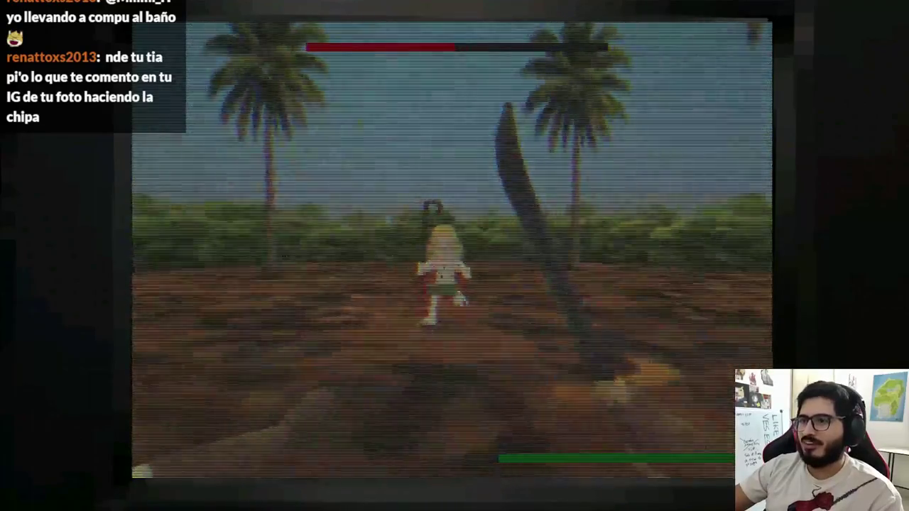
click(454, 255)
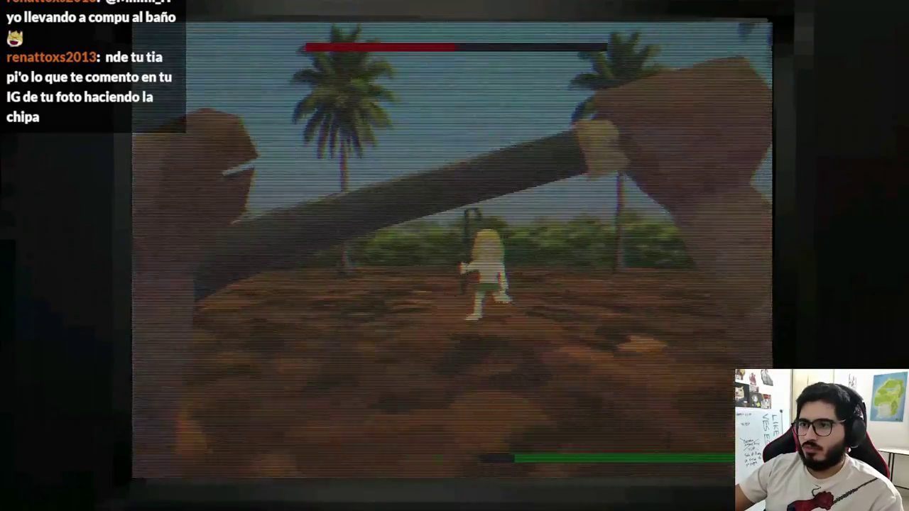
click(455, 256)
click(454, 256)
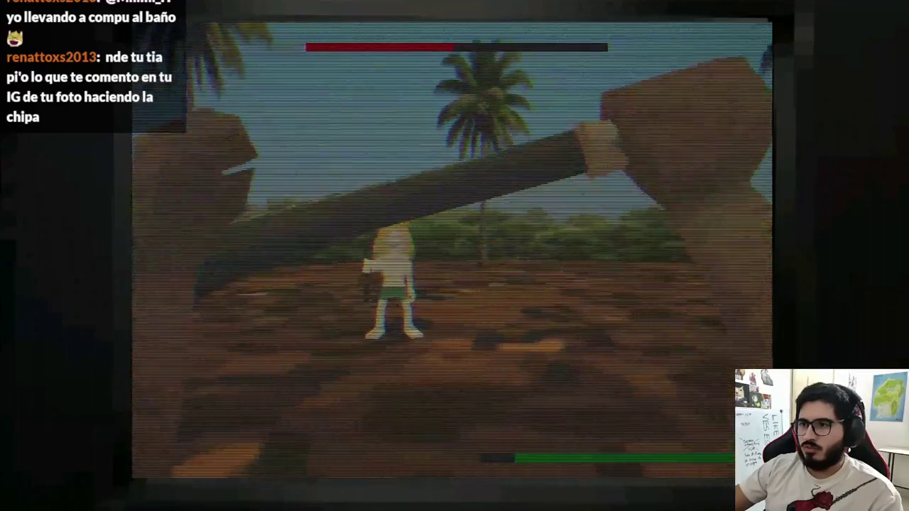
click(456, 256)
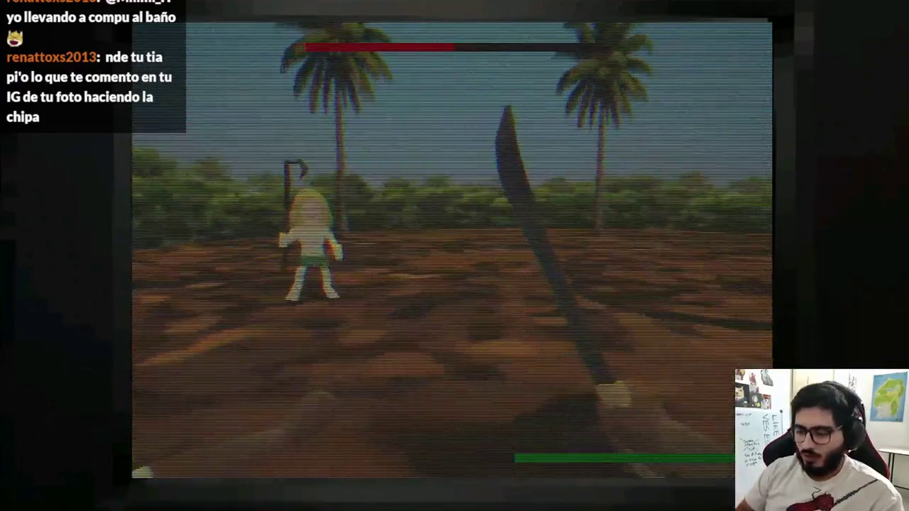
key(F8)
Step: Copy the JOYSTICK_SOUNDS[0] assignment and play lines into the 'if block_pressed:' branch of the IDLE state
drag(465, 187, 395, 177)
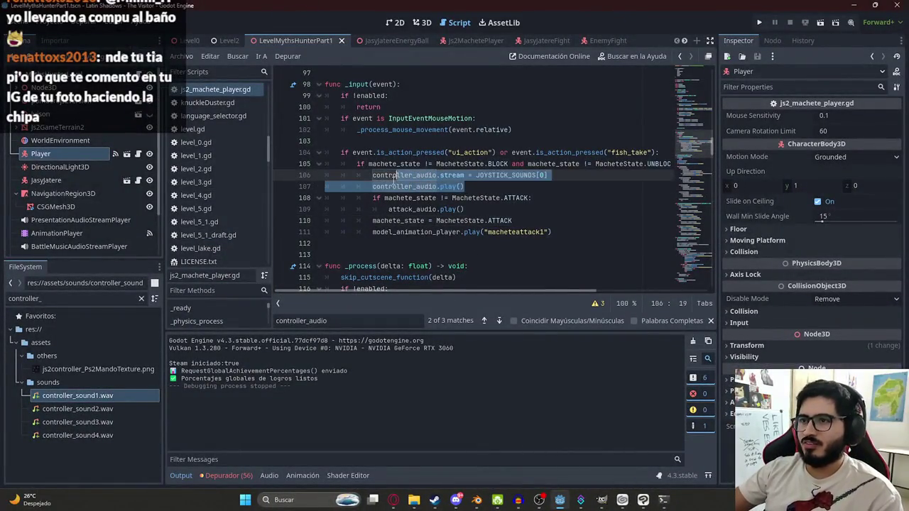
scroll(369, 180, down, 5)
click(480, 163)
key(ctrl+f)
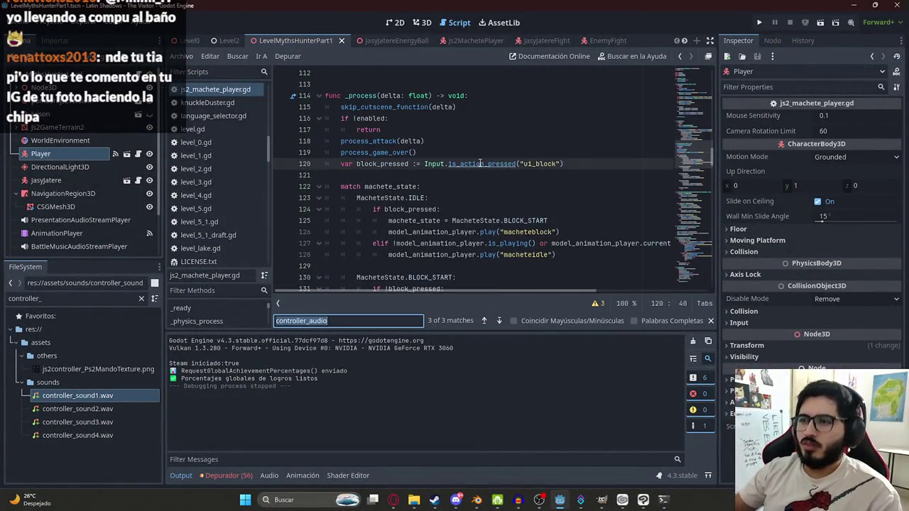
double_click(384, 163)
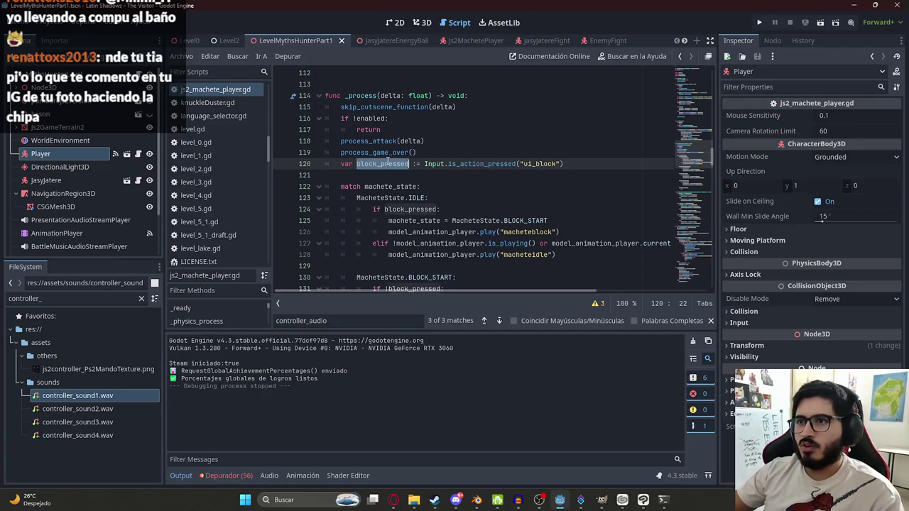
click(582, 164)
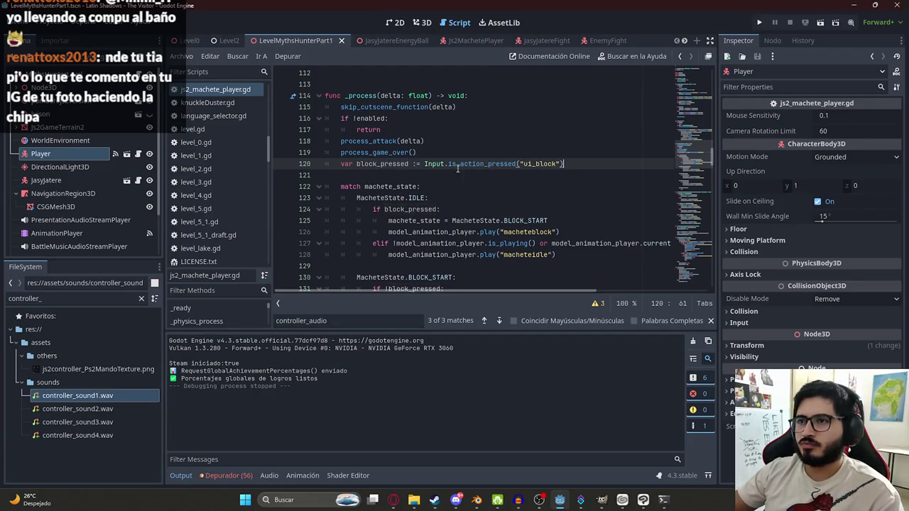
double_click(483, 163)
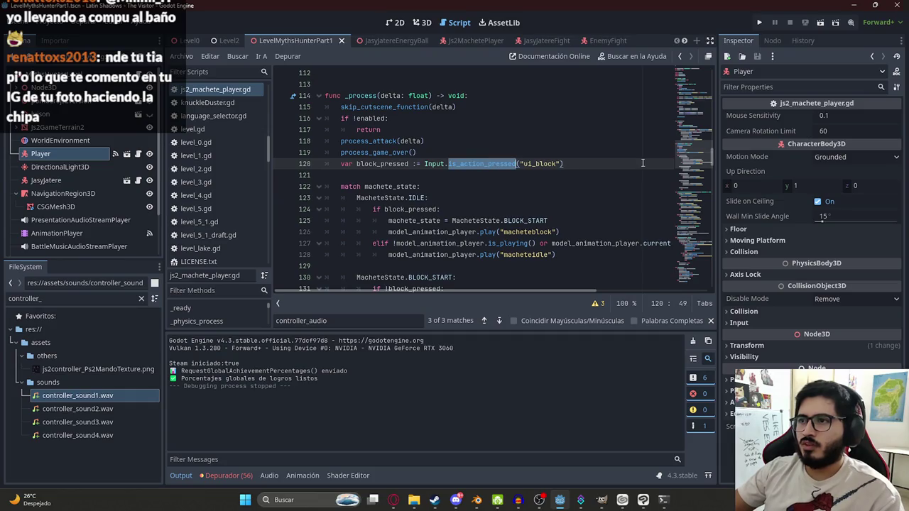
double_click(389, 163)
click(565, 210)
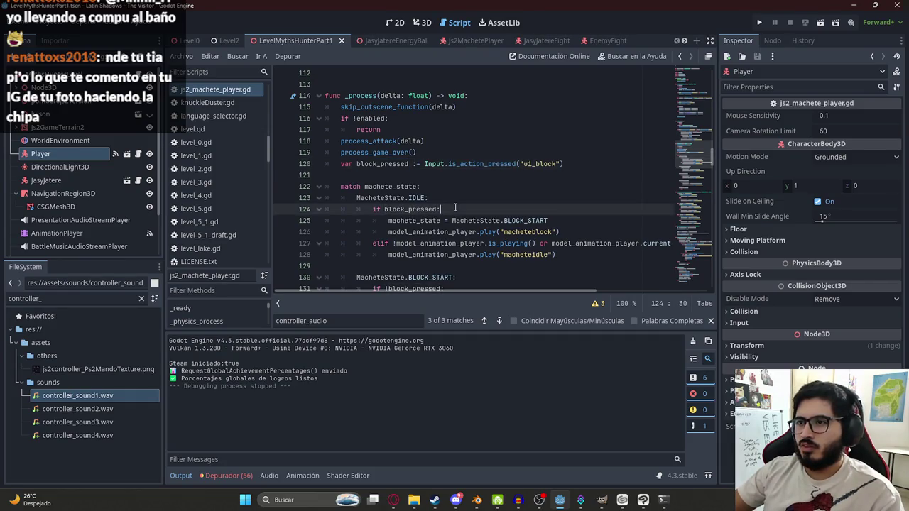
key(Return)
text(controller_audio.stream = JOYSTICK_SOUNDS[0] 			controller_audio.play())
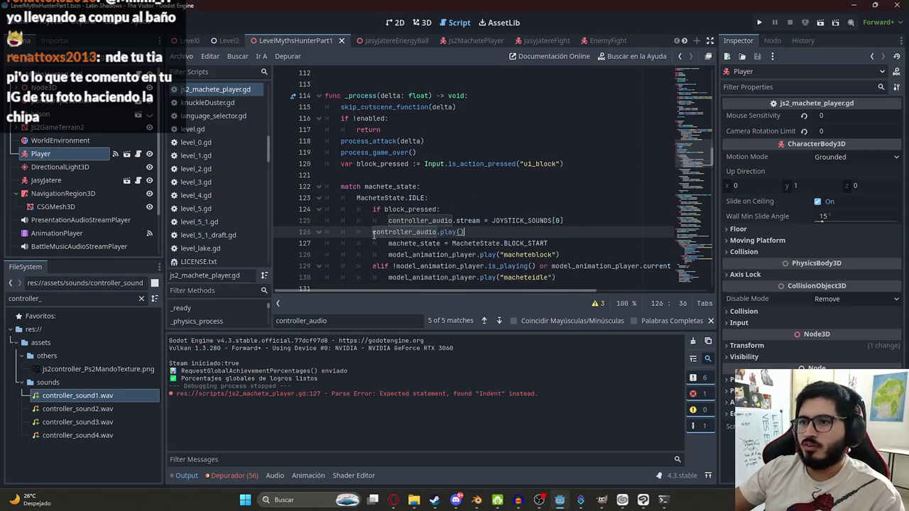
Step: Run the game again with F5 to test the block sound
click(469, 210)
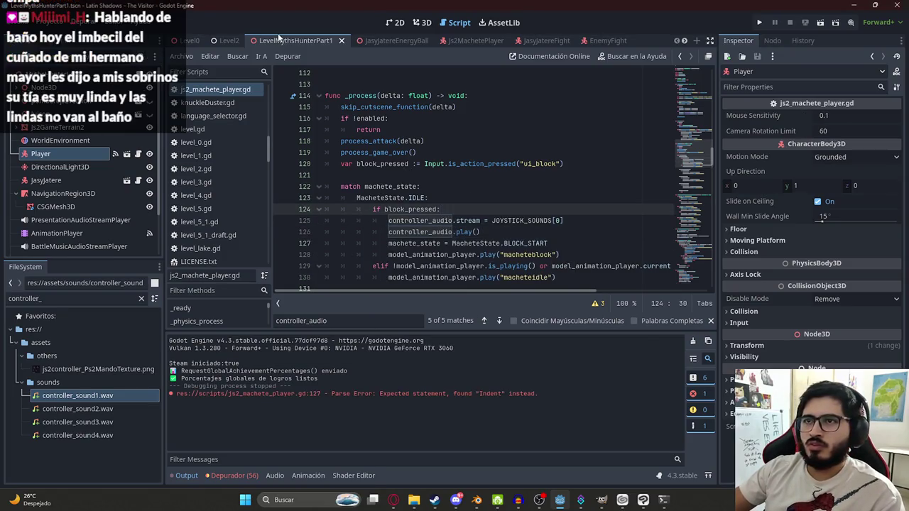
right_click(282, 42)
click(325, 125)
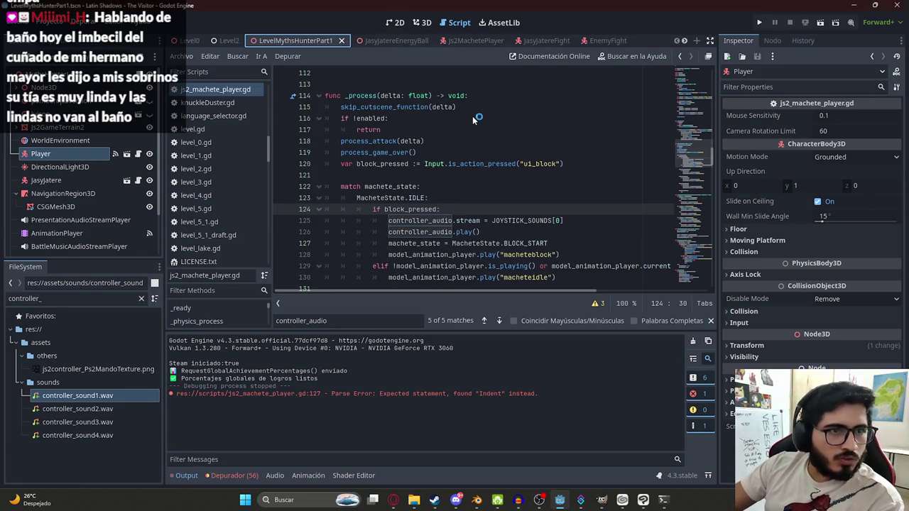
key(F5)
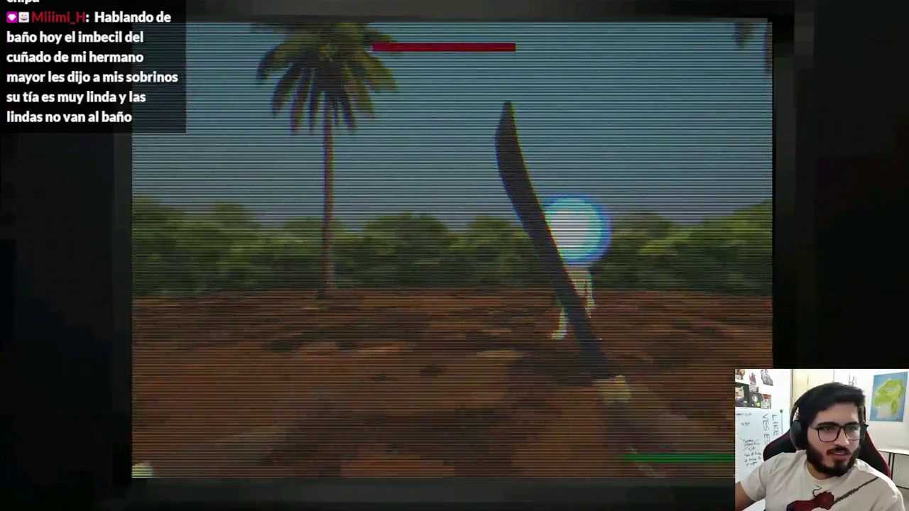
Step: Turn the camera left and right in the running game to face Jasy Jatere and its energy ball
key(Left)
key(Right)
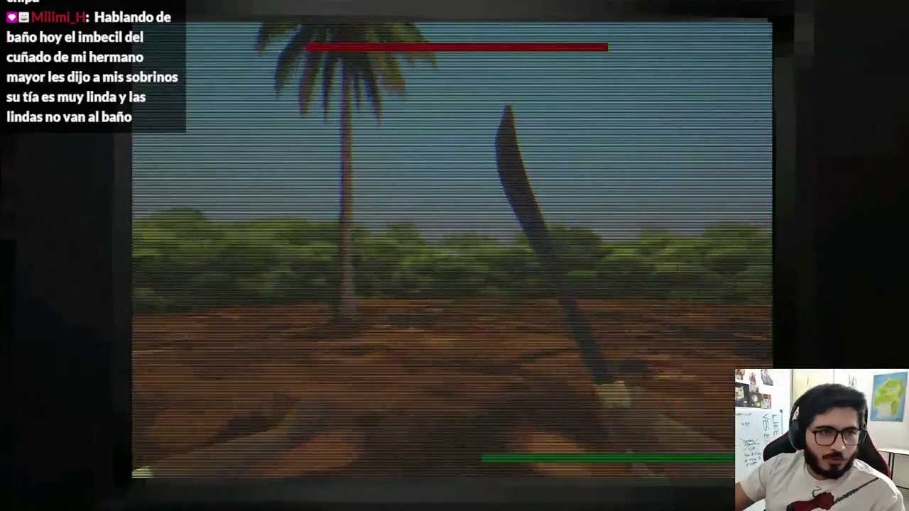
key(Left)
key(Left)
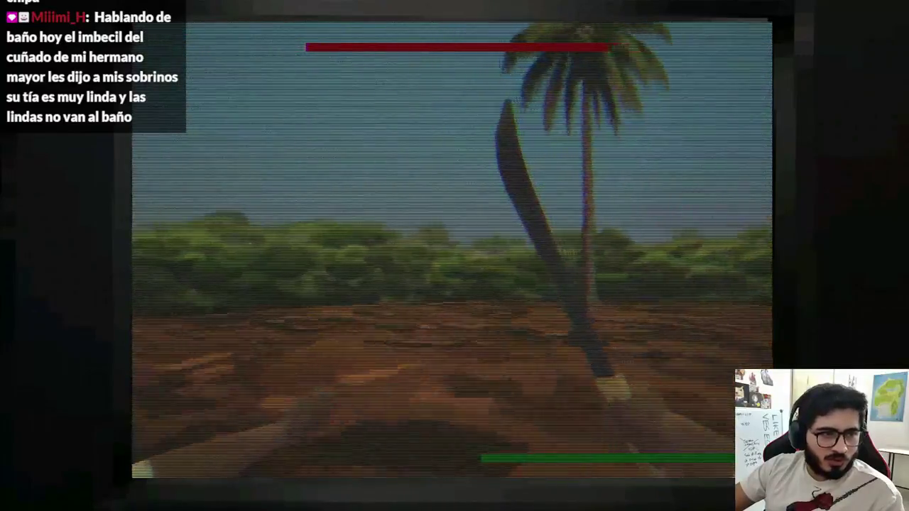
key(Right)
key(Left)
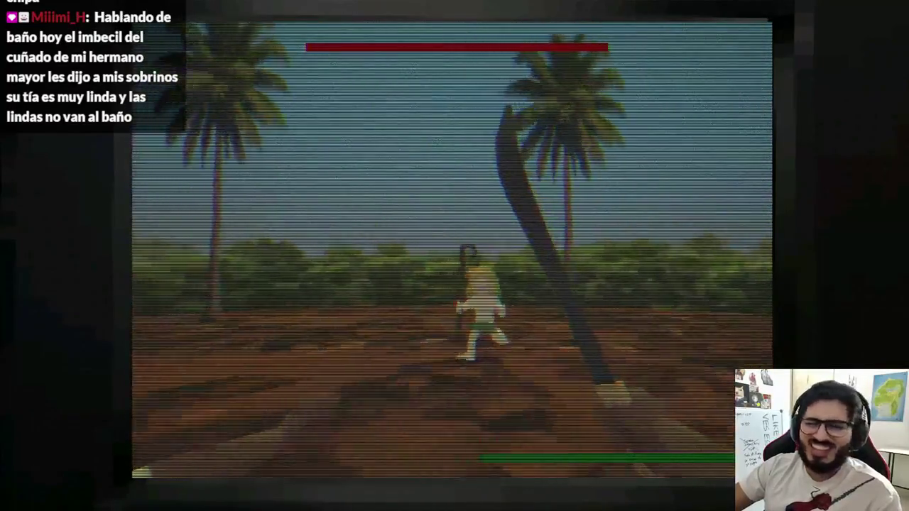
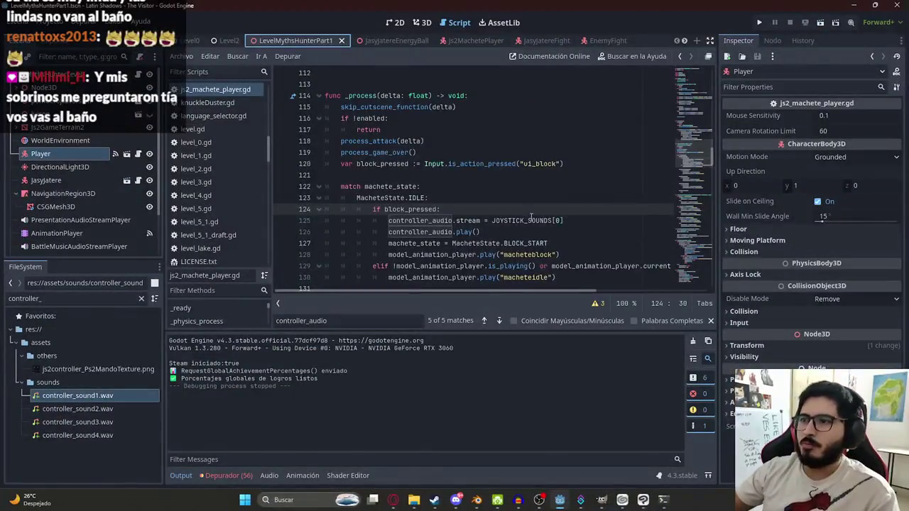
Step: Delete the inline controller_audio stream/play lines in the block branch and start typing the replacement call
drag(480, 231, 391, 221)
key(BackSpace)
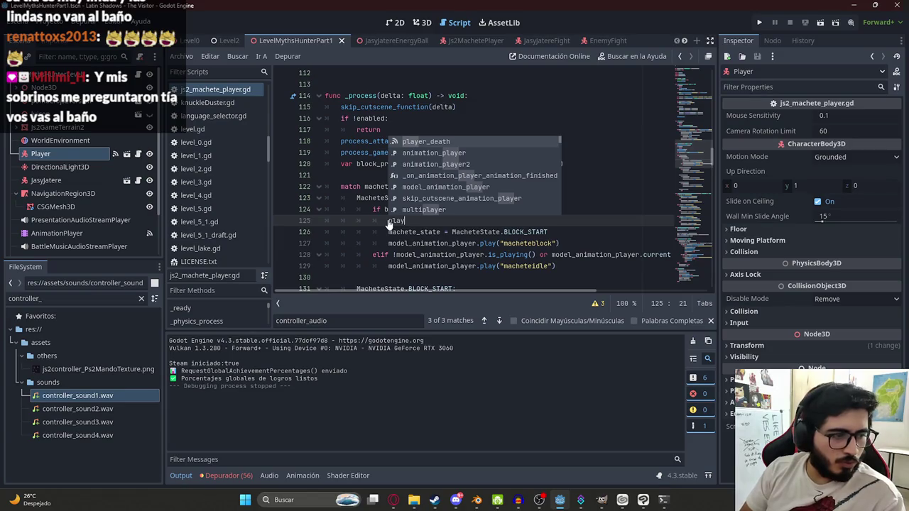
text(_joystick_sound)
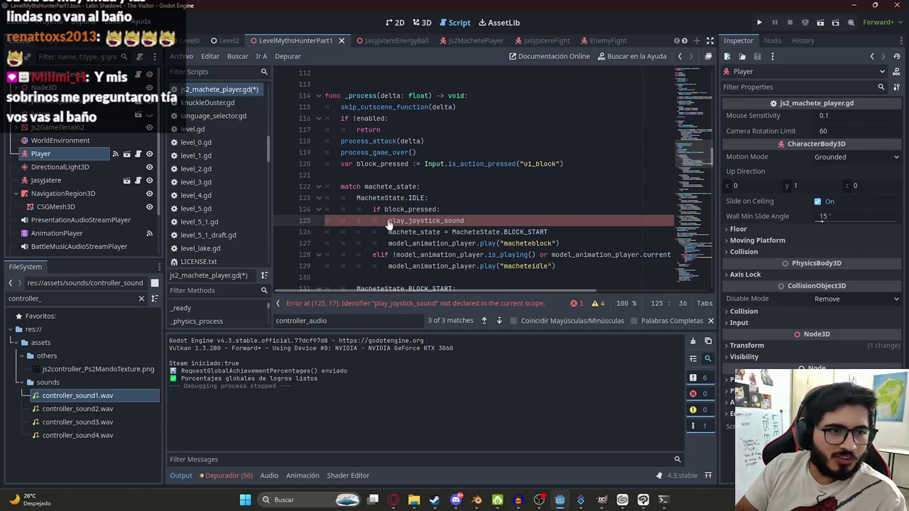
text(()
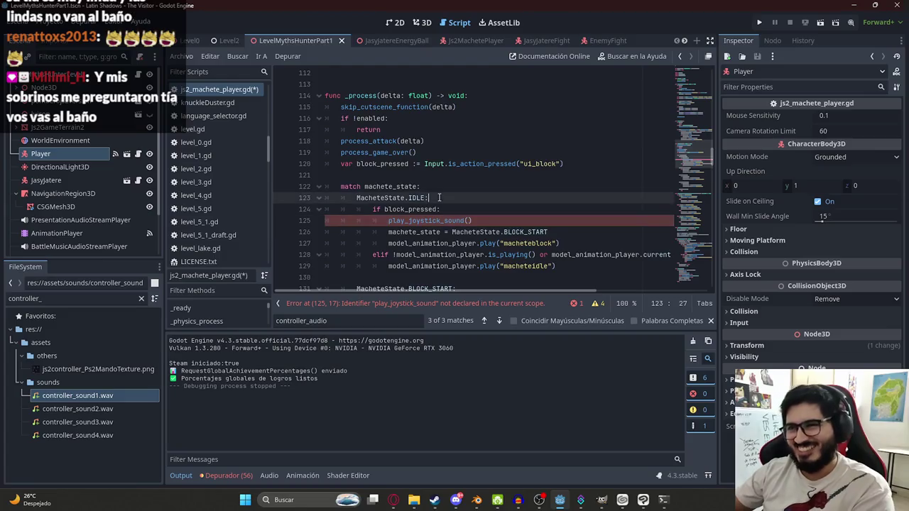
Step: Replace the action branch's controller sound lines with play_joystick_sound()
scroll(454, 184, up, 3)
click(465, 164)
drag(464, 119, 368, 107)
key(ctrl+c)
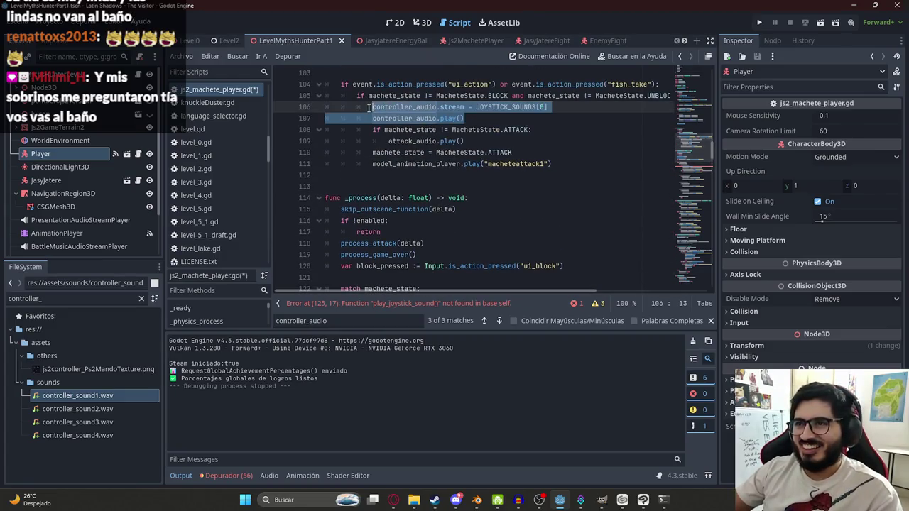
text(play_)
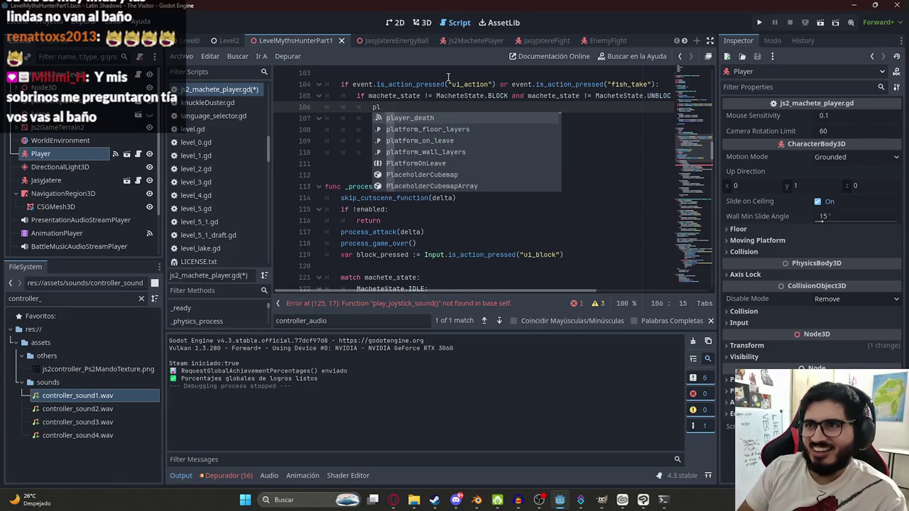
text(joys)
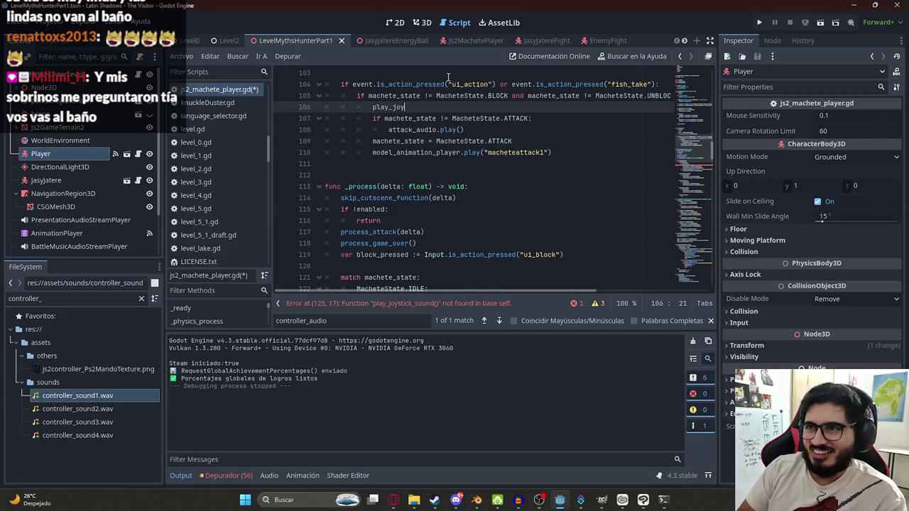
text(tick_)
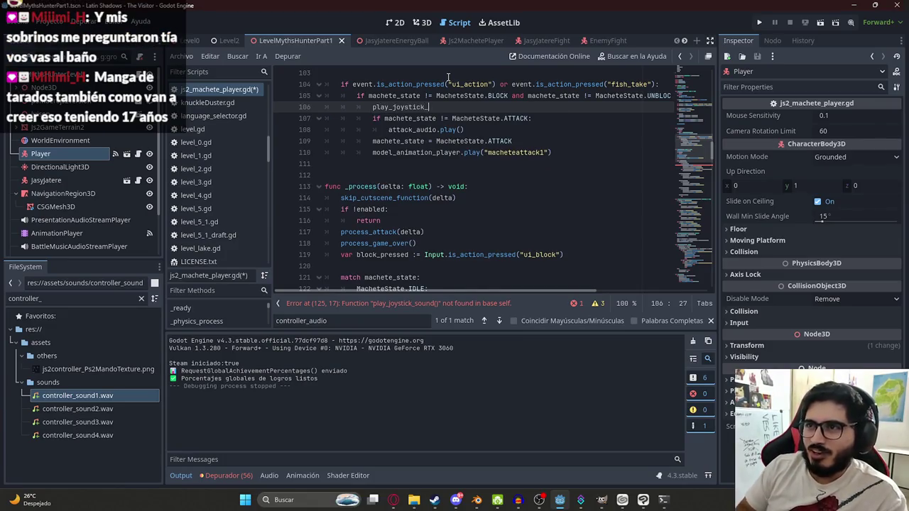
scroll(663, 225, down, 5)
text(sound()
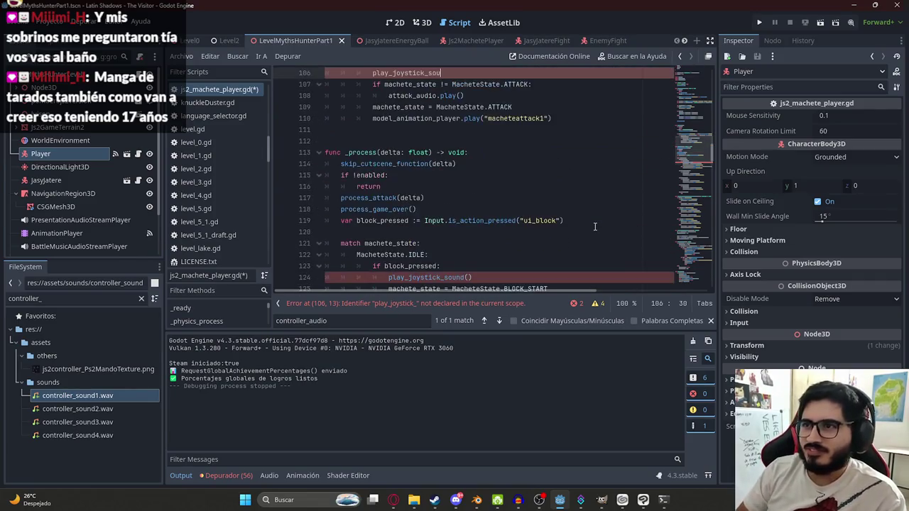
scroll(540, 234, down, 20)
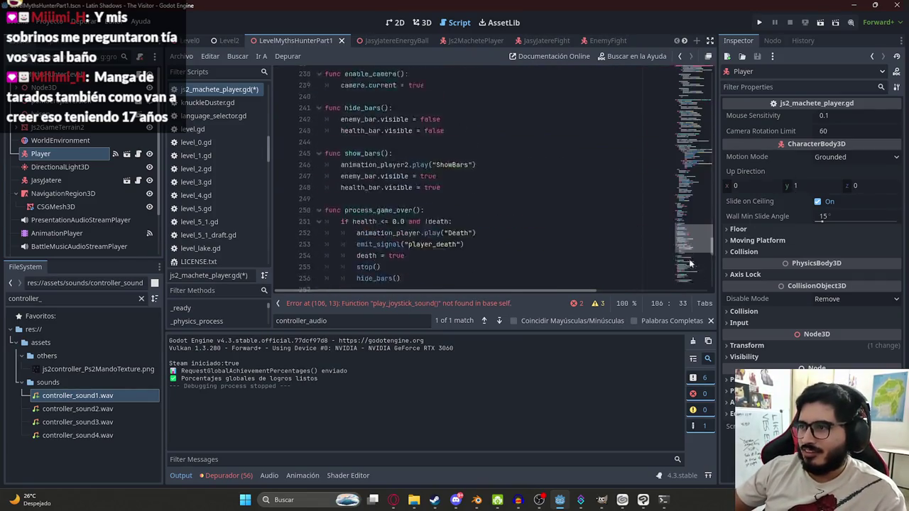
click(498, 276)
text(func play_joystick_sound()
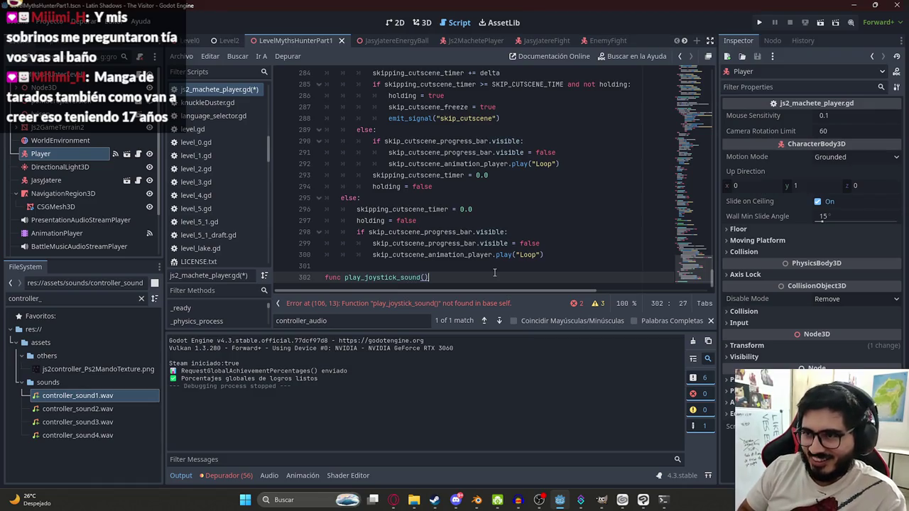
Step: Define func play_joystick_sound(): at the script end with the pasted stream and play lines, then save
text(:)
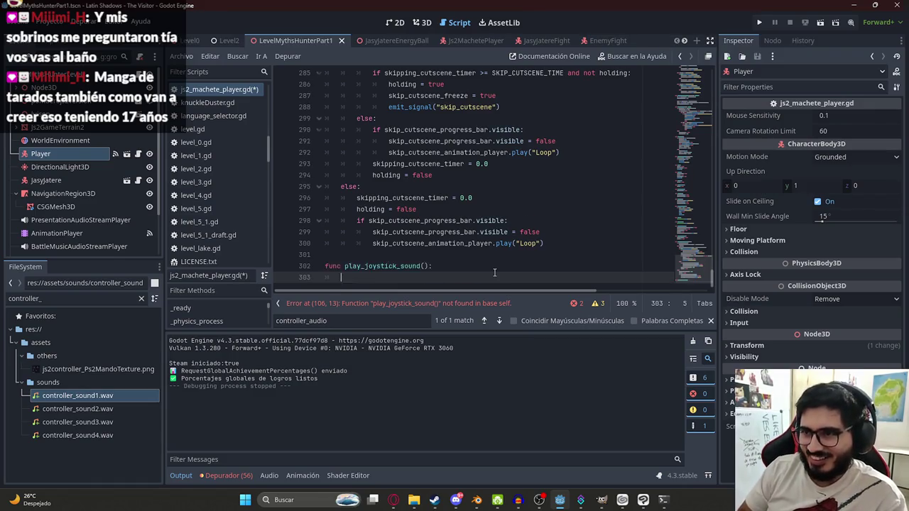
key(Return)
key(ctrl+v)
key(Home)
key(BackSpace)
key(BackSpace)
key(BackSpace)
key(ctrl+s)
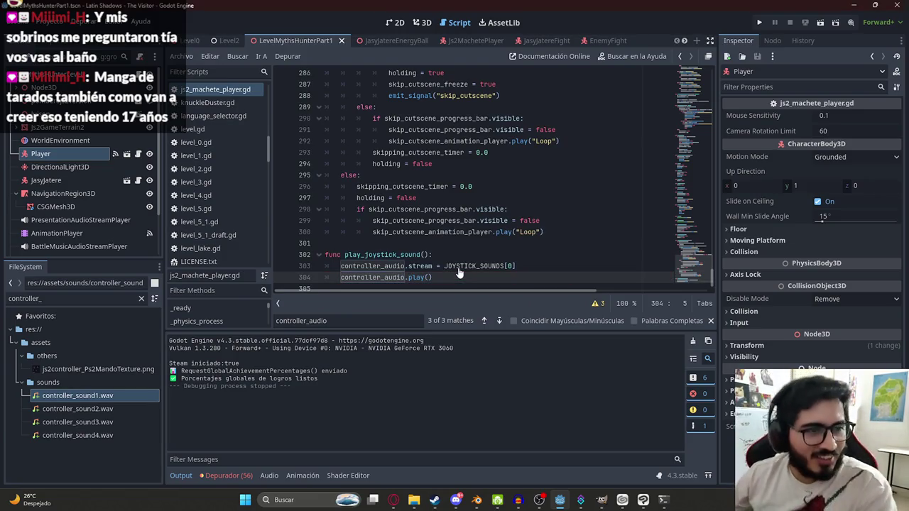
Step: Change the JOYSTICK_SOUNDS index from 0 to JOYSTICK_SOUNDS.size() and select the whole function
click(488, 266)
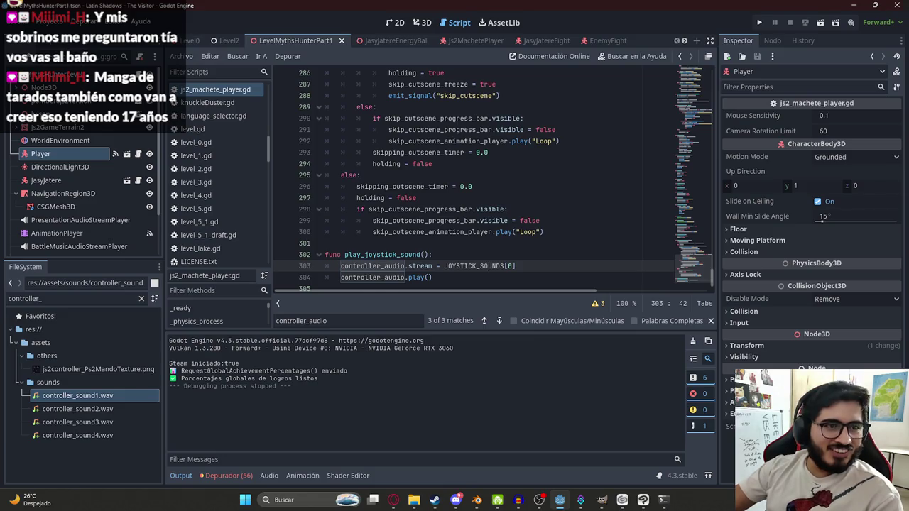
click(503, 216)
click(484, 265)
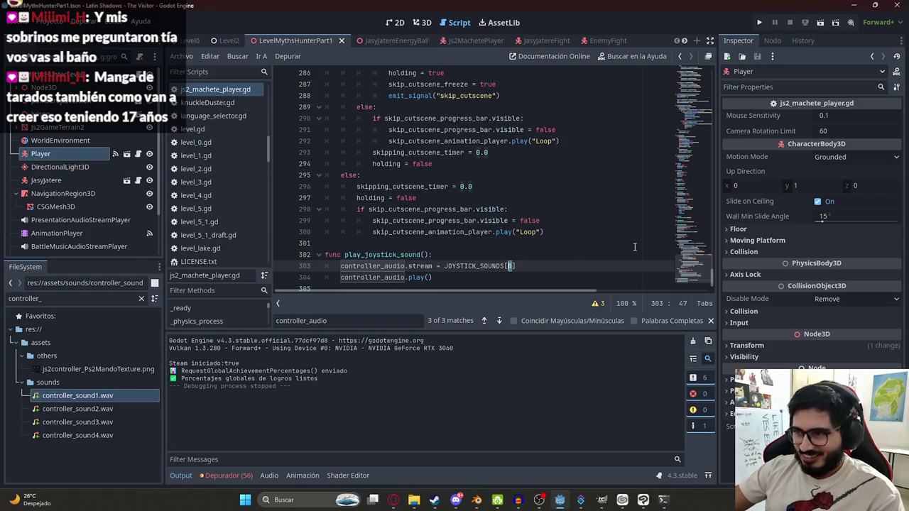
double_click(478, 266)
double_click(511, 267)
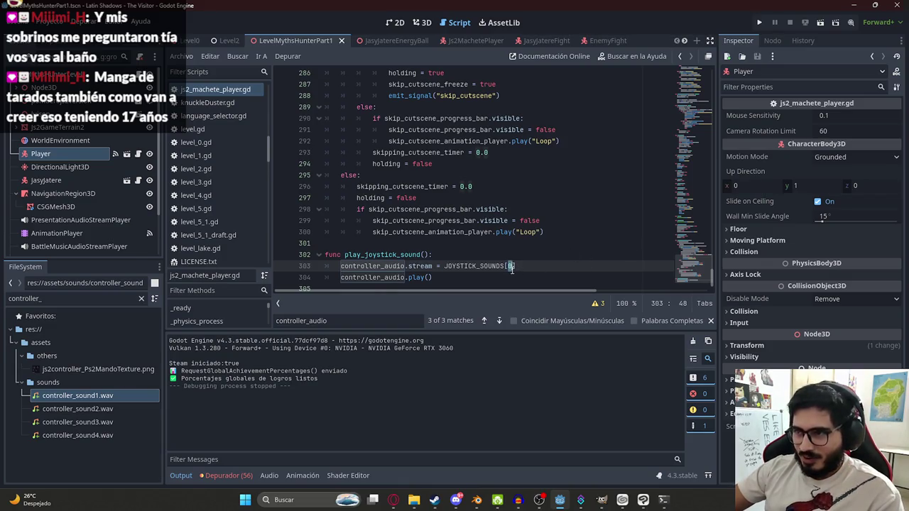
text(JOYSTICK_SOUNDS.len)
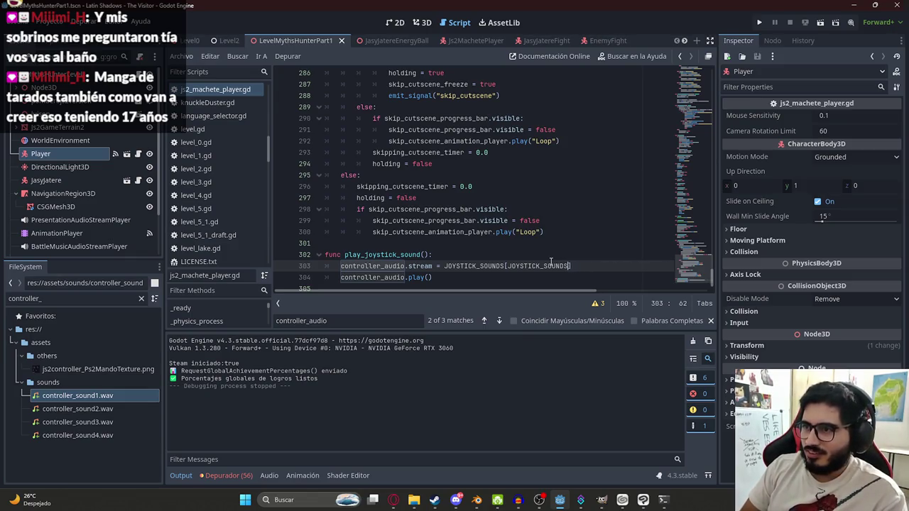
text(.size())
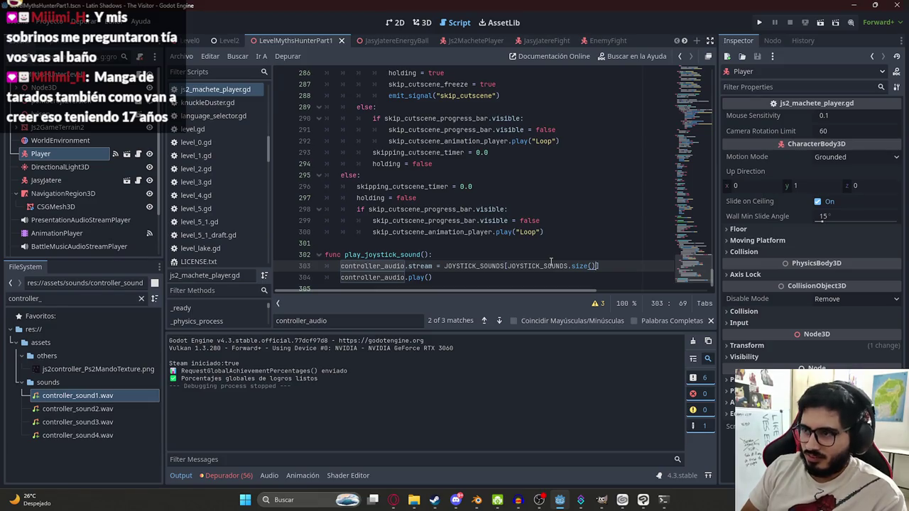
drag(483, 278, 272, 257)
key(ctrl+c)
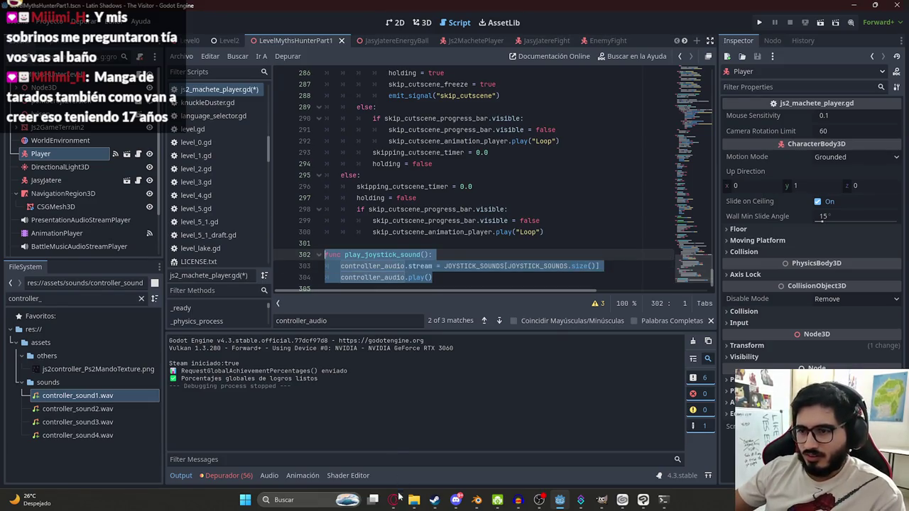
click(395, 499)
Step: In a new ChatGPT chat, paste play_joystick_sound and ask how to make its index random
click(710, 10)
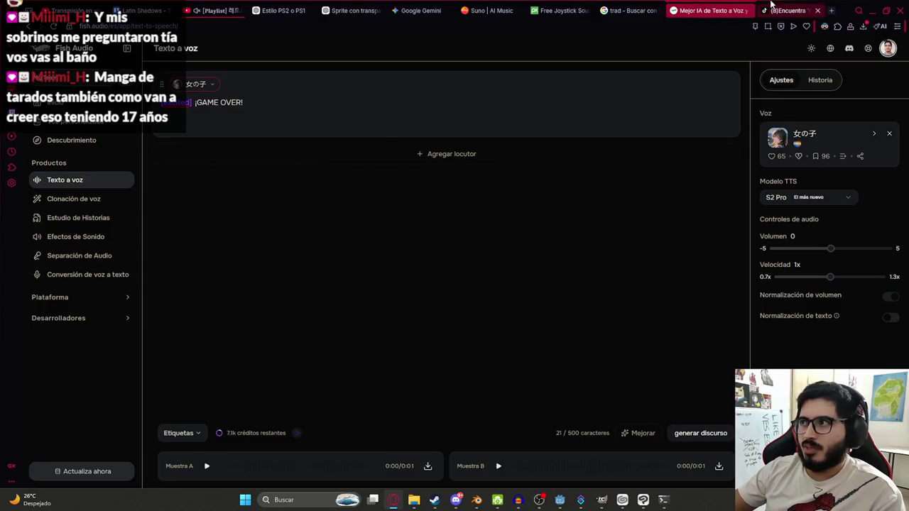
click(353, 10)
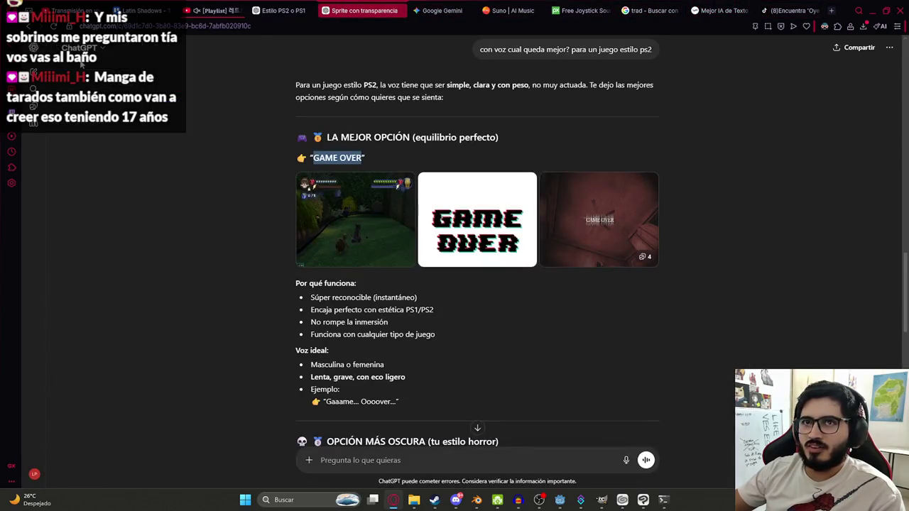
click(39, 71)
text(Hacer)
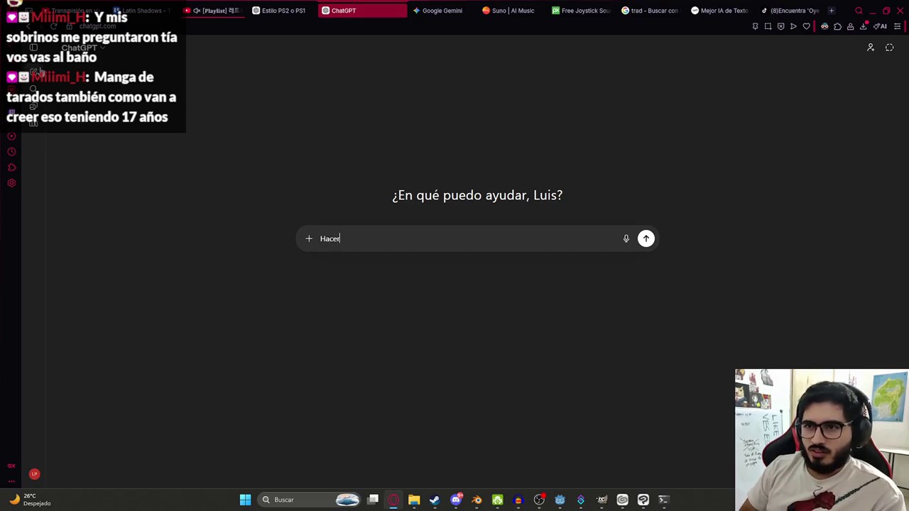
key(shift+Return)
key(ctrl+v)
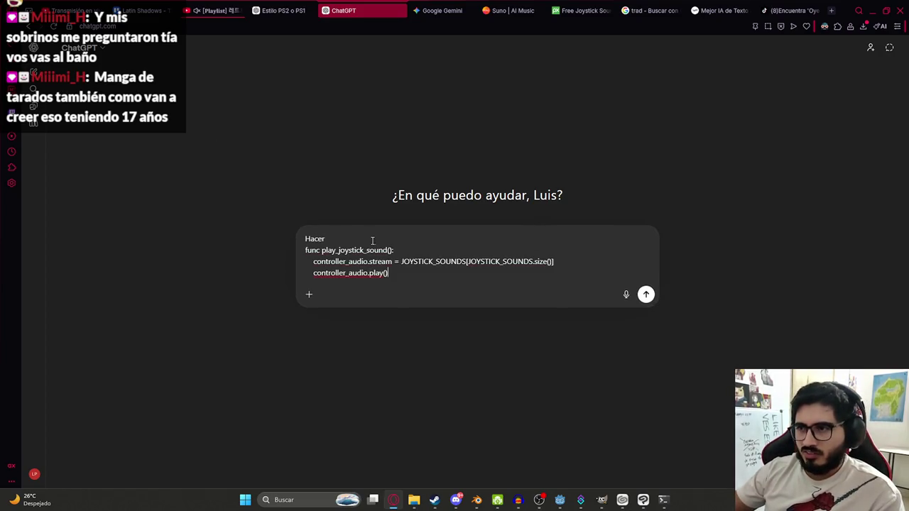
text(que el indic)
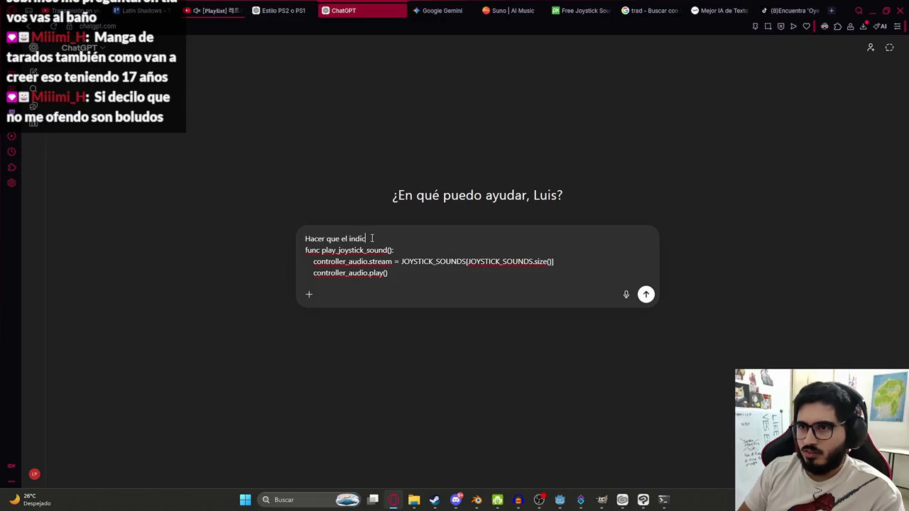
text(a aleatorio s)
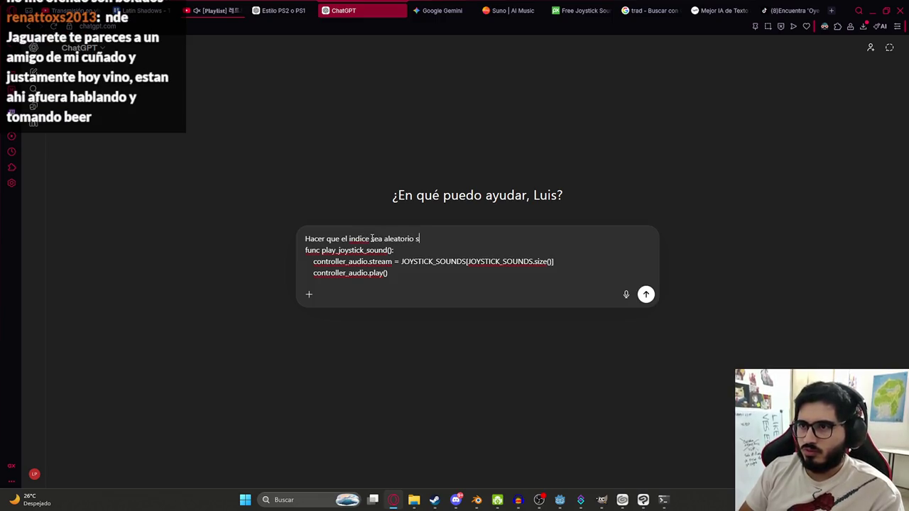
text(el size)
key(Return)
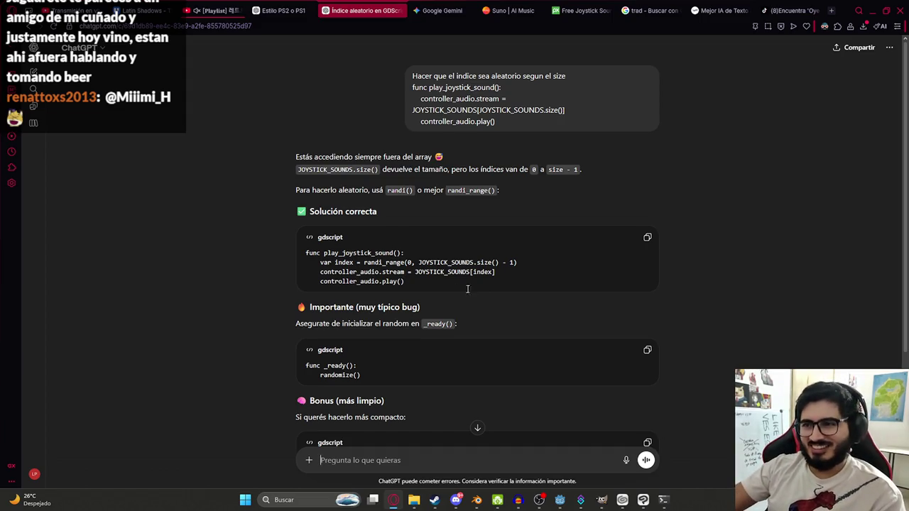
Step: Copy ChatGPT's randomize() call and paste it as the first line of _ready
drag(361, 376, 333, 379)
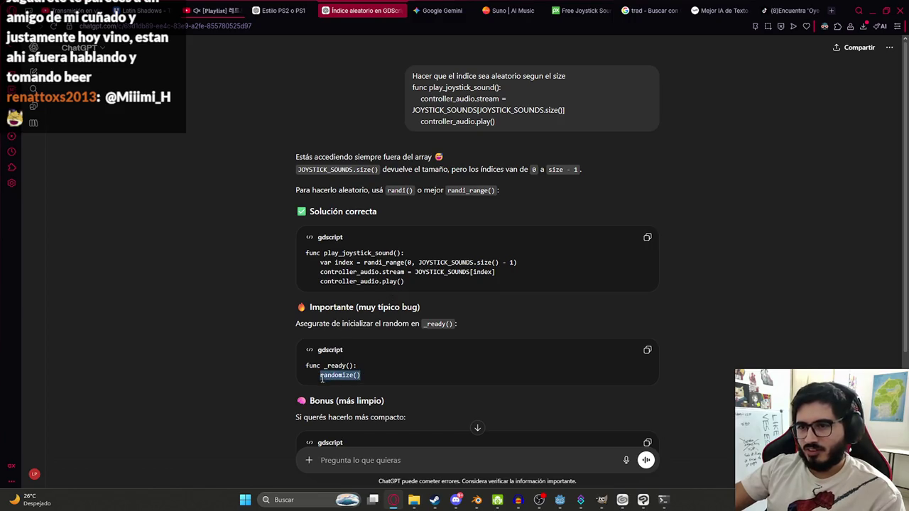
key(alt+Tab)
key(ctrl+f)
text(_ready)
click(433, 175)
key(Return)
text(randomize())
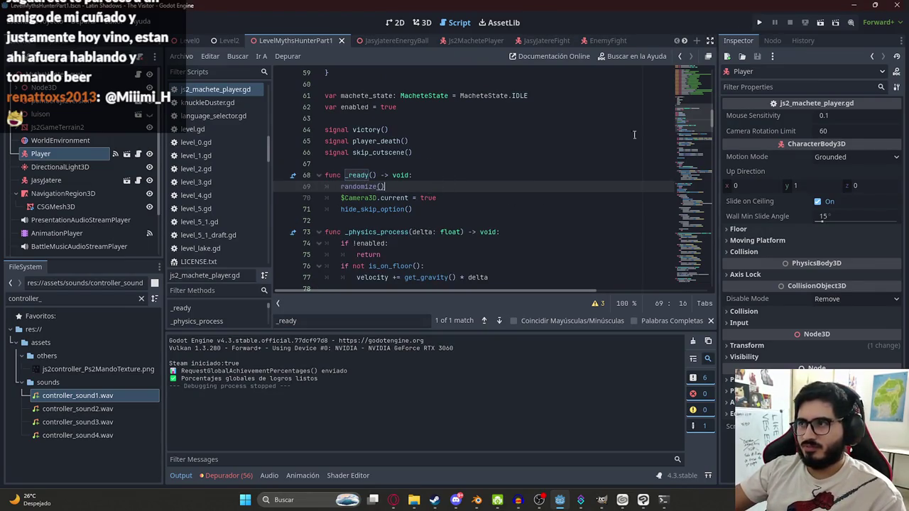
Step: Swap play_joystick_sound's stream/play lines for ChatGPT's randi_range version, then run LevelMythsHunterPart1
key(alt+Tab)
key(alt+Tab)
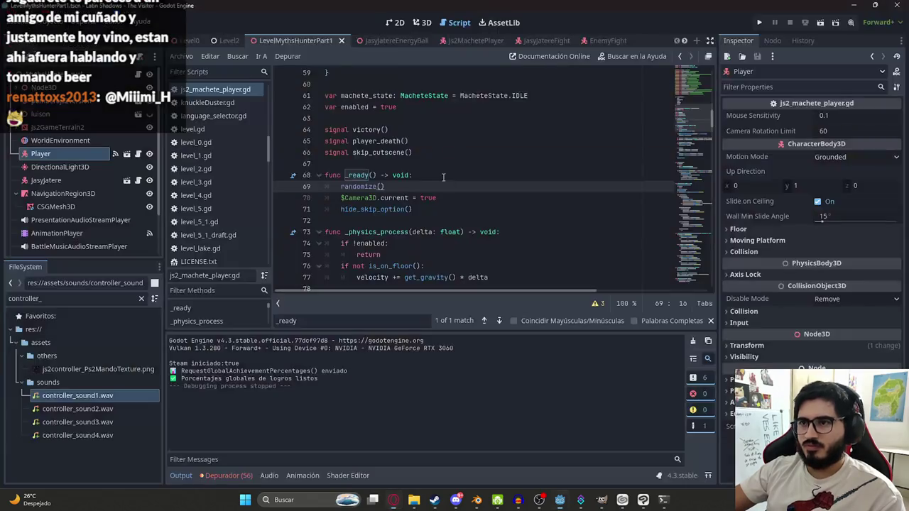
key(ctrl+f)
text(play_joystick_sound)
key(alt+Tab)
drag(426, 284, 321, 262)
key(ctrl+c)
key(alt+Tab)
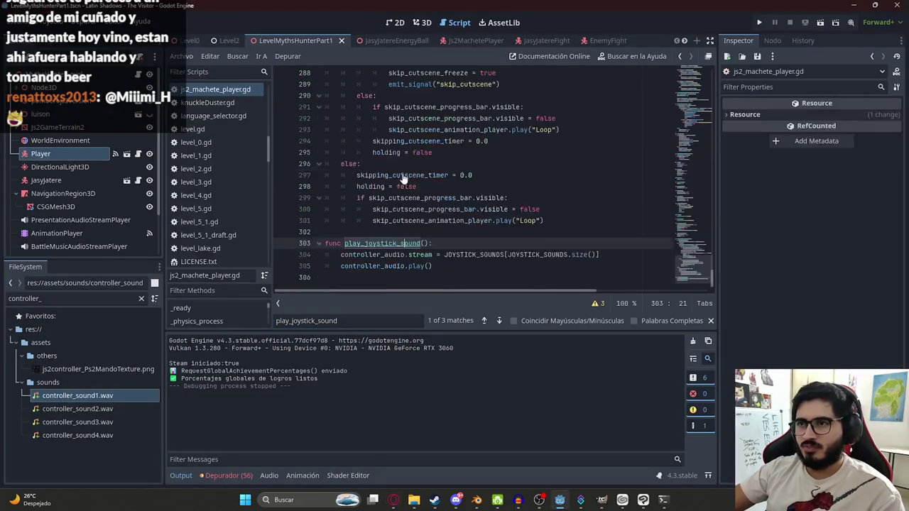
drag(446, 268, 353, 256)
key(ctrl+v)
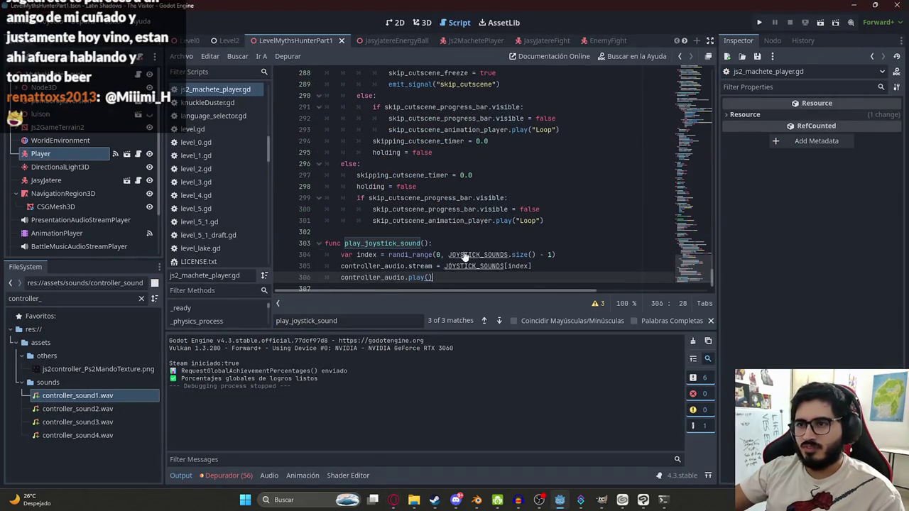
right_click(300, 44)
click(338, 123)
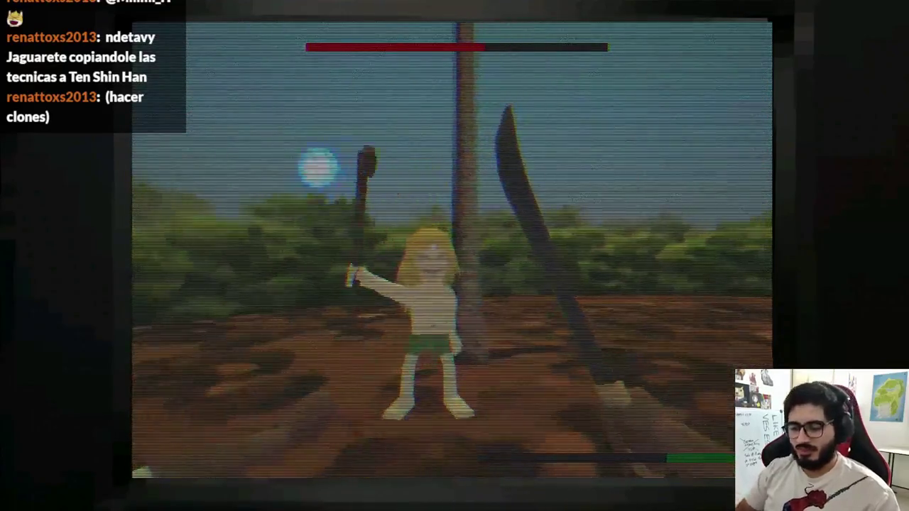
Step: Set Js2MachetePlayer's ControllerAudioStreamPlayer volume to 5 dB, then save and run LevelMythsHunterPart1
scroll(89, 232, down, 2)
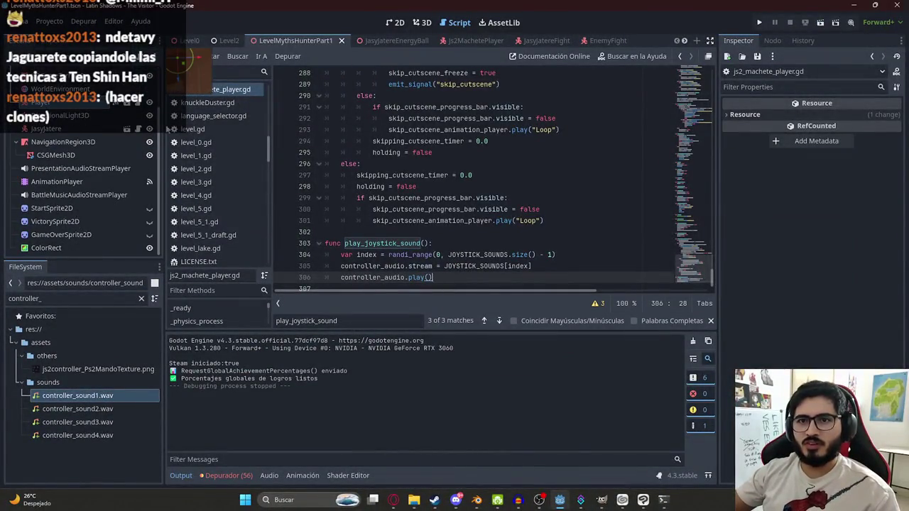
click(463, 40)
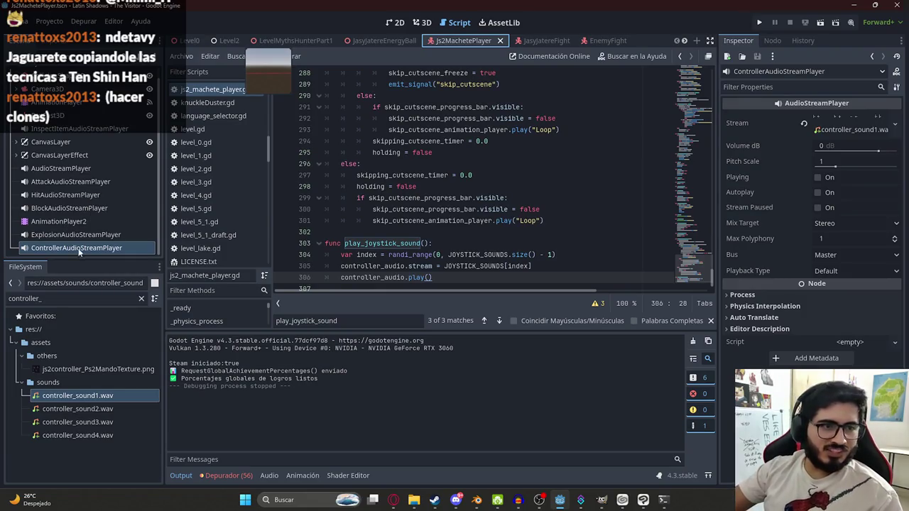
click(843, 145)
click(819, 177)
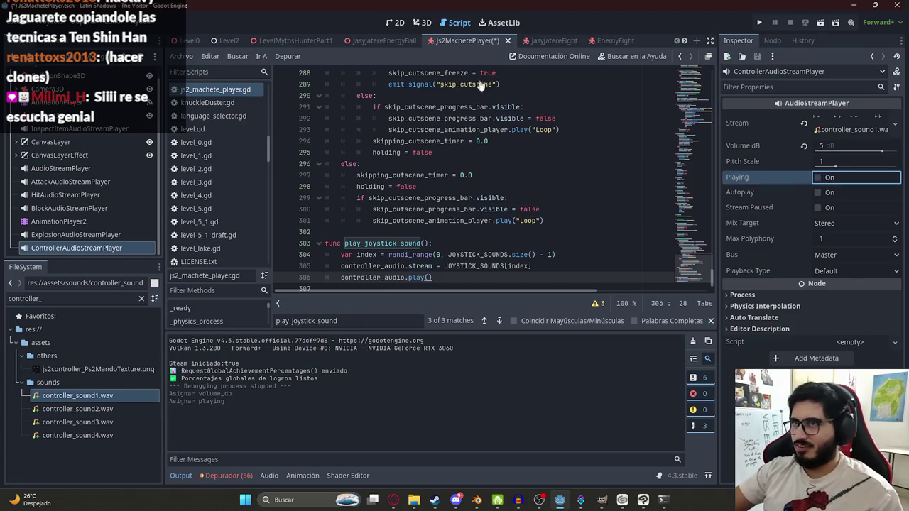
click(300, 41)
right_click(299, 41)
click(337, 105)
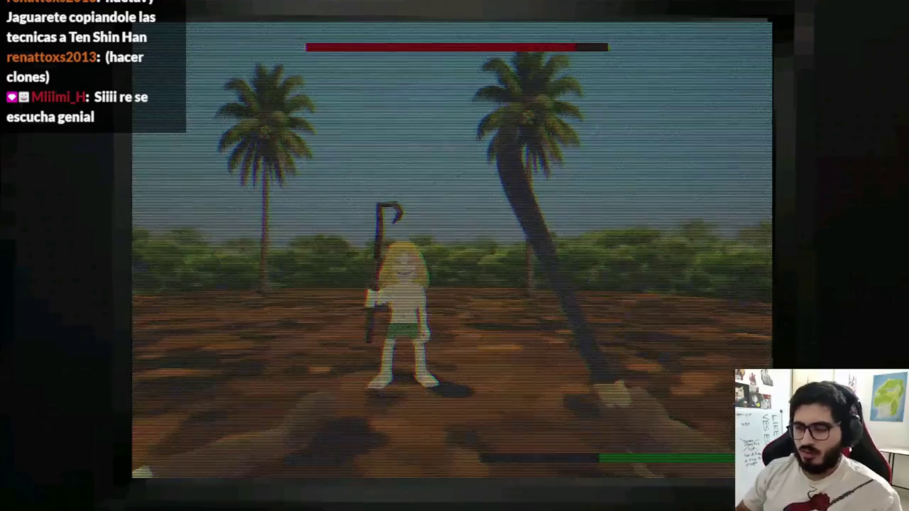
Step: Stop the game and remove the existing play_joystick_sound calls found with Find
key(F8)
key(ctrl+f)
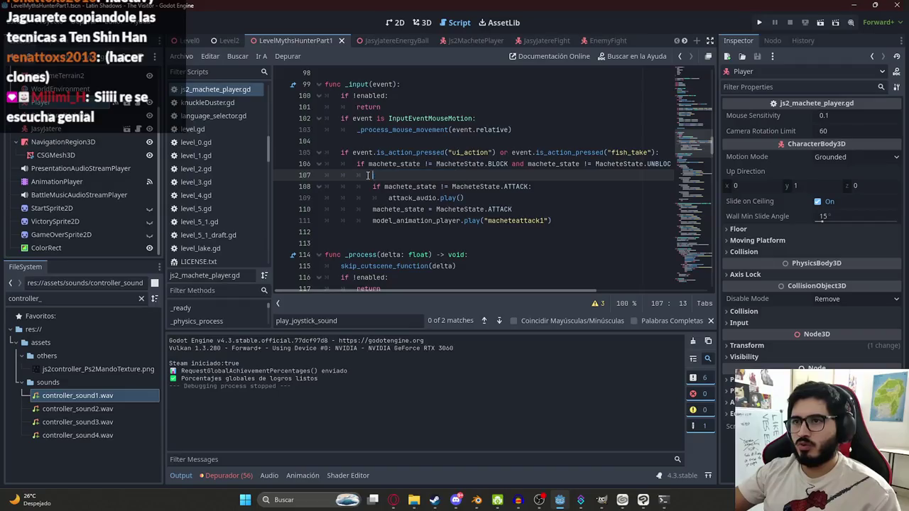
key(BackSpace)
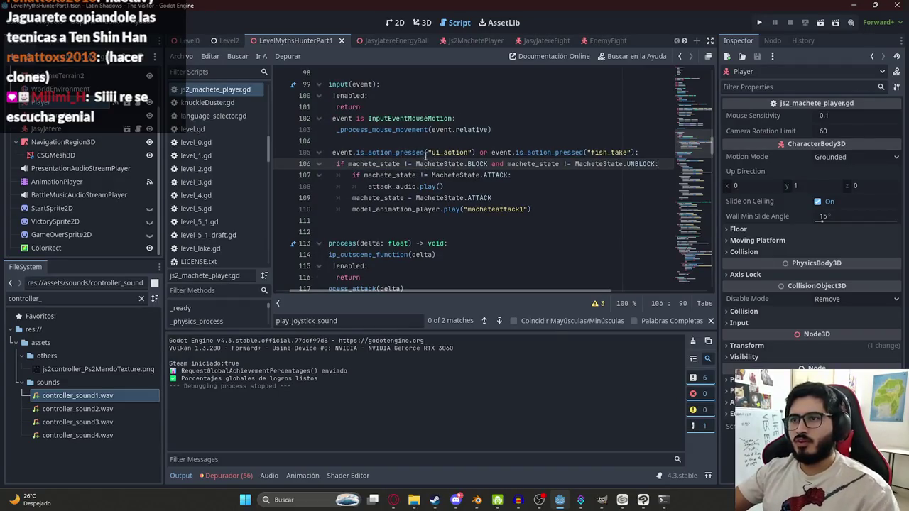
key(Return)
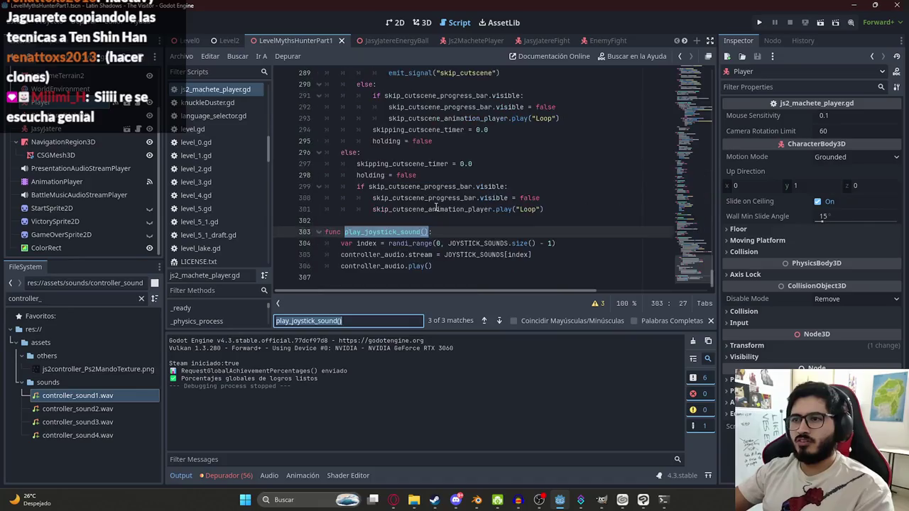
key(Return)
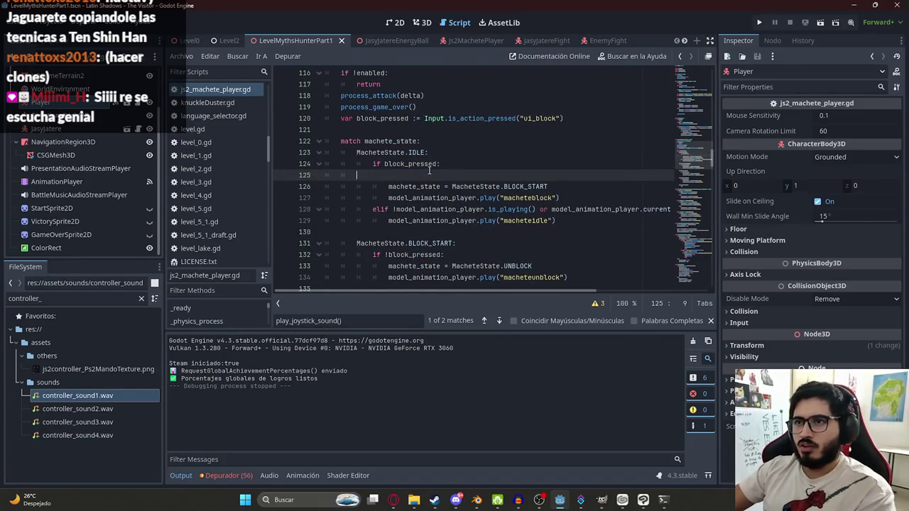
key(BackSpace)
scroll(432, 174, down, 3)
scroll(454, 194, up, 5)
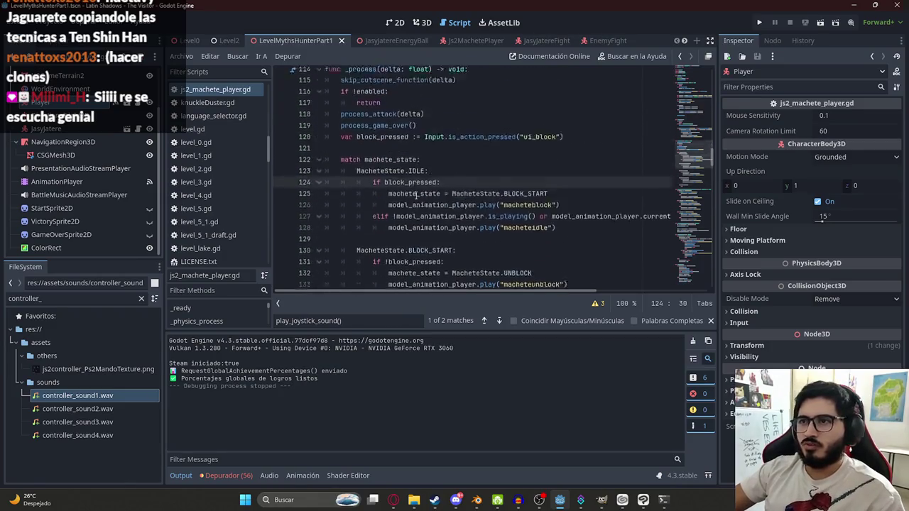
Step: Add 'if block_pressed: play_joystick_sound()' on line 121, save, and run the game
click(456, 196)
key(BackSpace)
key(BackSpace)
text(u)
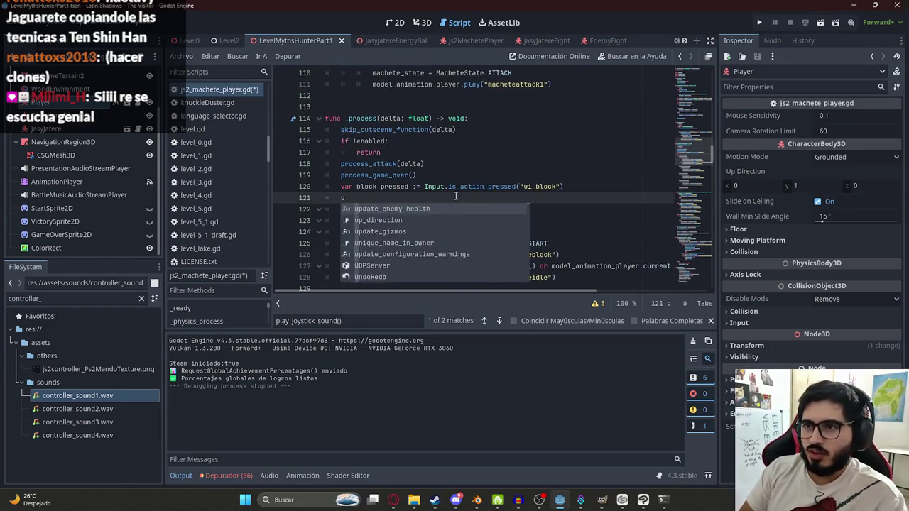
text(if blo)
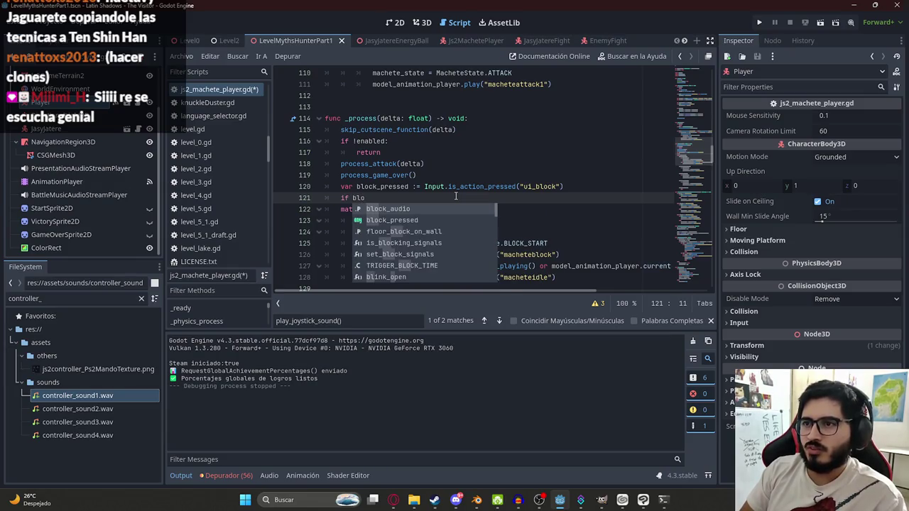
key(Return)
text(:)
key(Return)
text(play_joystick_sound())
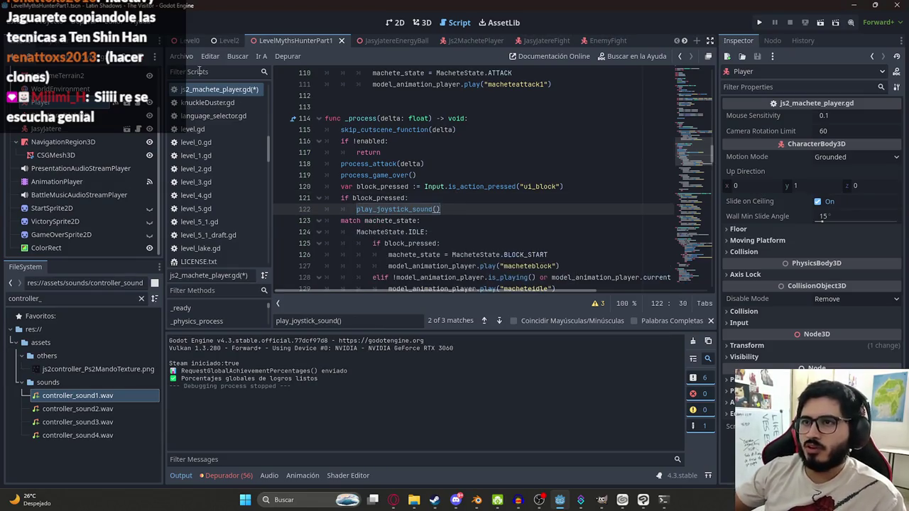
right_click(268, 39)
click(359, 118)
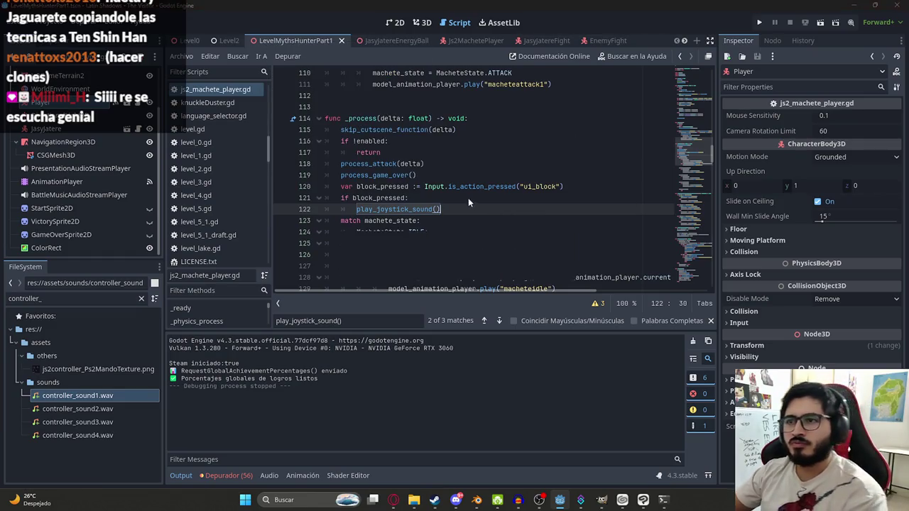
key(F5)
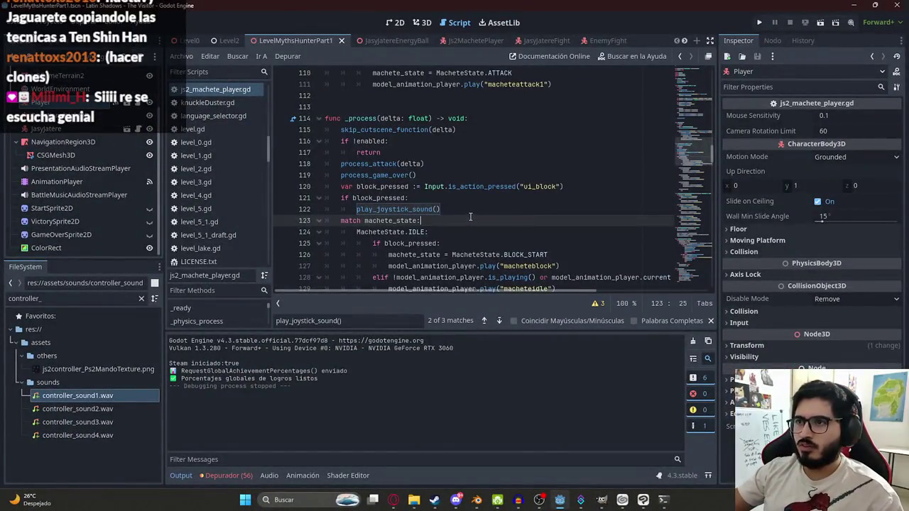
click(470, 211)
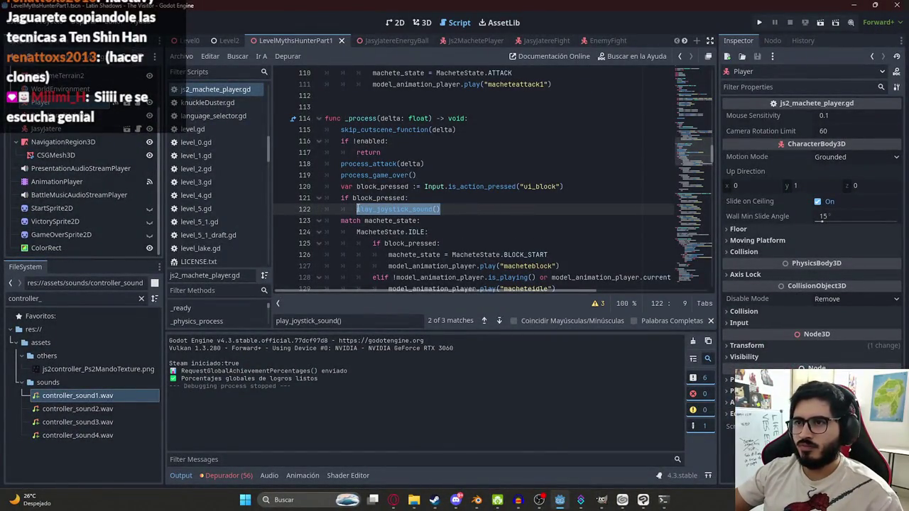
Step: Delete the block_pressed sound lines 121–122 and add a line under MacheteState.BLOCK_START, then save
double_click(478, 187)
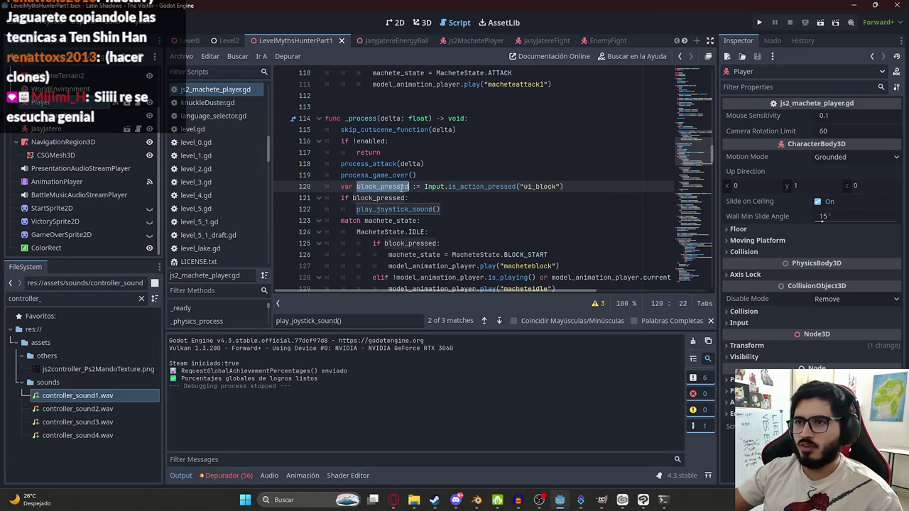
scroll(456, 183, down, 6)
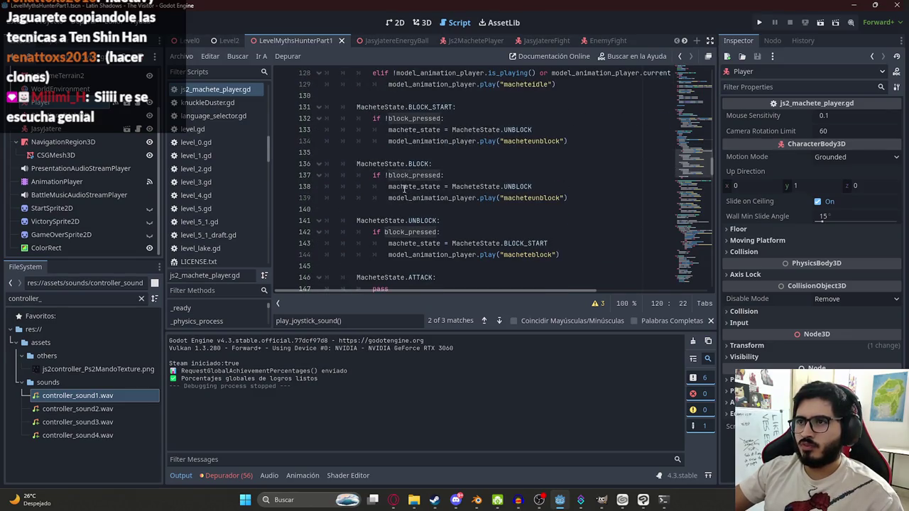
scroll(405, 188, up, 4)
click(398, 140)
key(ctrl+shift+k)
key(ctrl+shift+k)
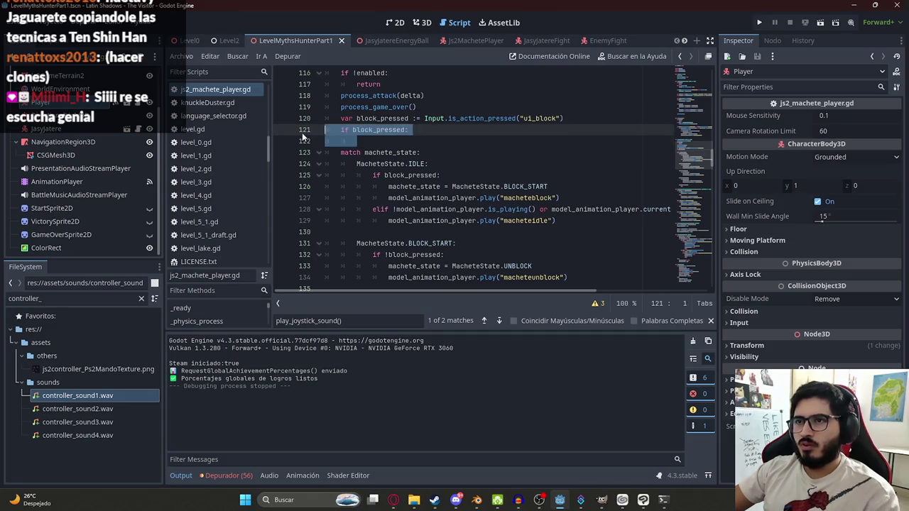
scroll(405, 143, down, 2)
click(453, 142)
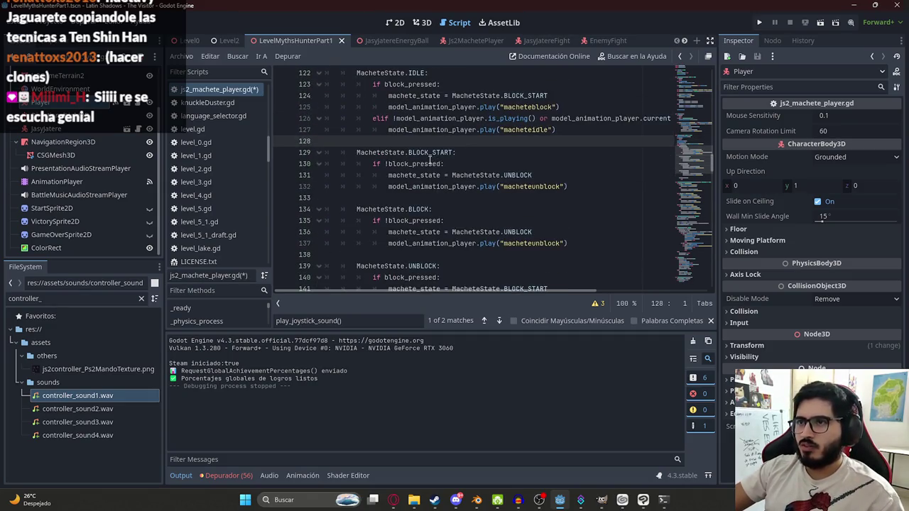
click(506, 155)
key(Return)
text(play_joystick_sound())
key(ctrl+s)
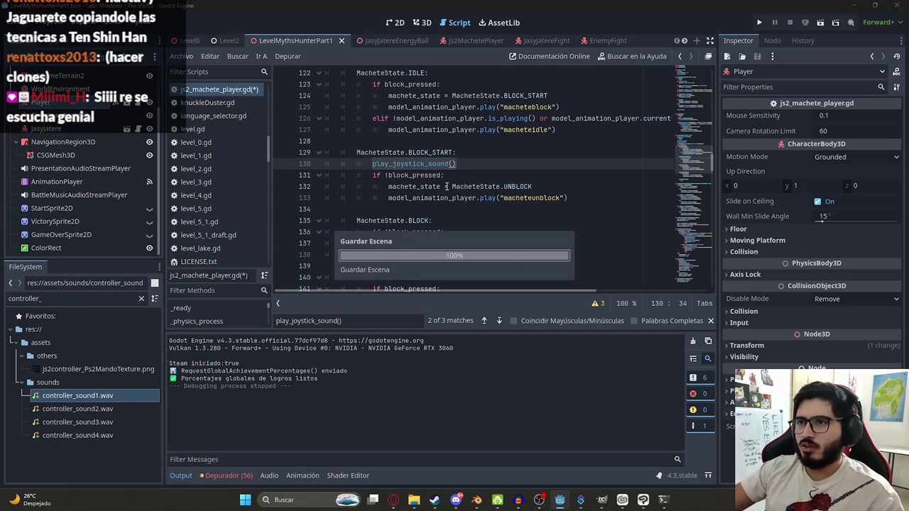
Step: Move the play_joystick_sound() call into the !block_pressed branch, save, and run to test the unblock sound
scroll(434, 160, up, 1)
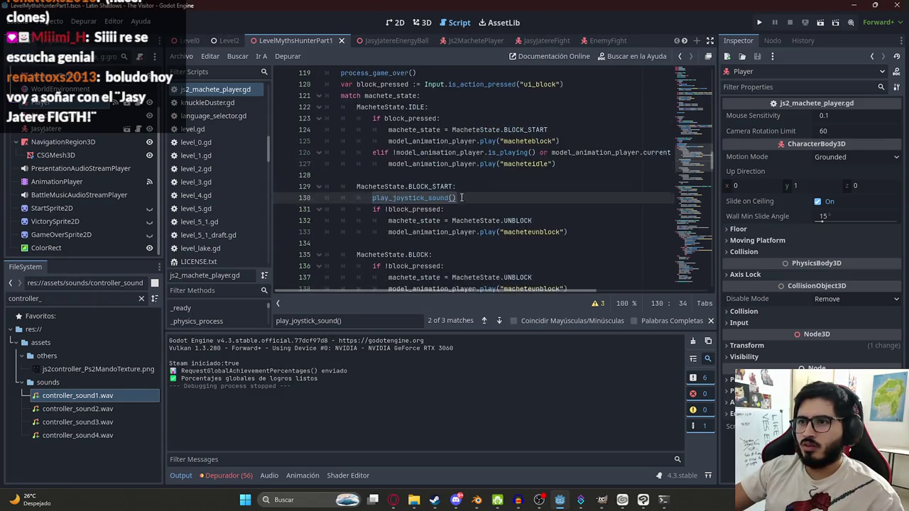
key(ctrl+x)
click(462, 198)
key(Return)
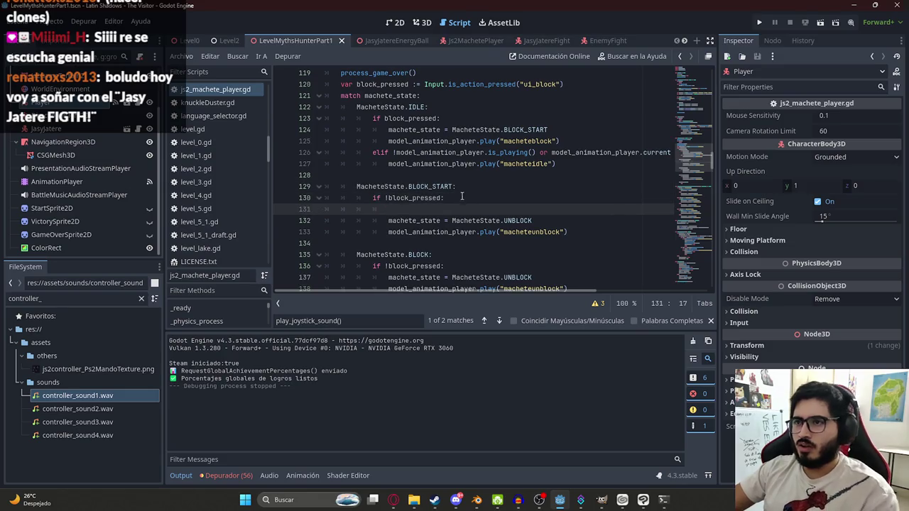
scroll(510, 180, down, 3)
click(503, 186)
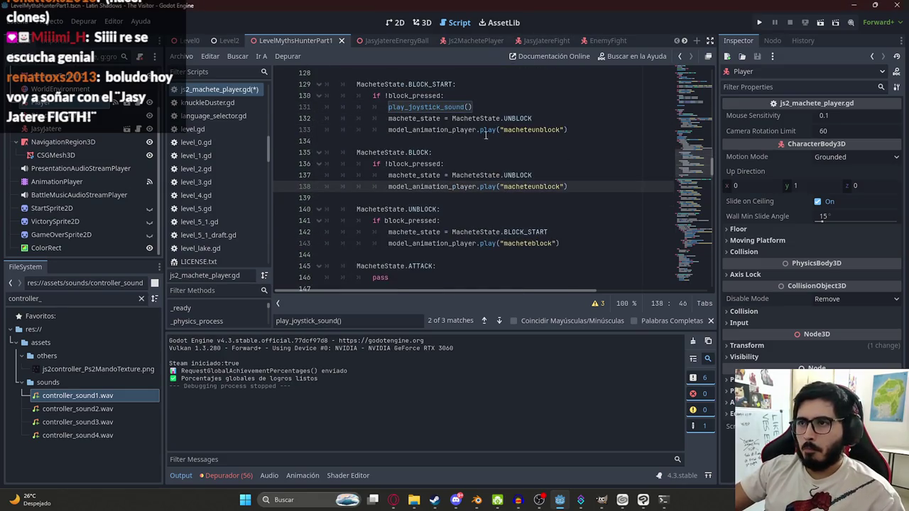
scroll(491, 163, up, 1)
right_click(300, 43)
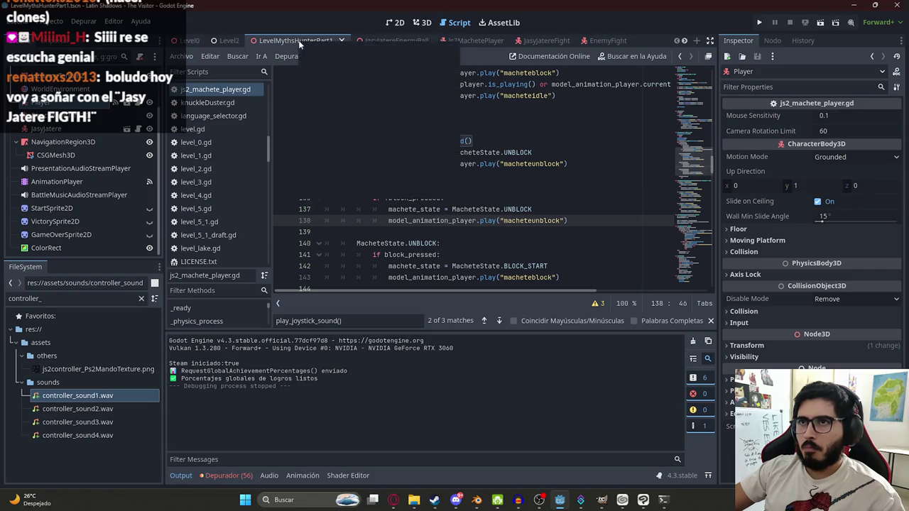
click(336, 118)
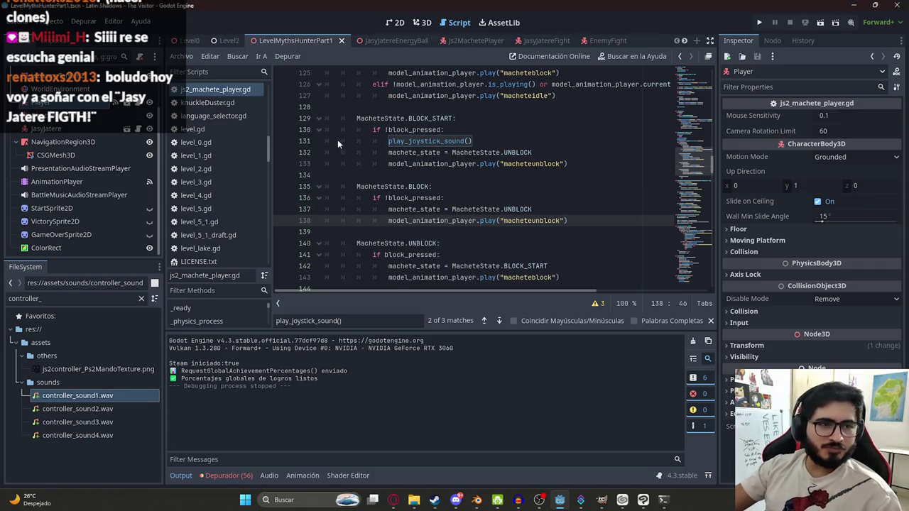
key(F5)
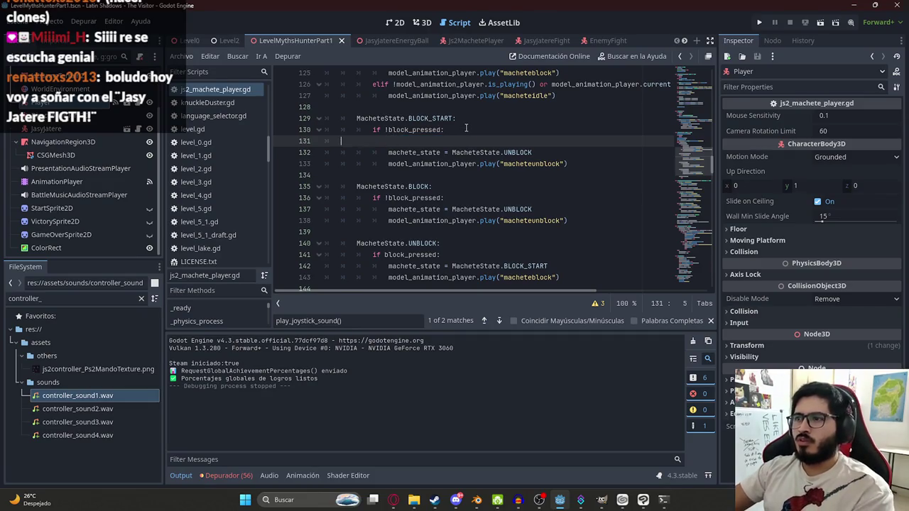
Step: Paste the play_joystick_sound() call into the UNBLOCK case and save
key(BackSpace)
click(593, 150)
click(549, 209)
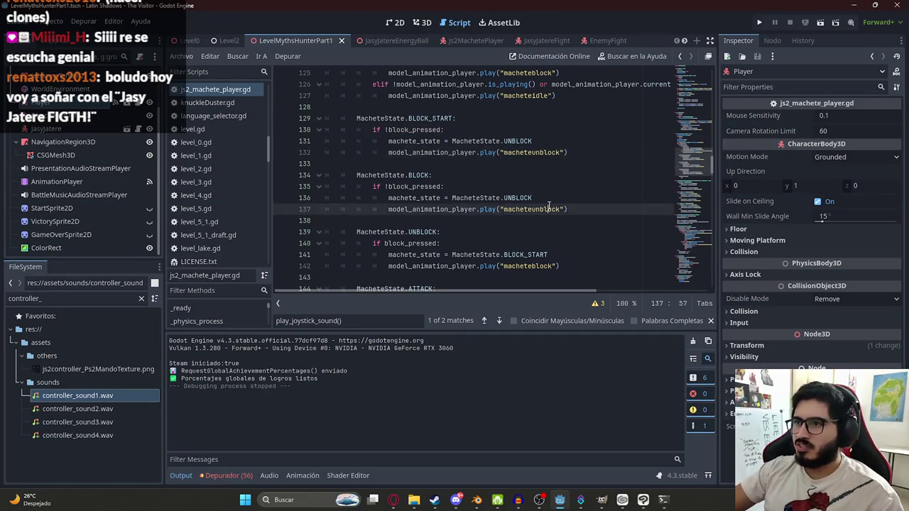
key(Down)
key(Down)
key(Down)
key(ctrl+v)
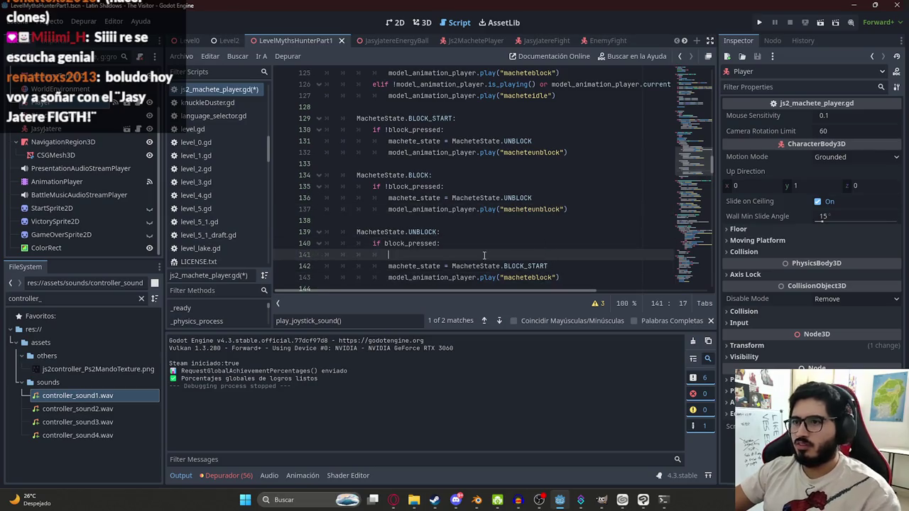
key(ctrl+s)
Step: Insert play_joystick_sound() after line 124 in the IDLE branch, then close a stray new scene
scroll(454, 145, up, 2)
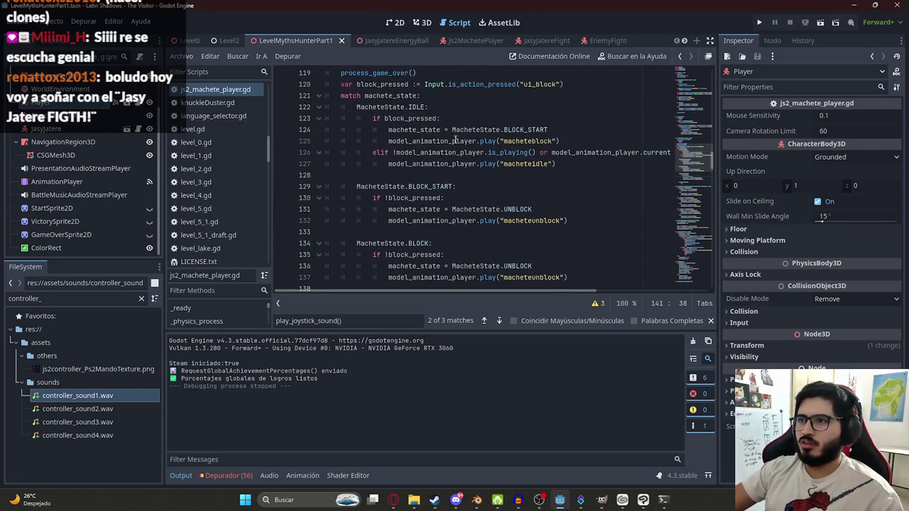
scroll(566, 126, down, 2)
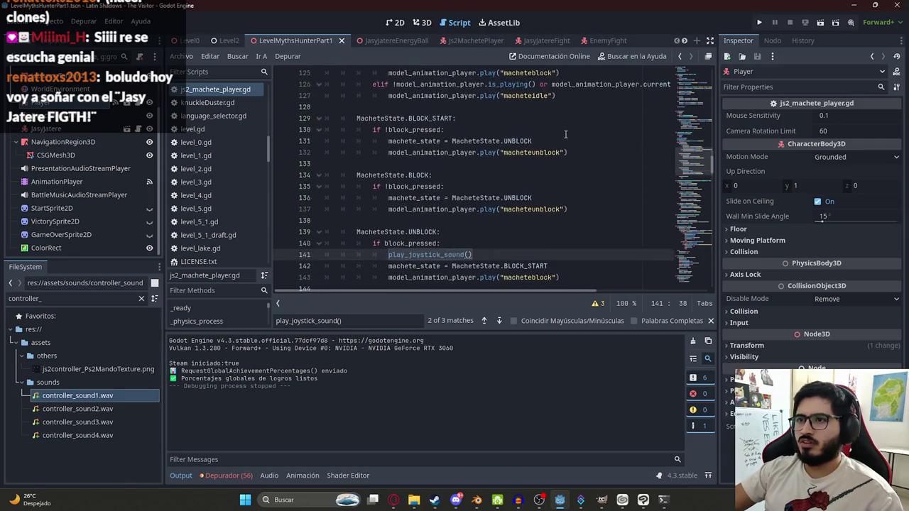
scroll(529, 230, up, 2)
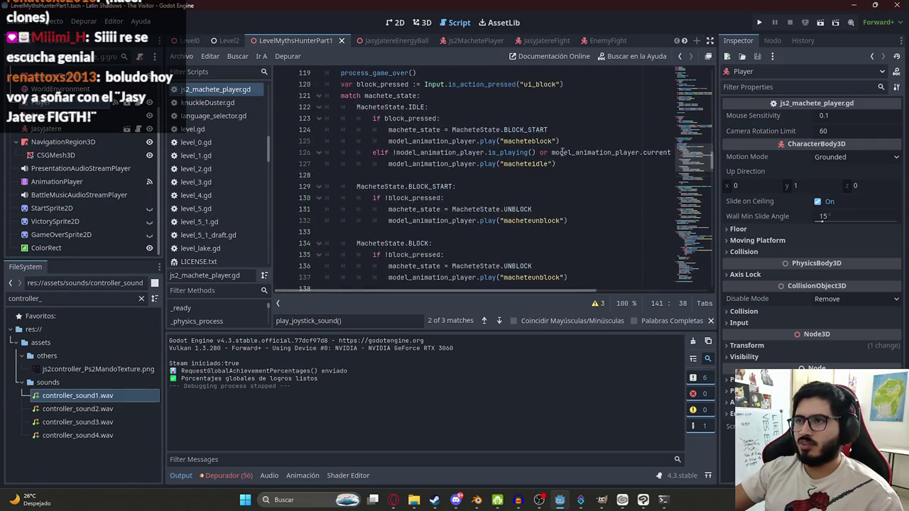
click(563, 130)
key(Return)
key(ctrl+v)
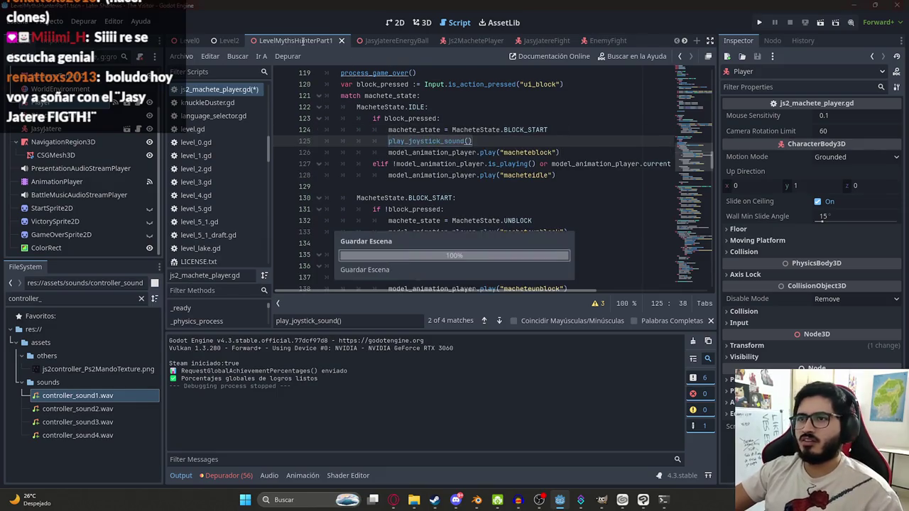
key(ctrl+n)
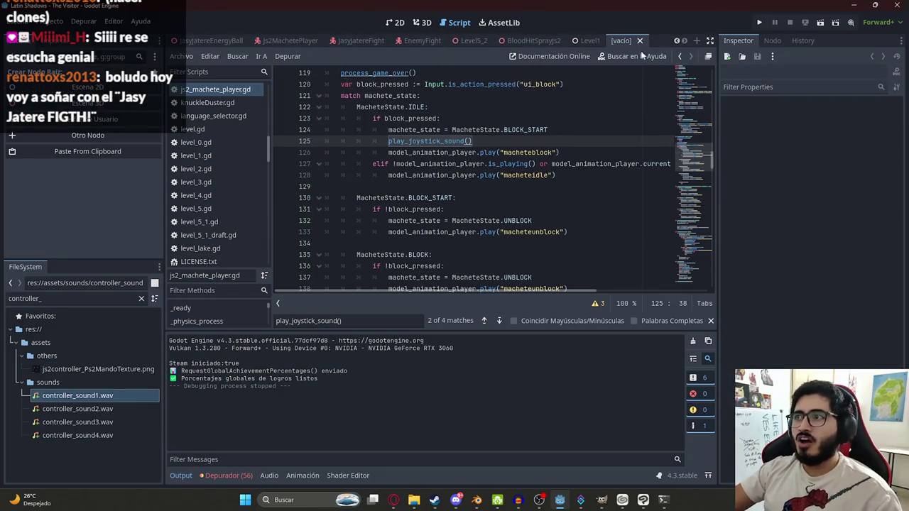
click(640, 41)
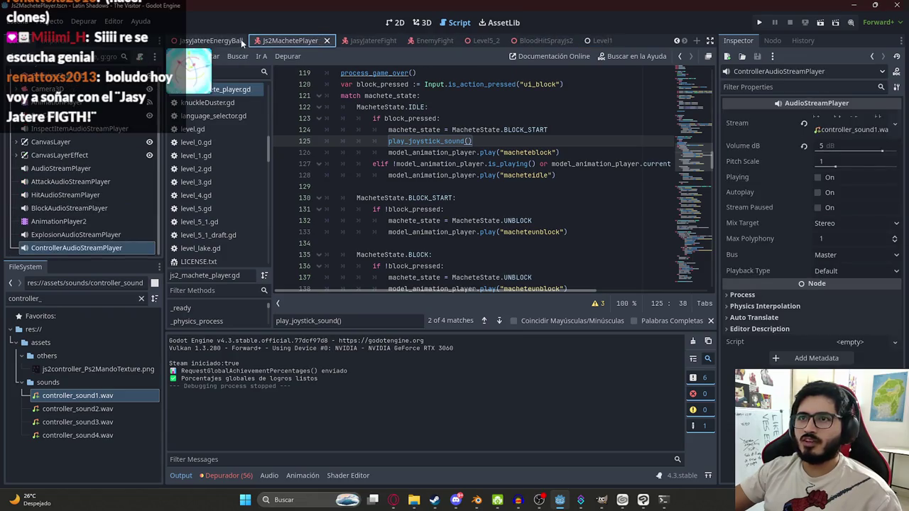
Step: Open the LevelMythsHunterPart1 tab menu, then dismiss it with Escape
right_click(294, 40)
key(Escape)
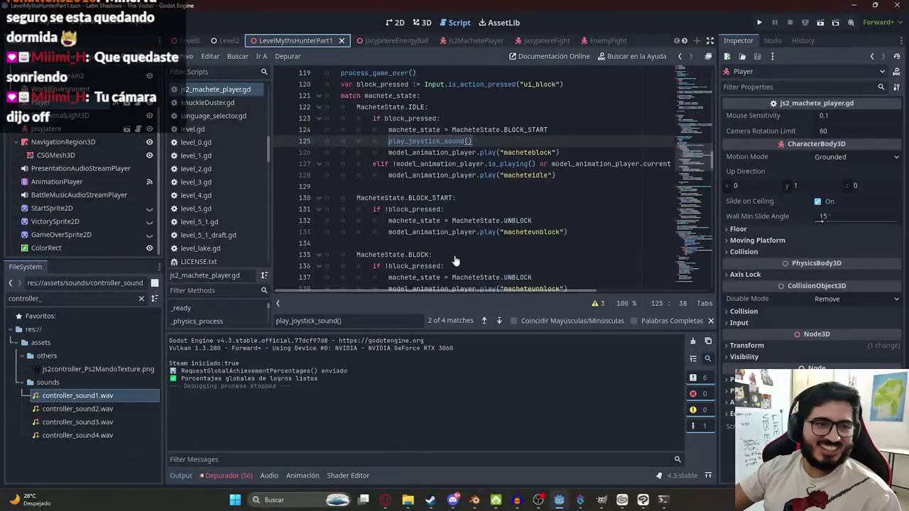
Step: Stage all changes, commit as "feat: Sonidos de joystick en pelea en la ps2", and push
click(664, 499)
text(git add .)
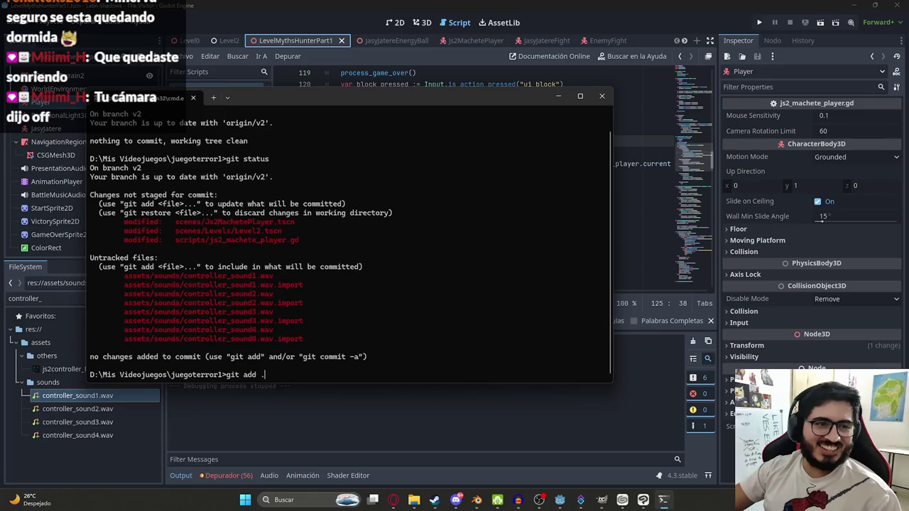
key(Return)
text(git commit -m ")
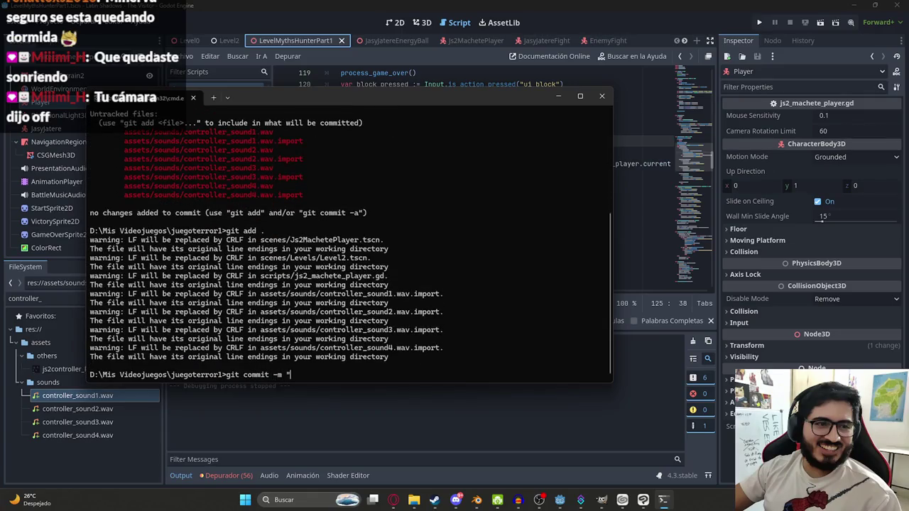
text(feat: Sonidos de )
text(joystick en pelea)
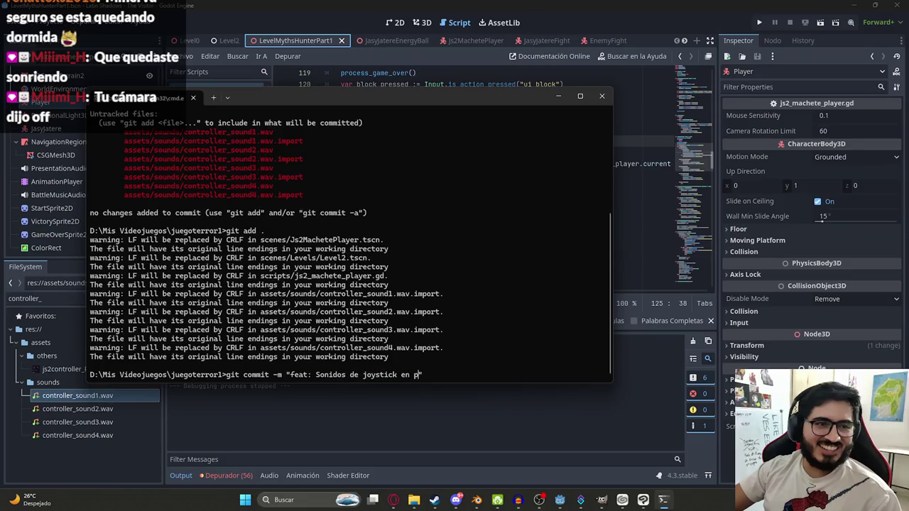
text( en la ps2")
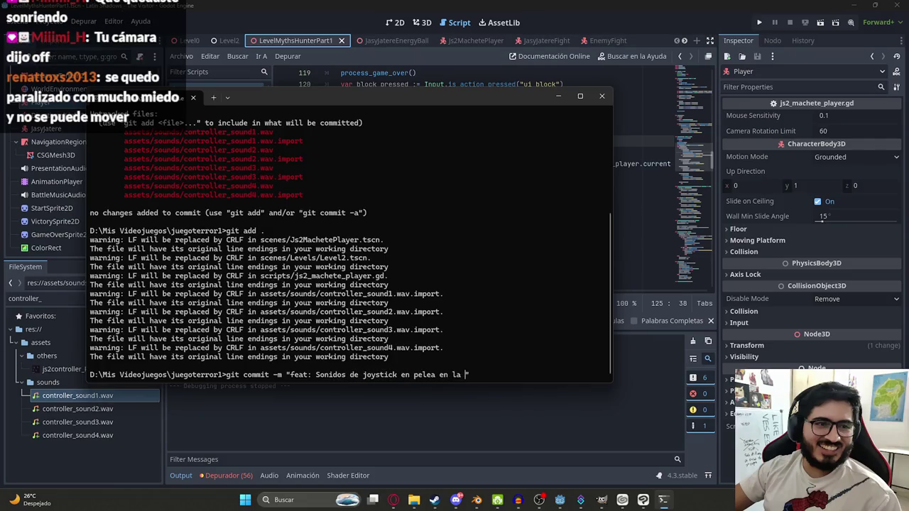
key(Return)
text(git push)
key(Return)
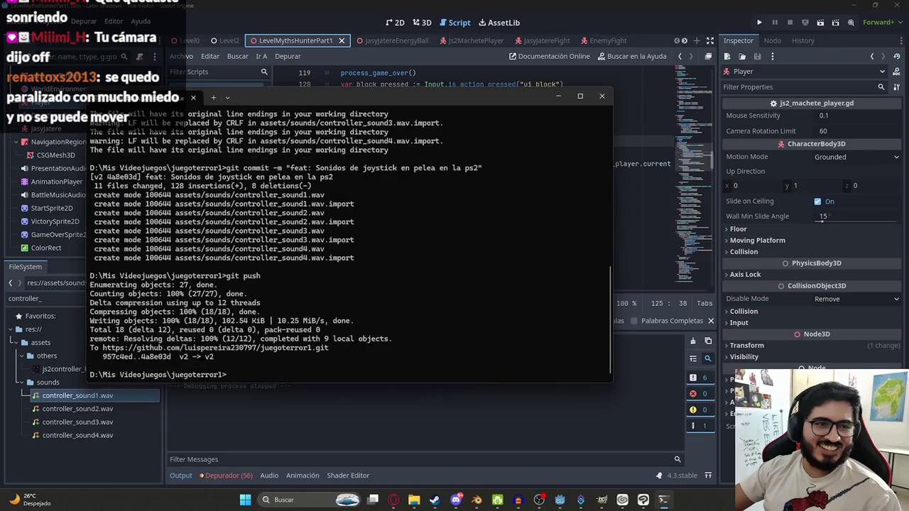
Step: Clear the terminal with cls and confirm via git status that the working tree is clean
key(alt+Tab)
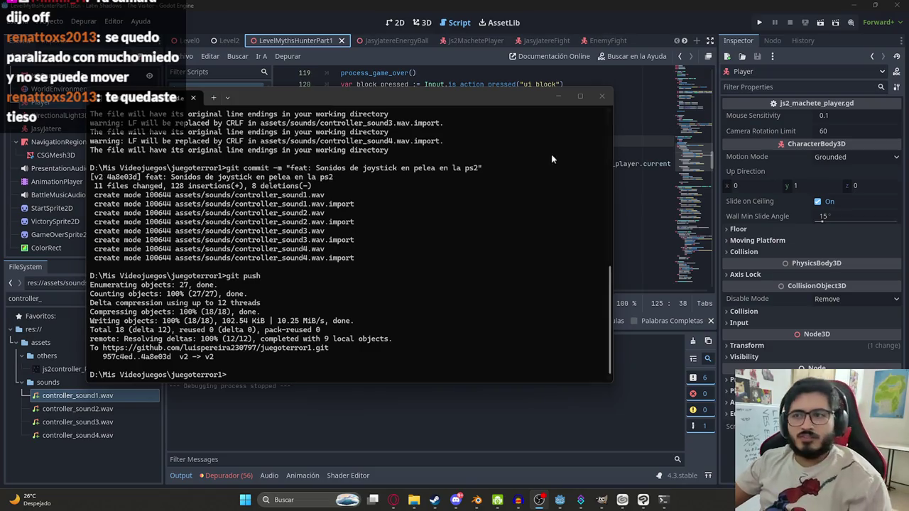
click(448, 301)
text(git status)
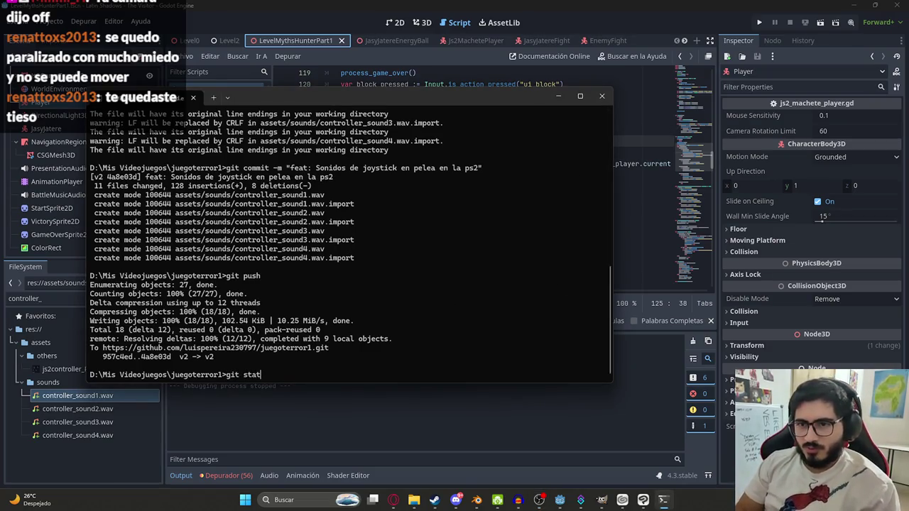
key(Return)
text(clear)
key(Return)
text(cls)
key(Return)
text(git status)
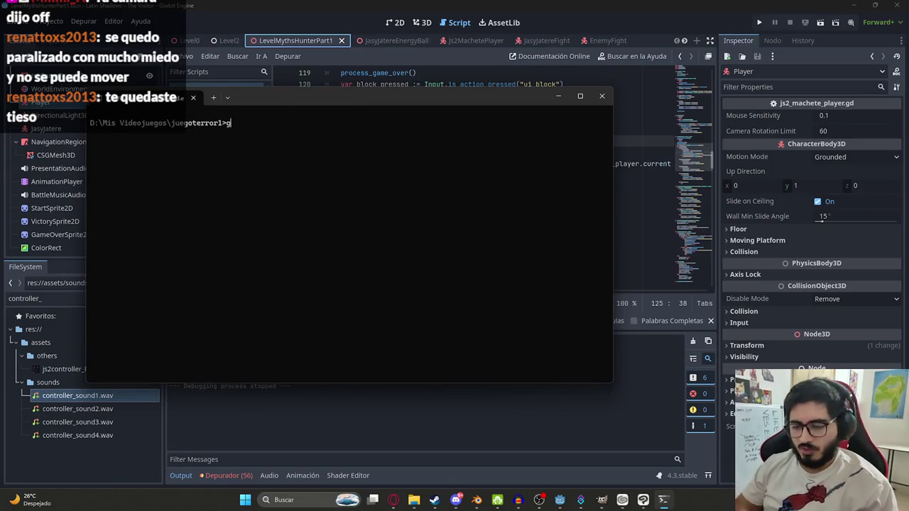
key(Return)
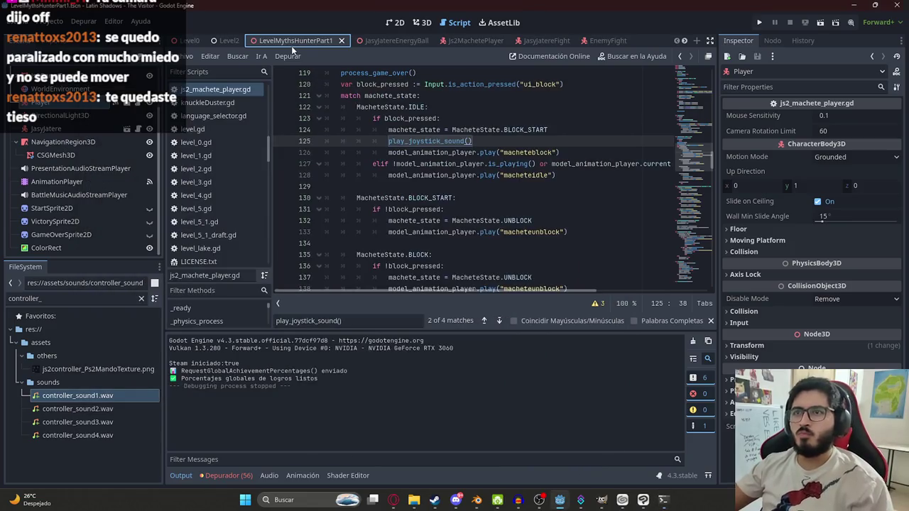
right_click(292, 46)
click(335, 114)
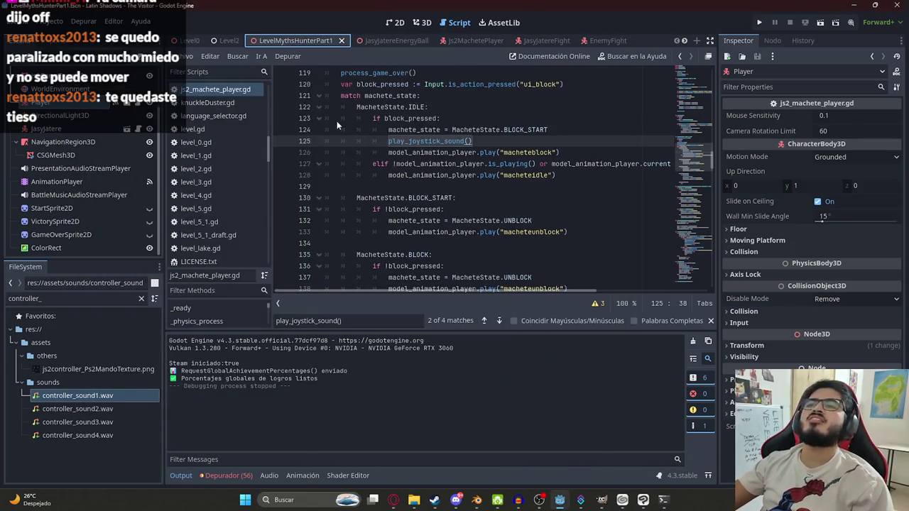
Step: Briefly play-test the game, then view the arena from above in the 3D view
key(F5)
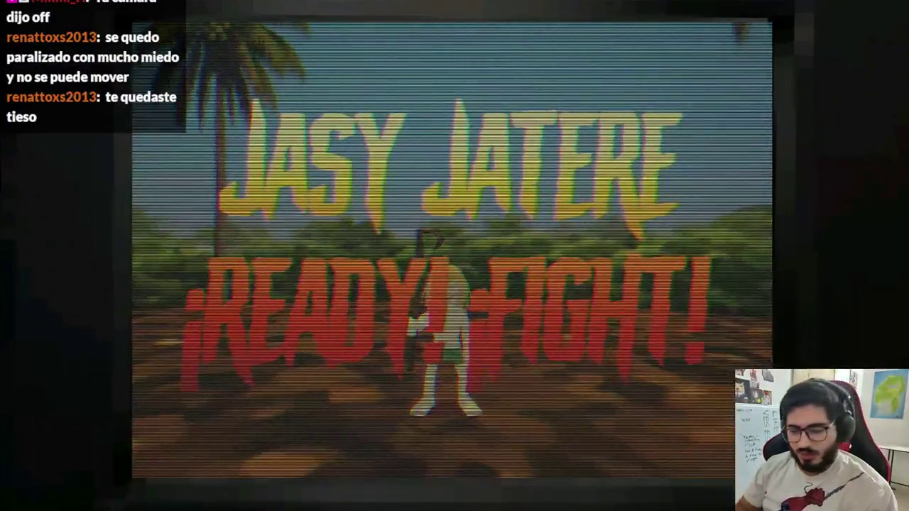
key(alt+F4)
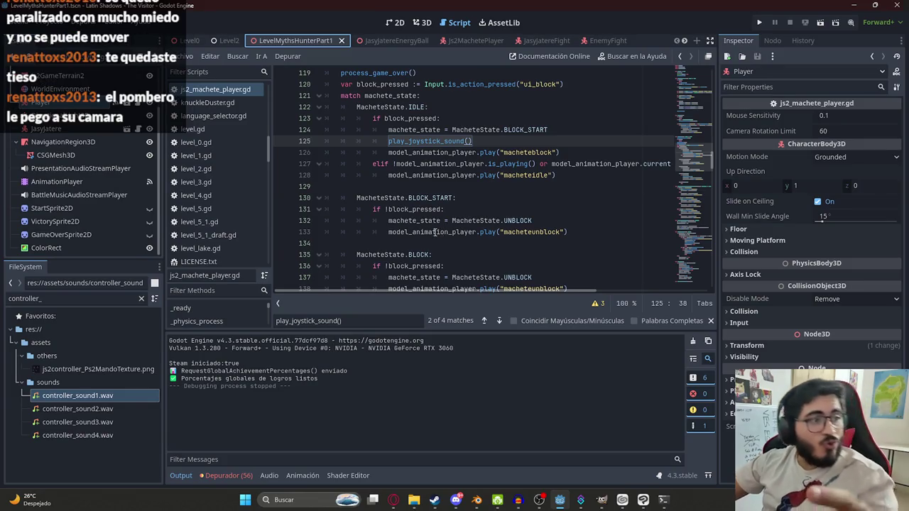
click(421, 24)
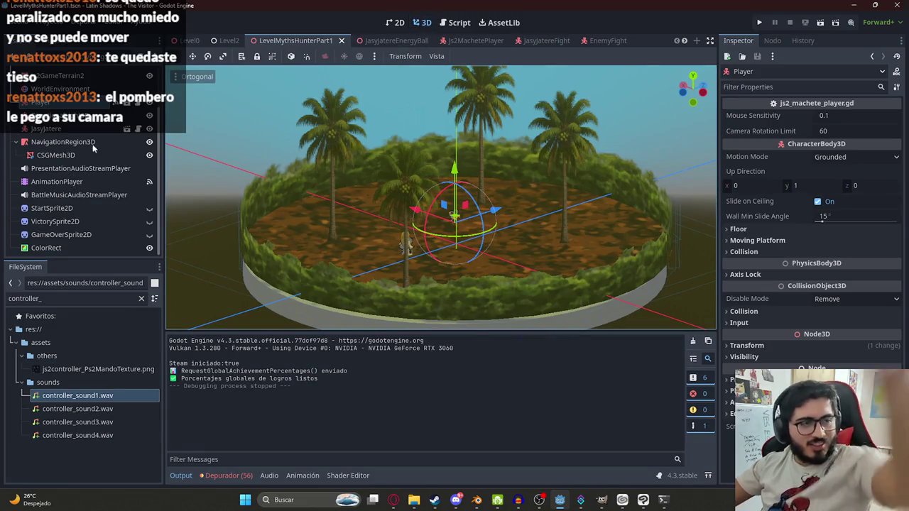
drag(540, 153, 539, 235)
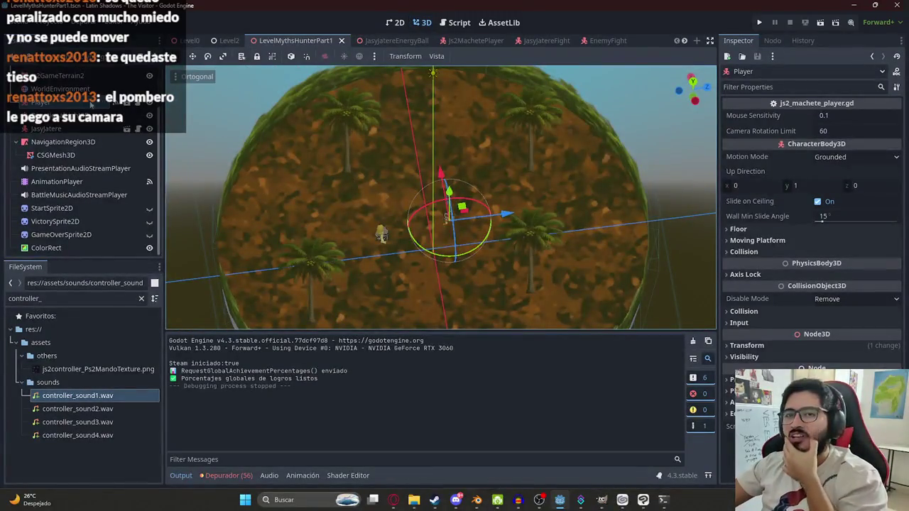
Step: Add an AudioStreamPlayer node to LevelMythsHunterPart1 by searching "audios"
key(ctrl+a)
text(audios)
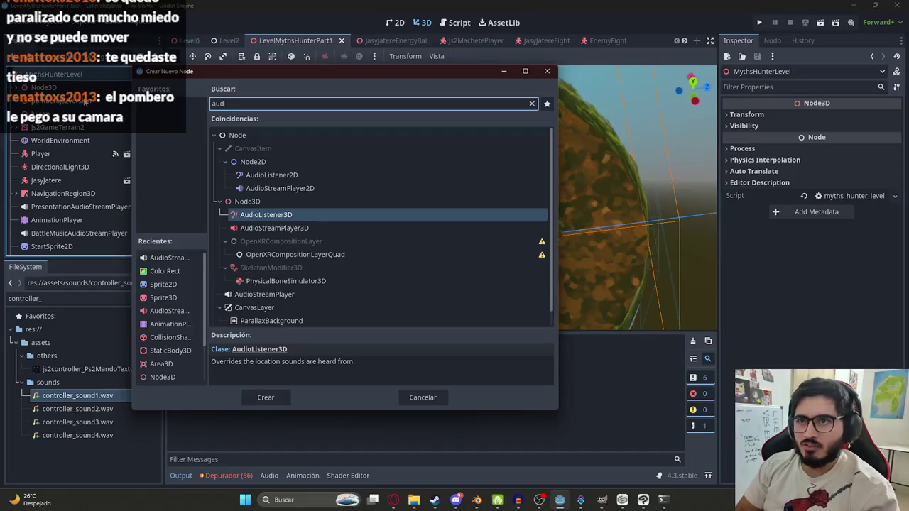
key(Return)
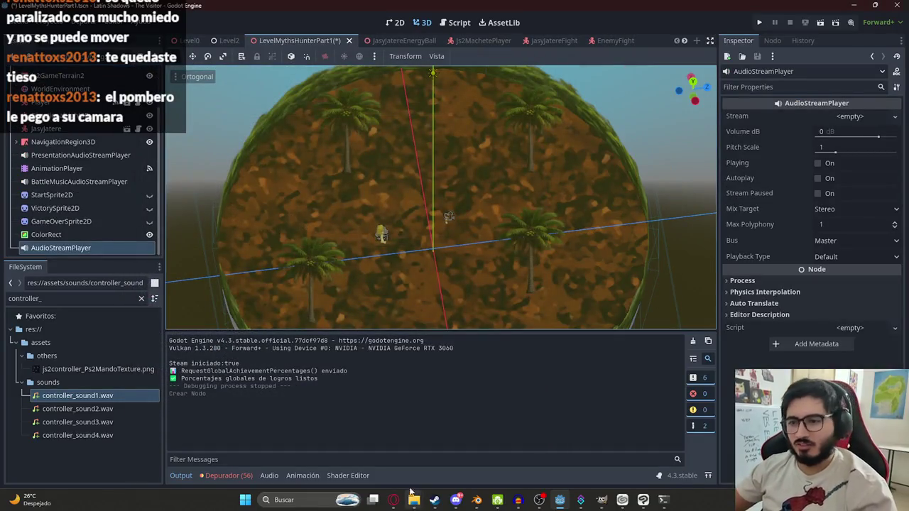
click(394, 500)
click(290, 64)
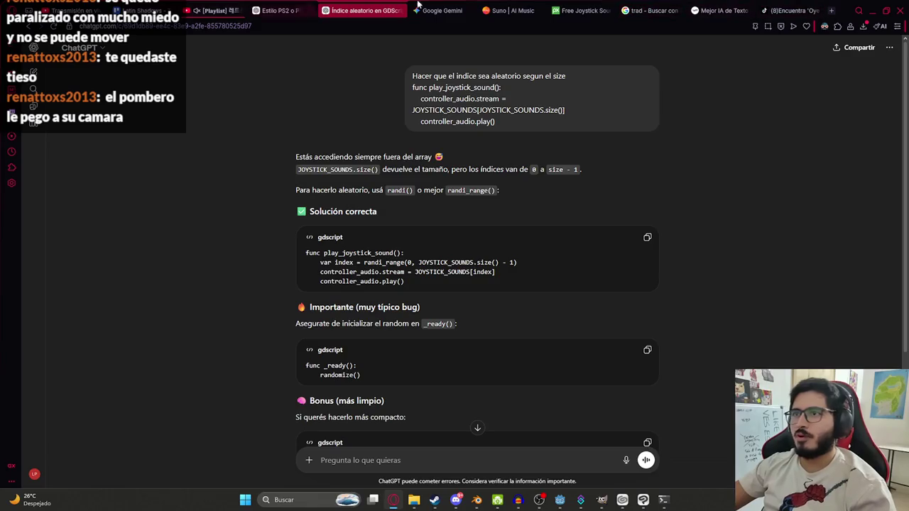
Step: Look up the cicada term on the translation page, then return to Pixabay's cicada results
click(581, 11)
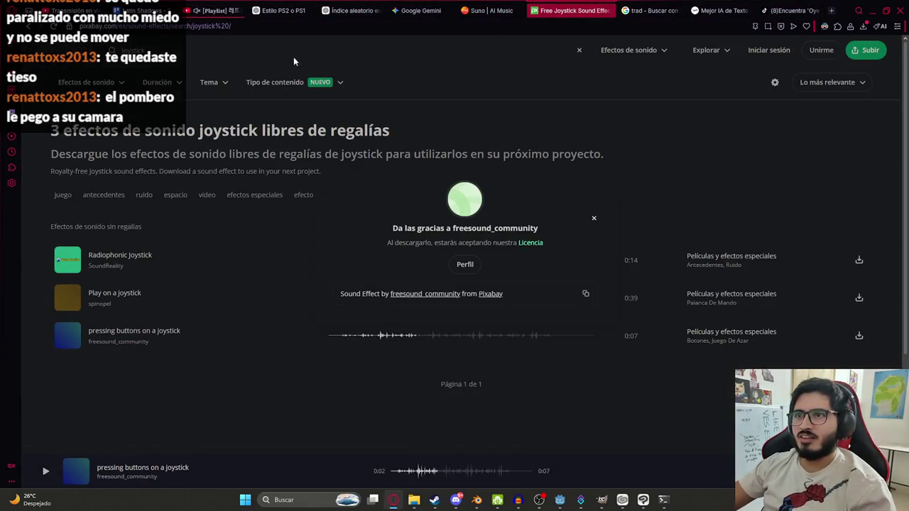
click(258, 52)
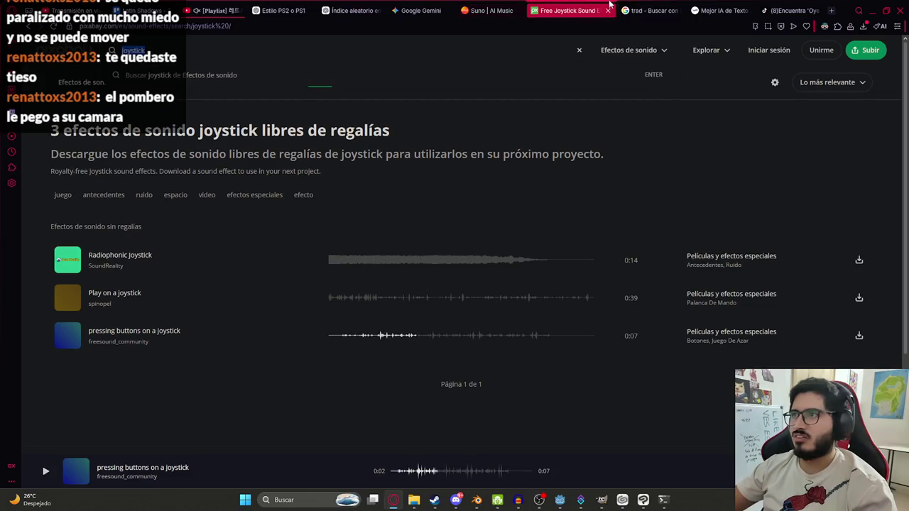
click(650, 11)
triple_click(227, 159)
text(c)
key(ctrl+shift+Tab)
click(339, 360)
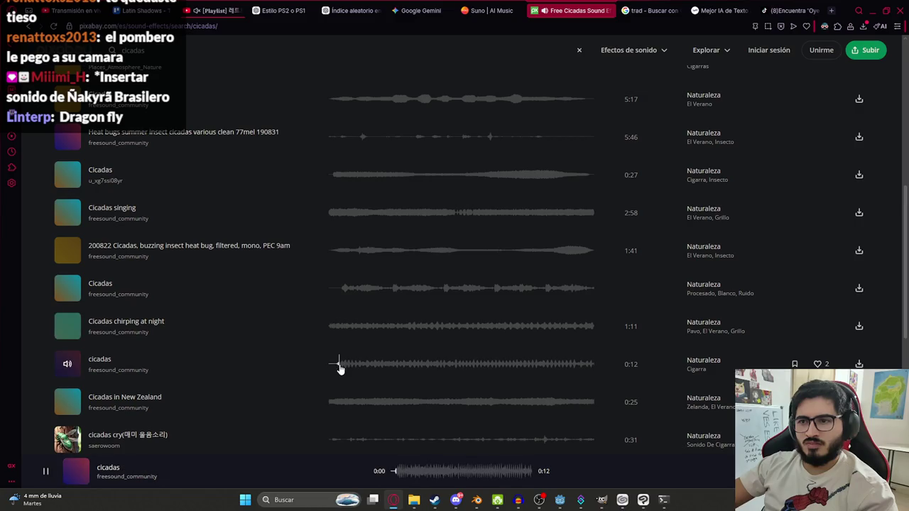
Step: Preview the short cicadas clip, then search Pixabay sound effects for 'chicharras'
click(336, 321)
scroll(329, 277, down, 1)
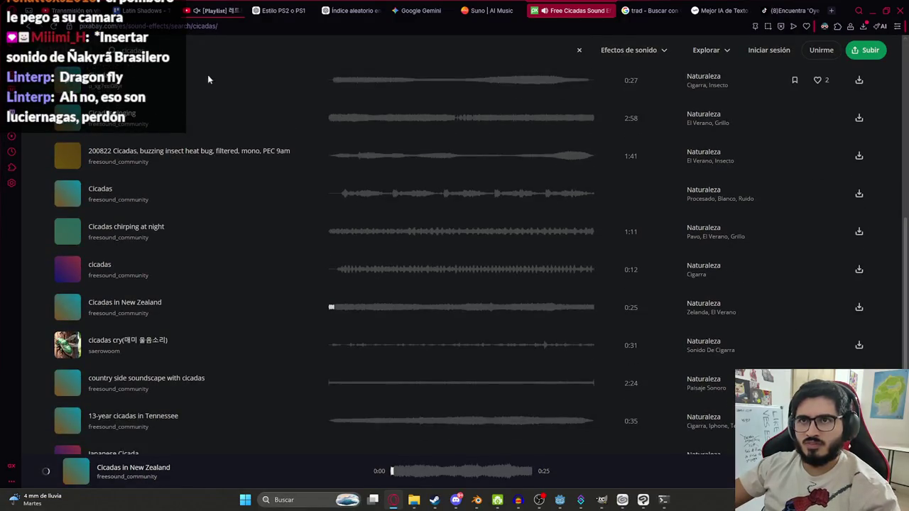
scroll(329, 277, up, 2)
text(chicha)
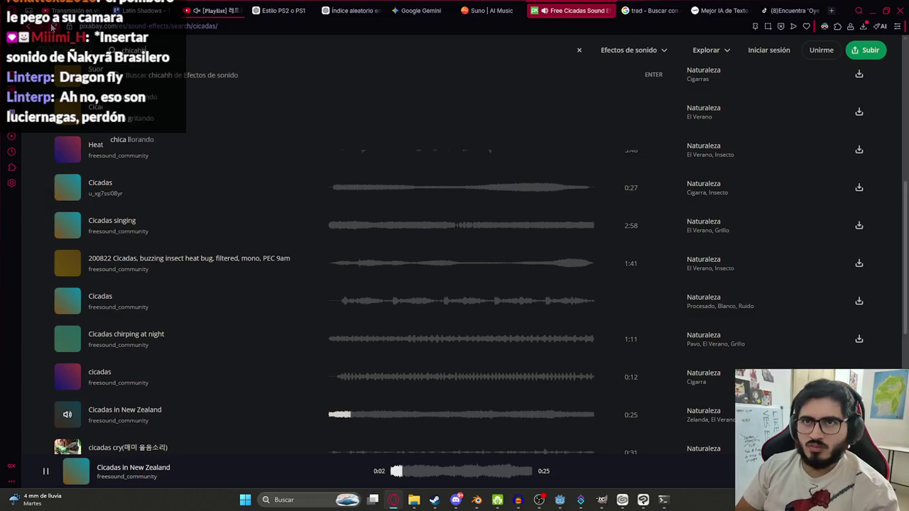
text(rras)
key(Return)
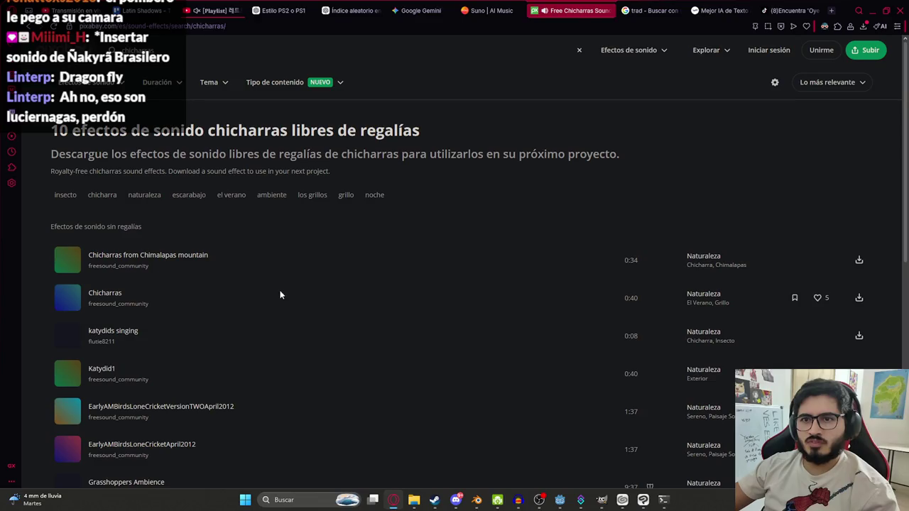
Step: Preview Chicharras from Chimalapas mountain, Chicharras, katydids singing, Katydid1 and the first early-morning cricket track
click(340, 263)
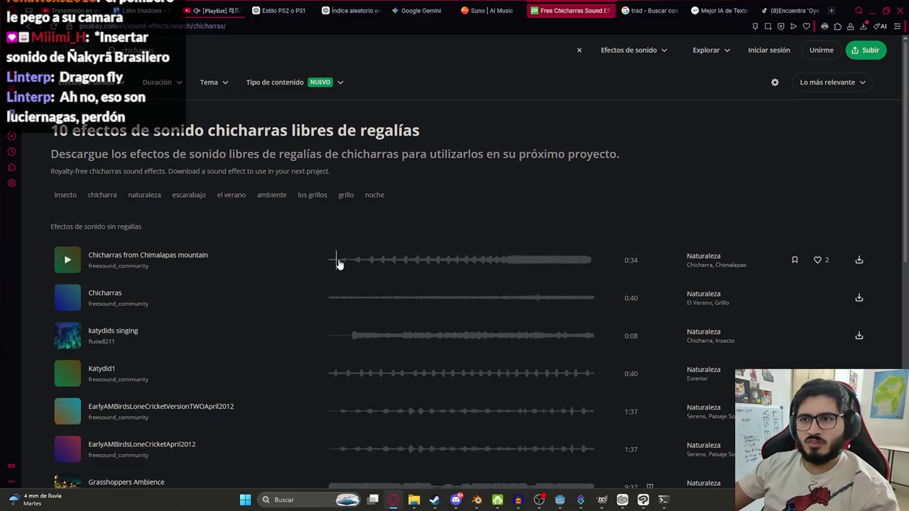
click(339, 300)
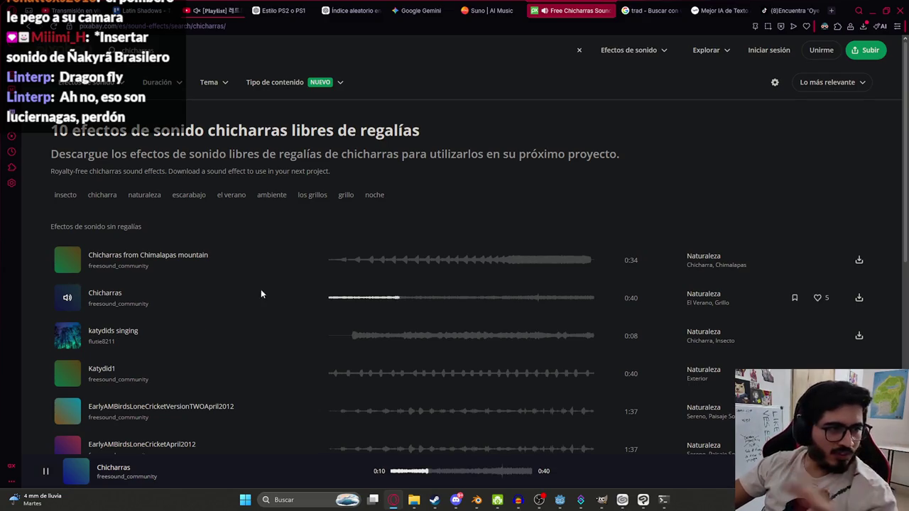
click(353, 336)
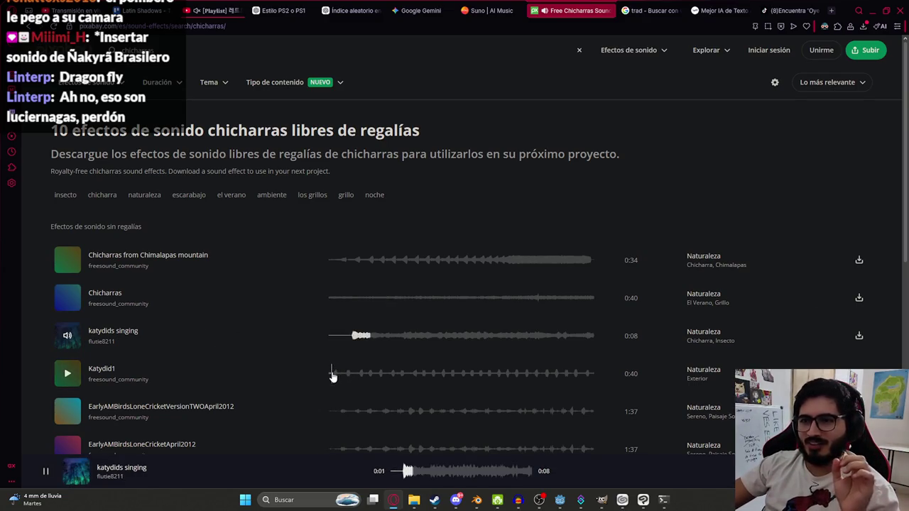
click(332, 373)
click(334, 410)
Step: Preview the second cricket track, Grasshoppers Ambience, EarlyAMCricketsandKatydidsAugust2013, Vapor Locust and selva costa de aragua
scroll(327, 376, down, 1)
click(341, 352)
click(331, 392)
scroll(330, 392, down, 1)
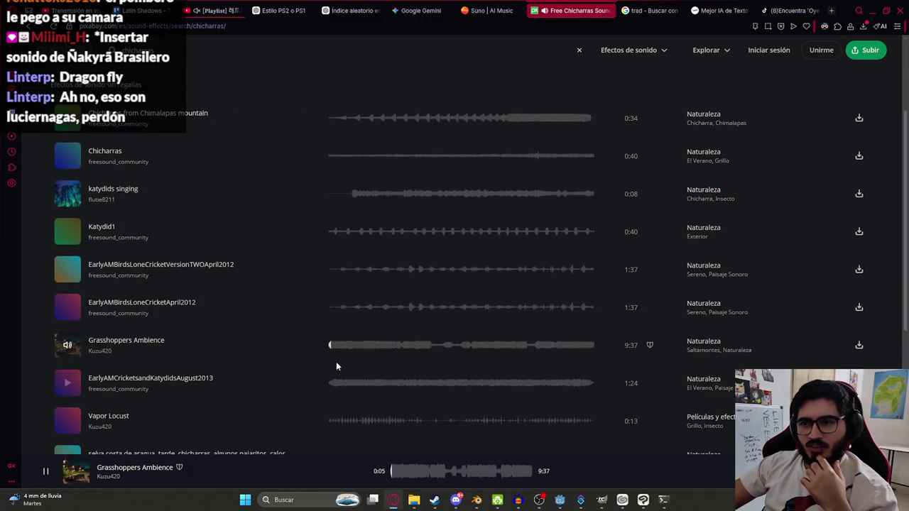
click(334, 381)
scroll(333, 382, down, 1)
click(331, 328)
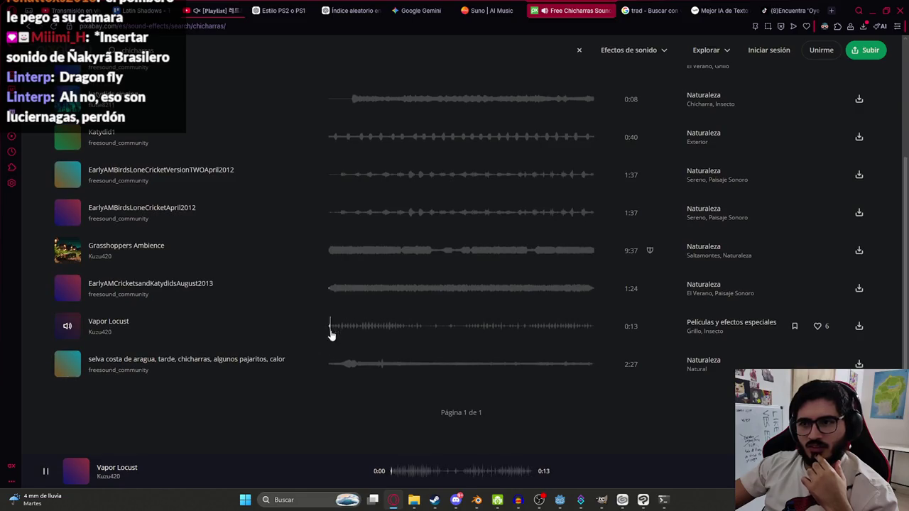
click(333, 365)
Step: Replace the search term and search Pixabay sound effects for 'cigarras'
scroll(327, 363, down, 1)
scroll(325, 364, down, 1)
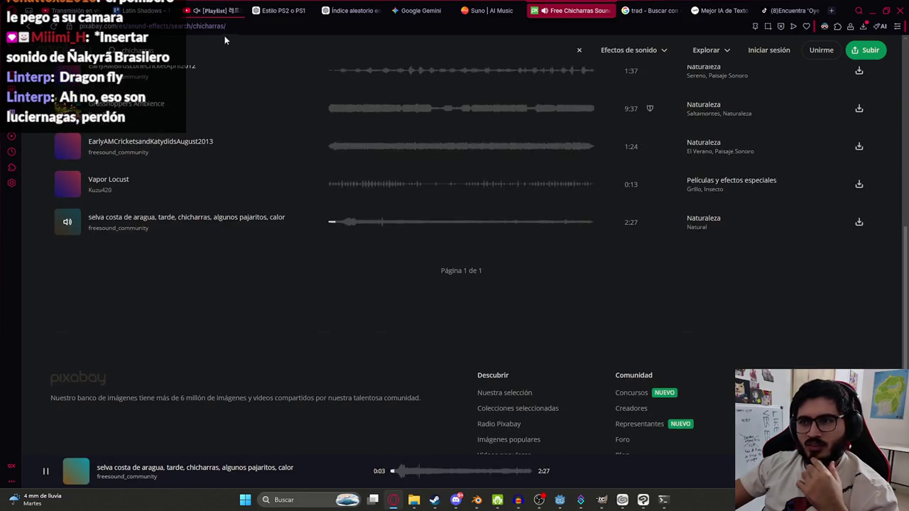
scroll(208, 47, up, 2)
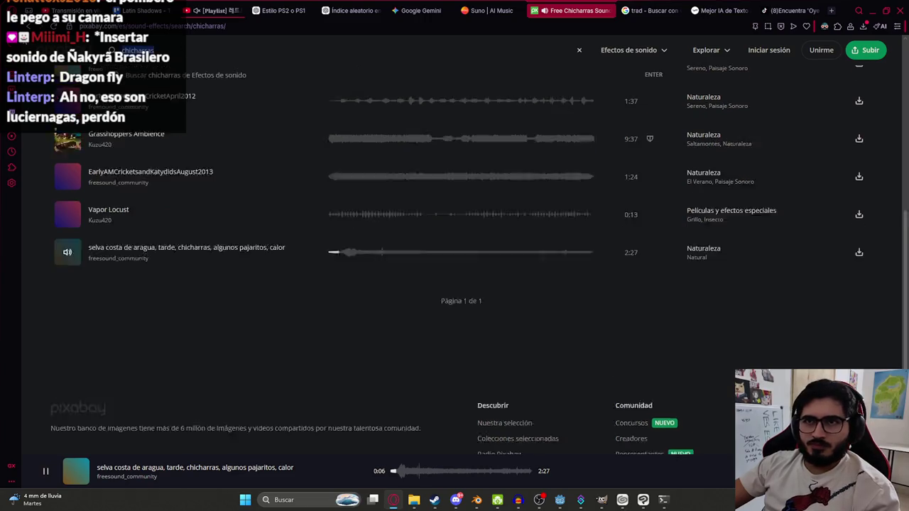
triple_click(208, 47)
text(cigarras)
key(Return)
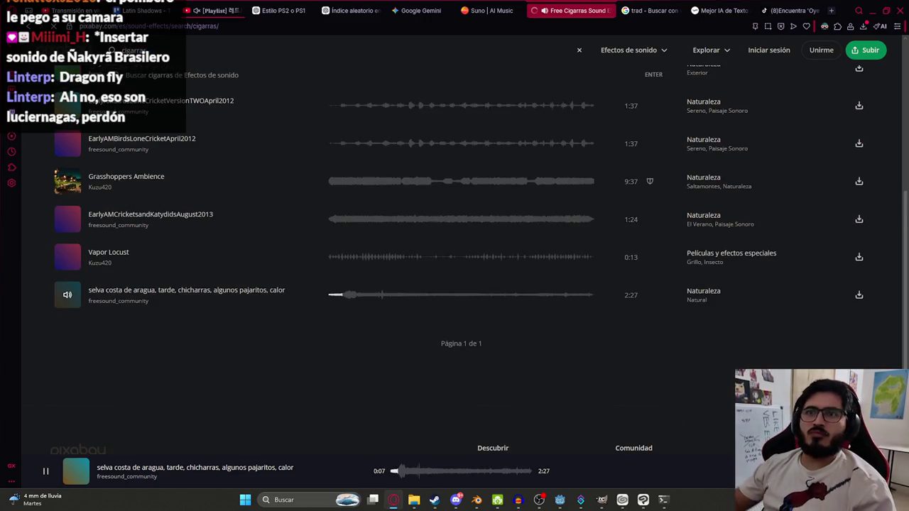
Step: Preview Cicada Buzzing, Suono delle cicale, the cicadas-and-birds track and the 1:01 Cicadas, then pause
click(323, 262)
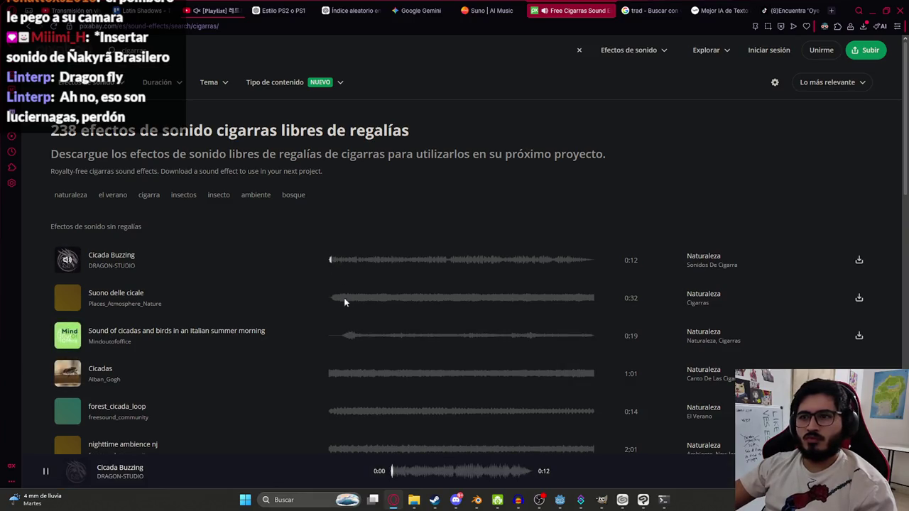
click(348, 302)
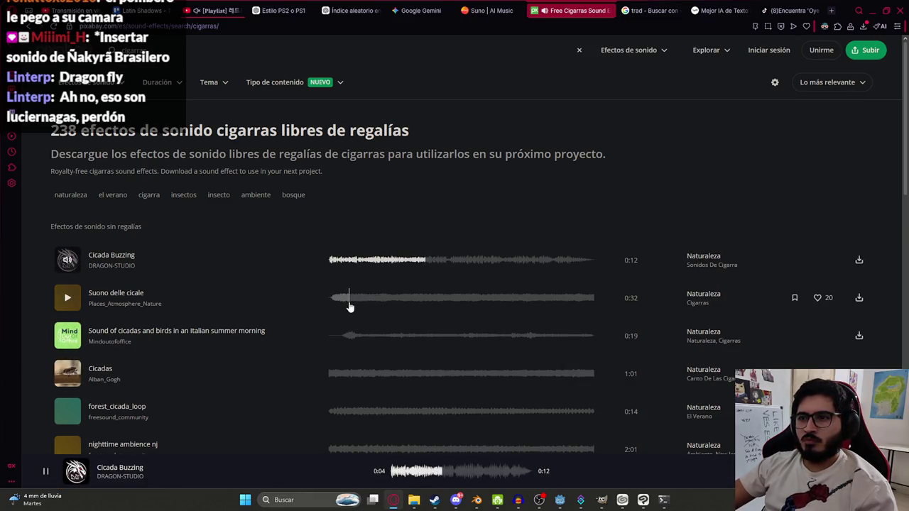
click(347, 340)
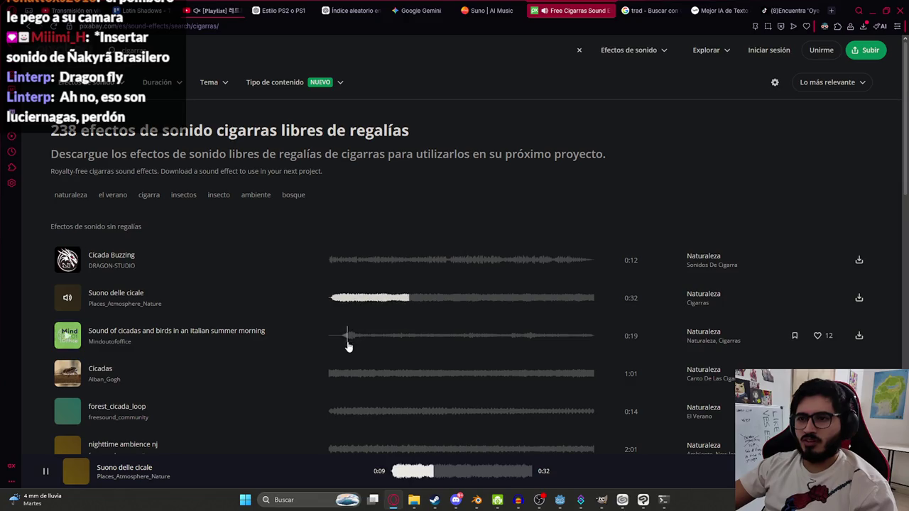
scroll(357, 339, down, 2)
click(335, 280)
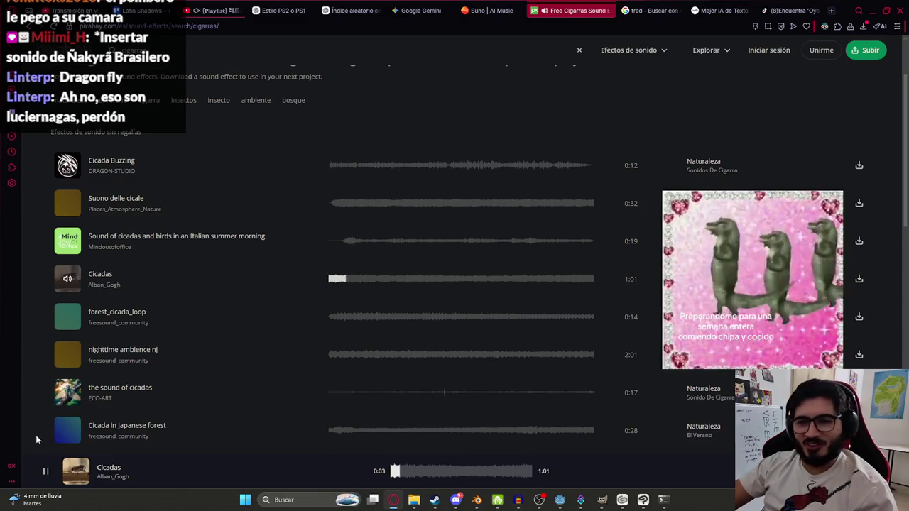
click(45, 471)
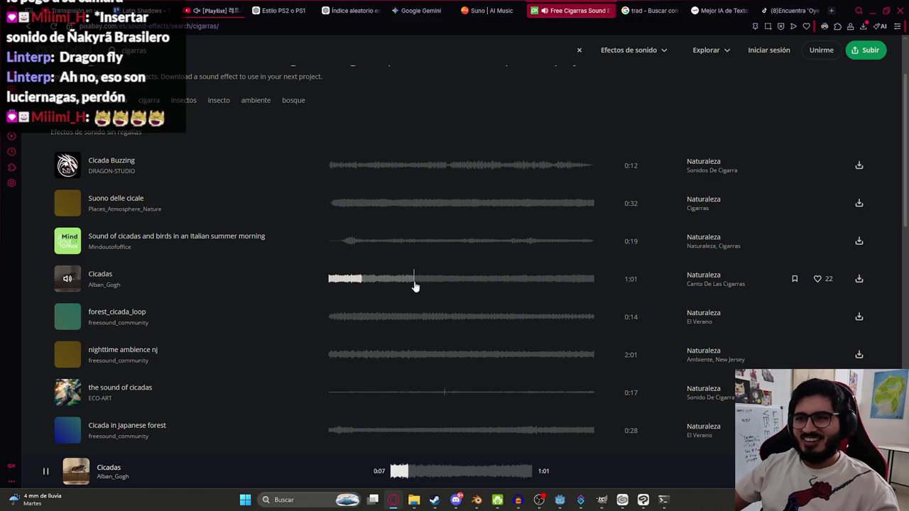
Step: Audition forest_cicada_loop, nighttime ambience nj, Cicada in Japanese forest, athens cicadas and Summer time cicada
click(331, 318)
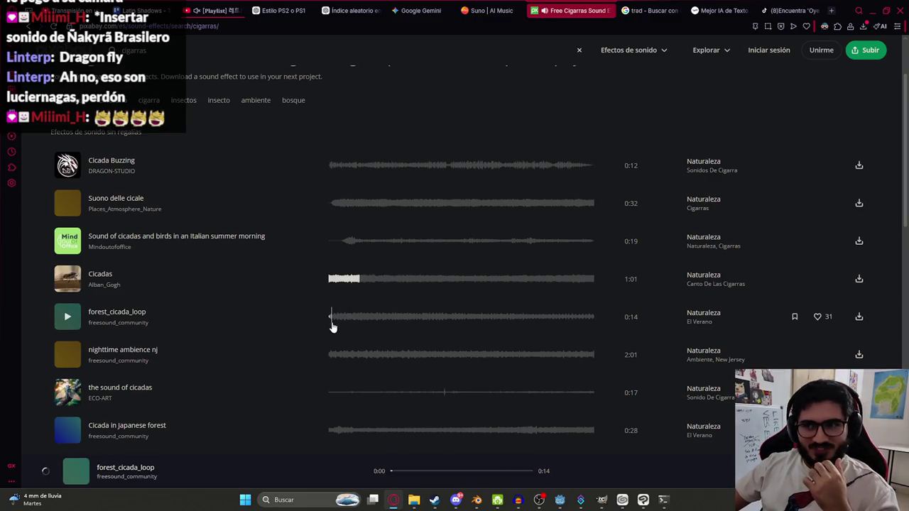
click(342, 355)
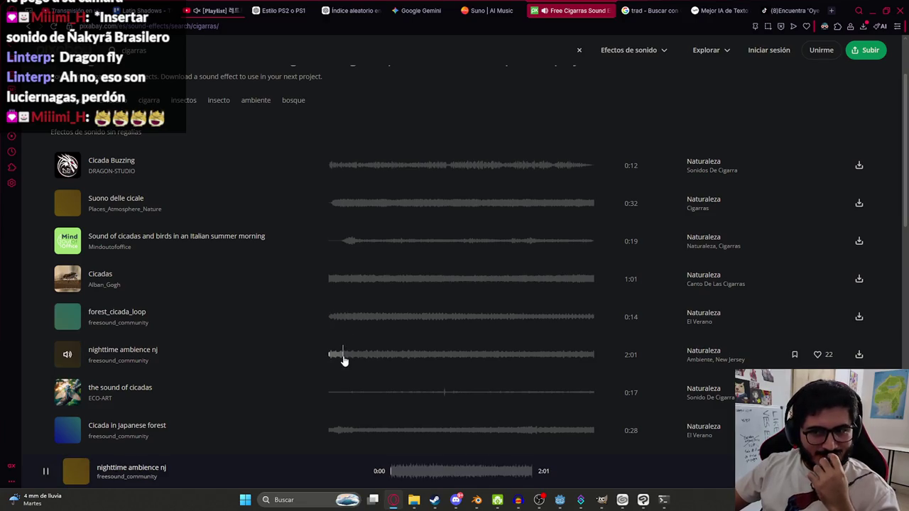
scroll(340, 384, down, 2)
click(331, 336)
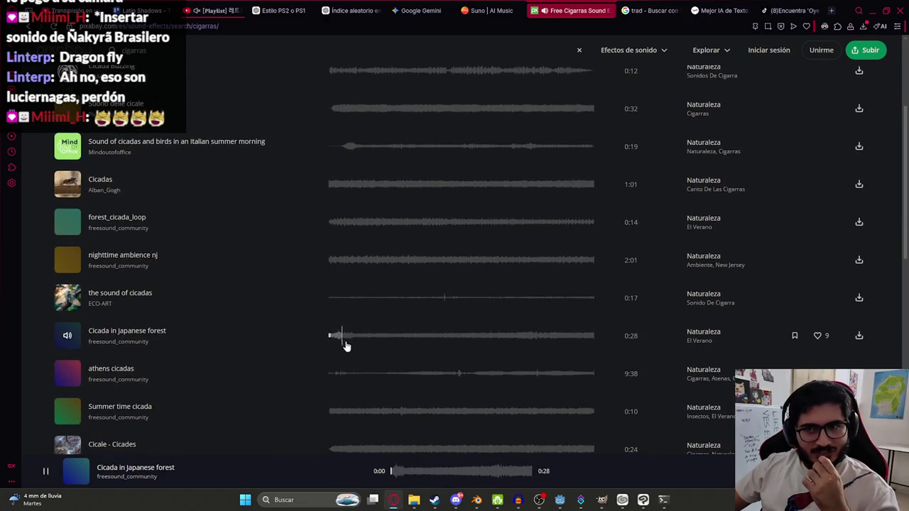
click(385, 338)
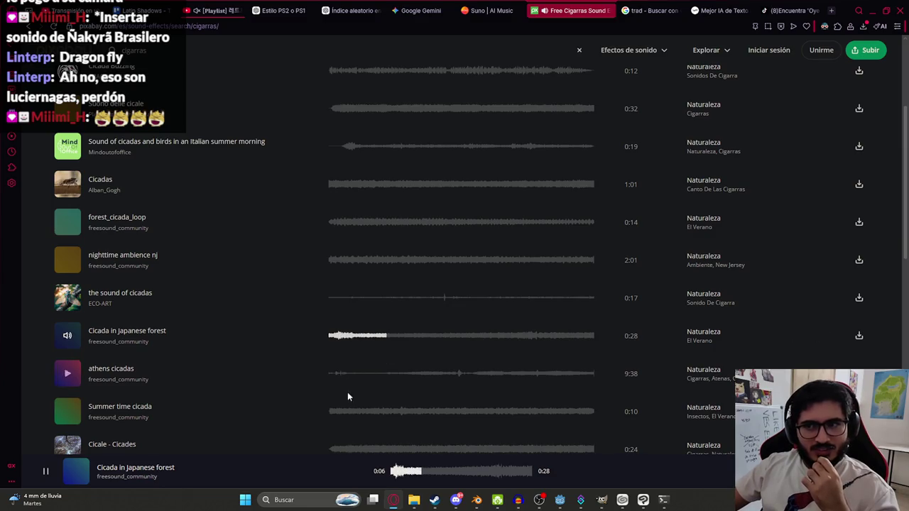
click(341, 375)
click(341, 412)
Step: Preview Cicale - Cicades, Papyrusatmo, Periodical Cicada Chorus and Chicharras, then play the 5:17 Cicadas from 1:29
scroll(355, 356, down, 2)
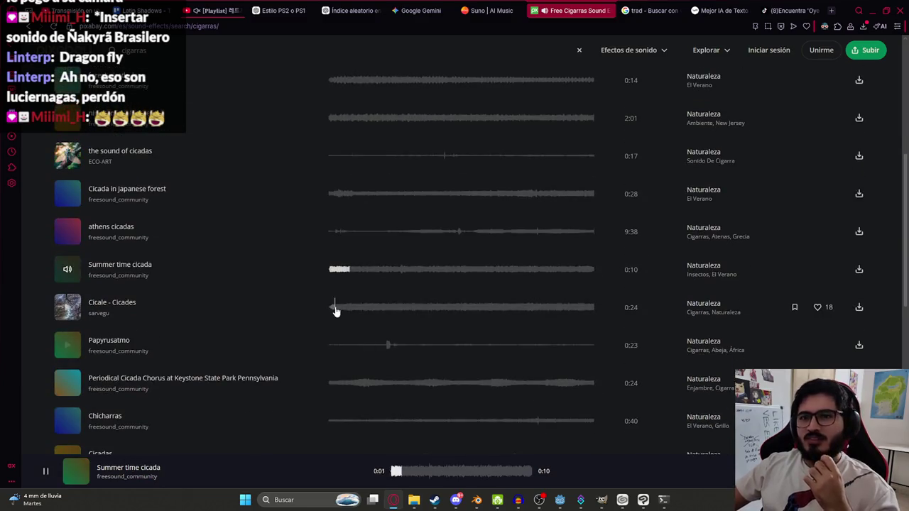
click(367, 307)
click(363, 345)
click(340, 383)
scroll(344, 362, down, 1)
click(350, 326)
click(383, 366)
scroll(380, 341, down, 1)
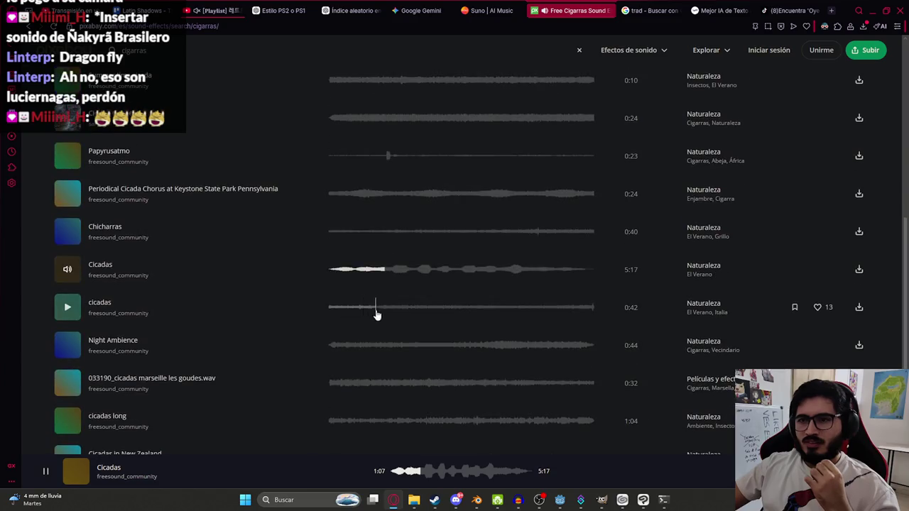
click(405, 272)
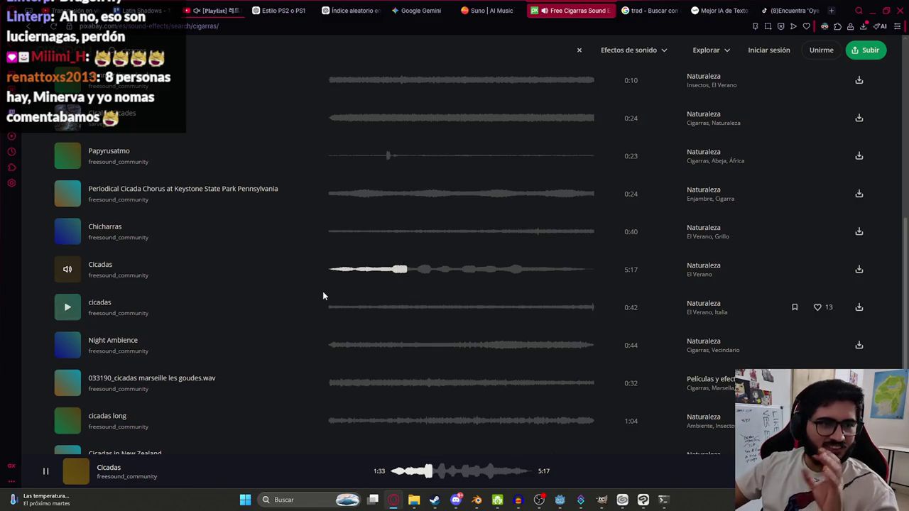
Step: Seek the 5:17 Cicadas preview ahead to about 1:56, then pause it at 2:23
click(426, 275)
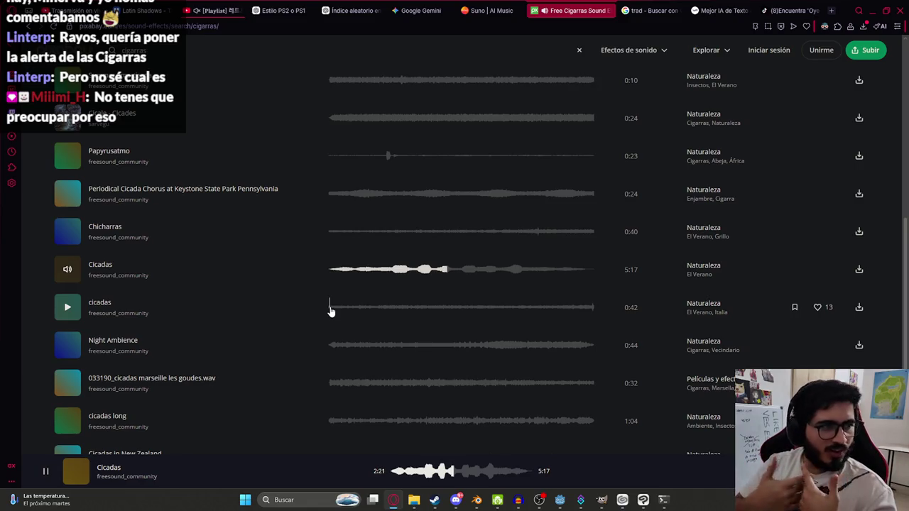
click(46, 472)
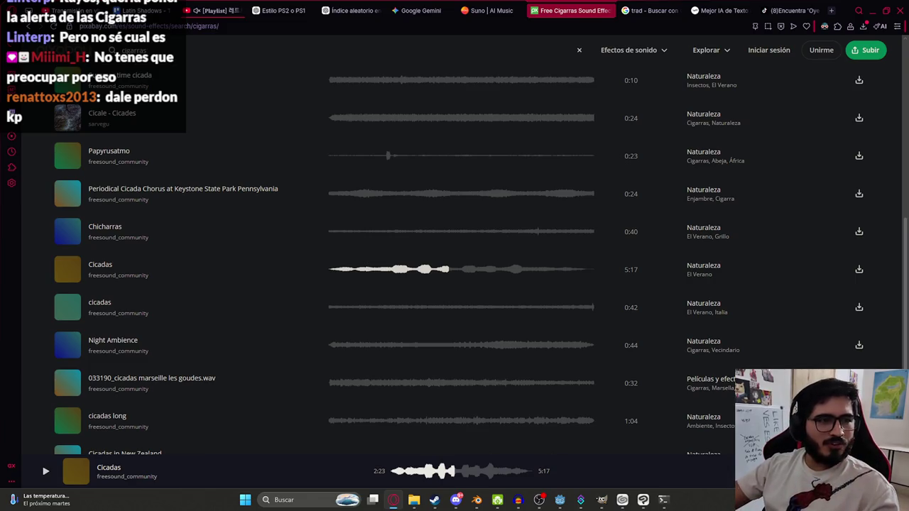
Step: Preview the 0:42 cicadas, Night Ambience, cicadas marseille les goudes, cicadas long and Cicadas in New Zealand
click(345, 308)
click(331, 347)
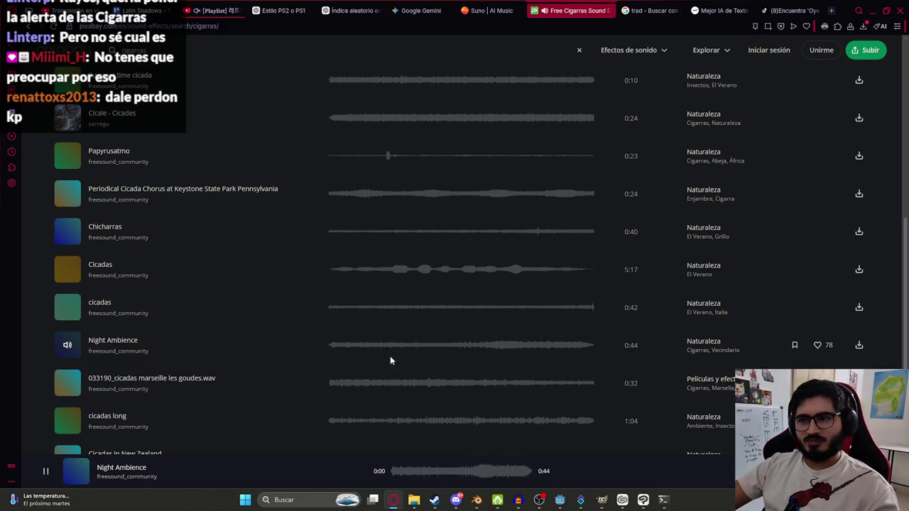
click(355, 381)
scroll(358, 377, down, 1)
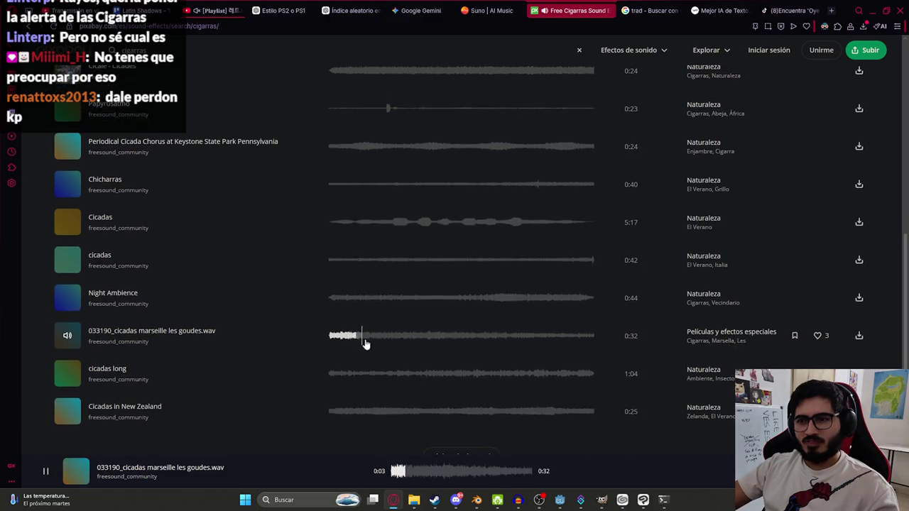
click(392, 380)
scroll(394, 355, down, 2)
click(371, 271)
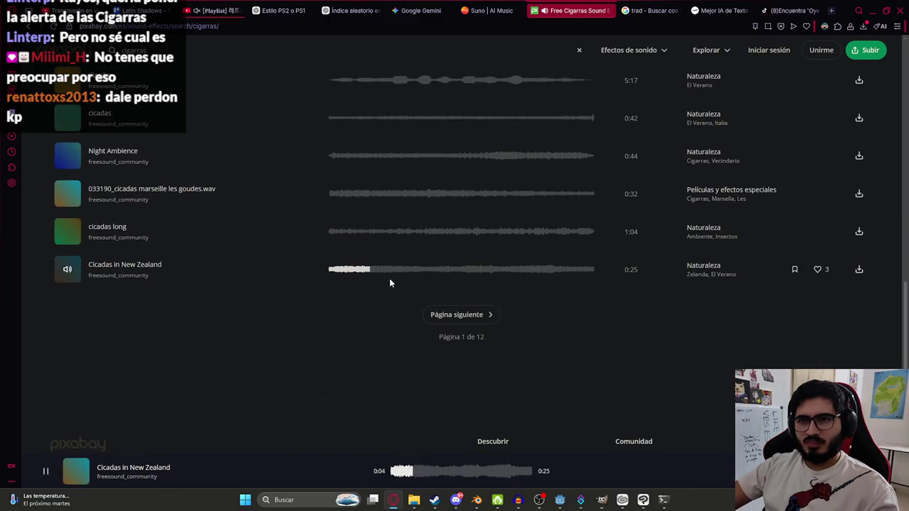
Step: On results page two, preview Cicadas from China, Cicada sound effect, 0:27 Cicadas, sea waves and 031773_CICADAS
click(463, 314)
click(359, 260)
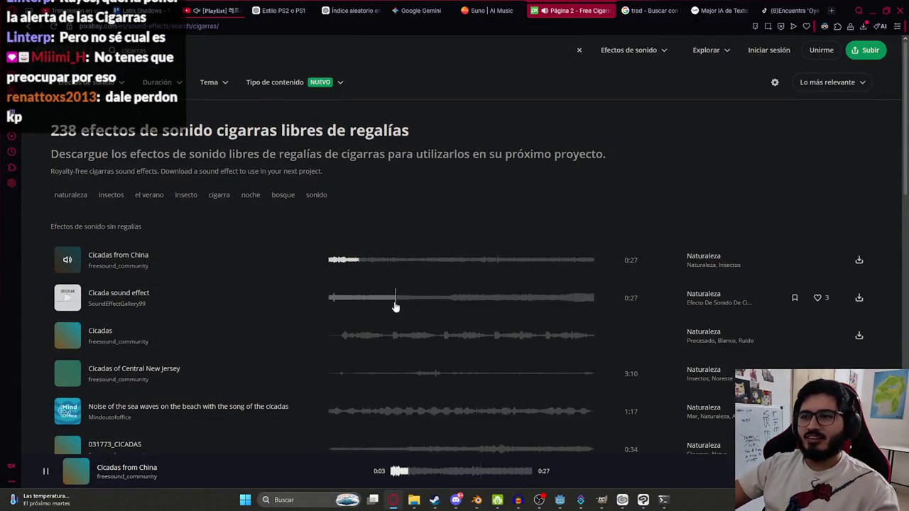
click(340, 302)
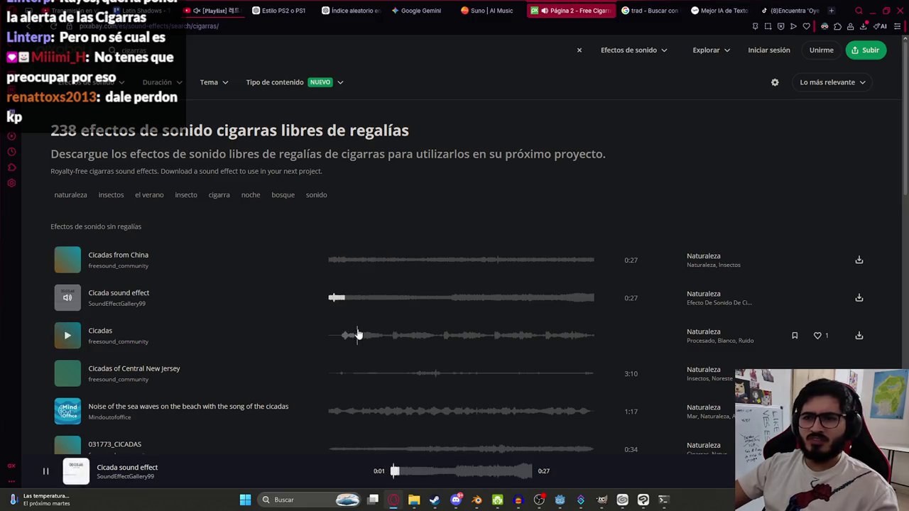
click(358, 335)
click(335, 412)
scroll(331, 398, down, 2)
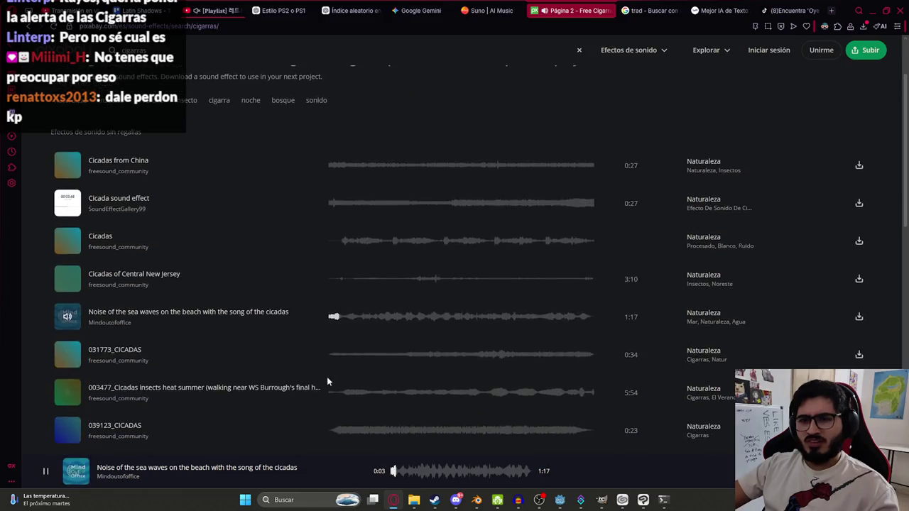
click(336, 355)
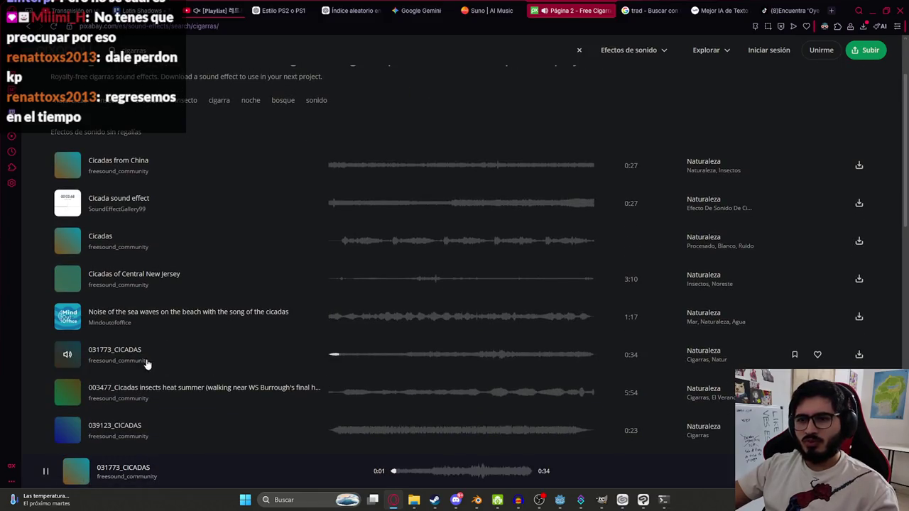
Step: Preview cicadas heat summer, 039123_CICADAS, Atmos Distant Cicadas Tunisia and Cicadas chirping at night, then open YouTube
click(358, 392)
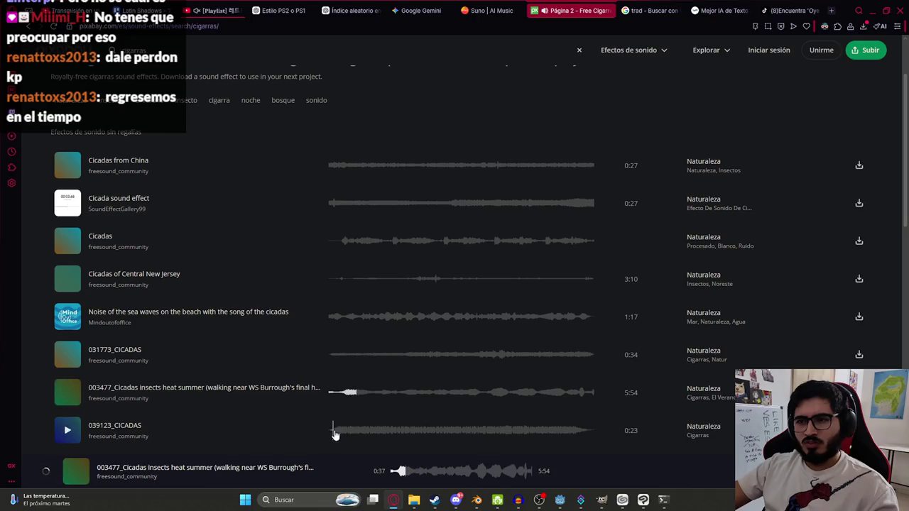
click(335, 430)
scroll(313, 391, down, 3)
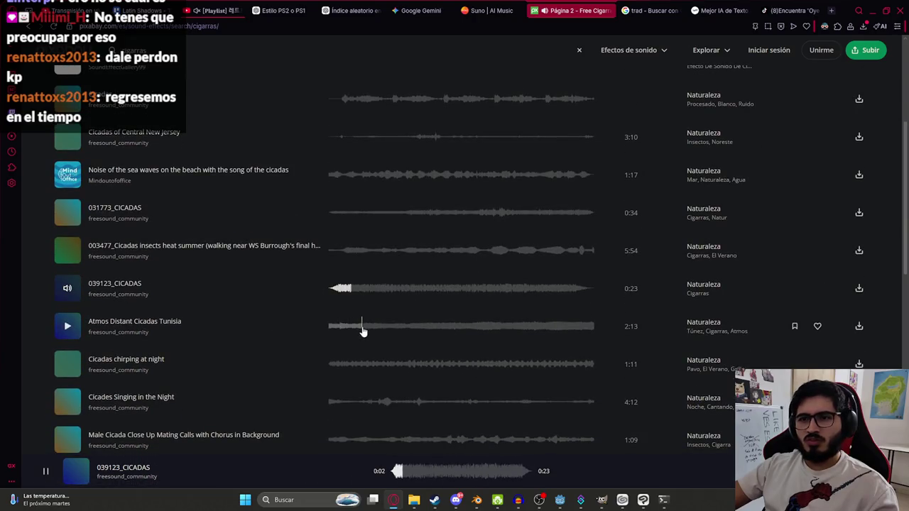
click(362, 328)
click(335, 362)
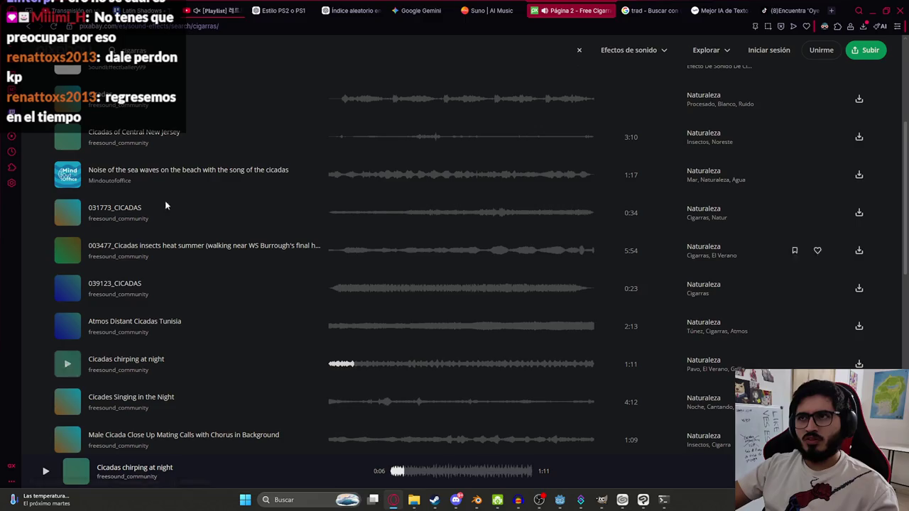
click(217, 10)
middle_click(71, 47)
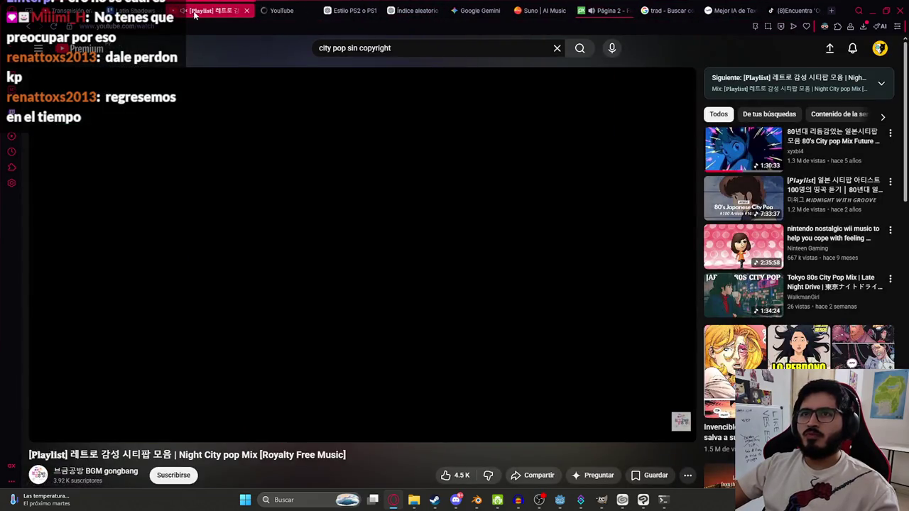
Step: Search YouTube for 'cigarras' and play the Chicharra / Cigarra Cantando video and the second result
click(282, 10)
click(210, 10)
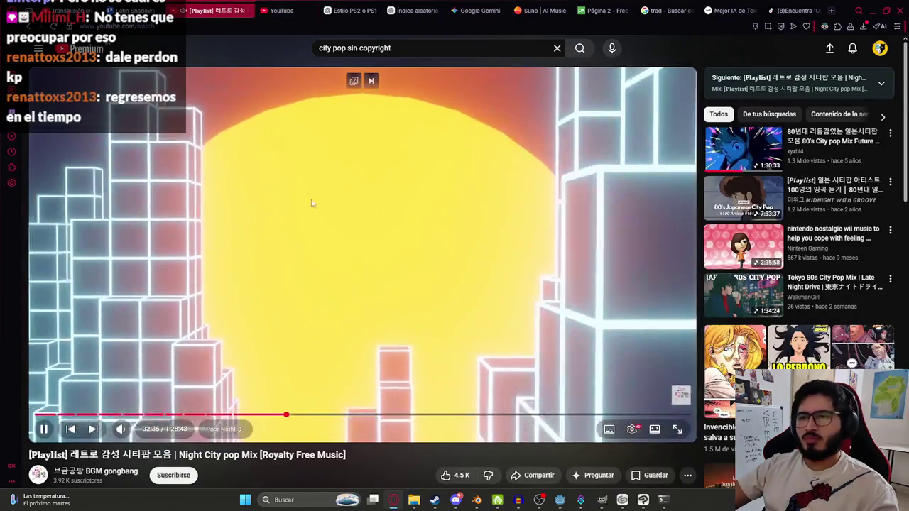
click(273, 10)
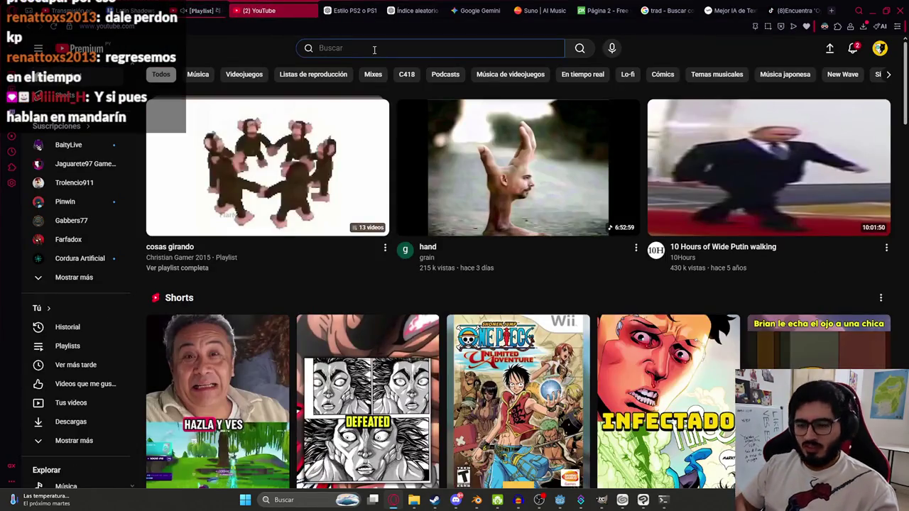
text(cigarras)
key(Return)
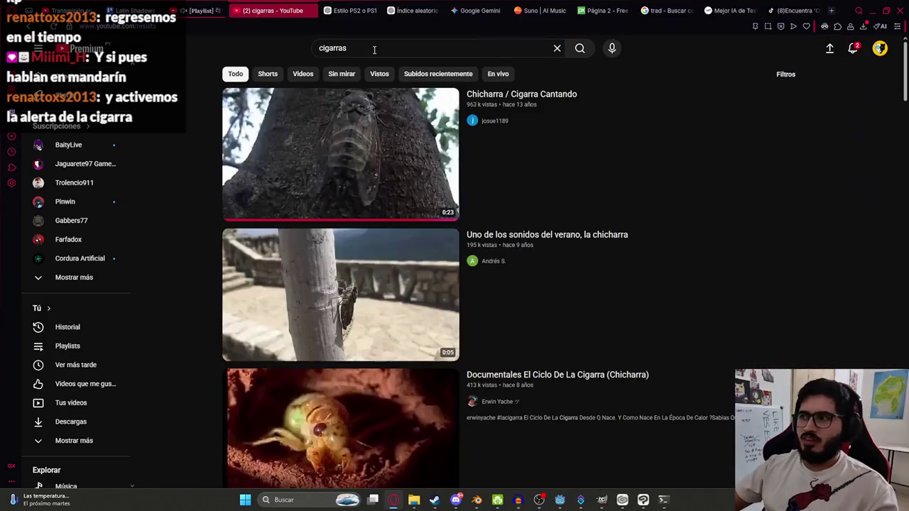
click(341, 153)
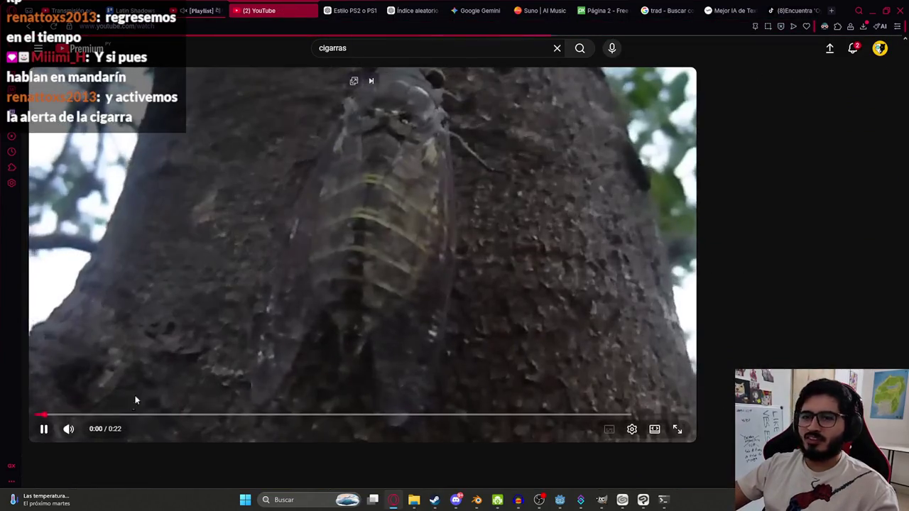
drag(89, 435, 95, 435)
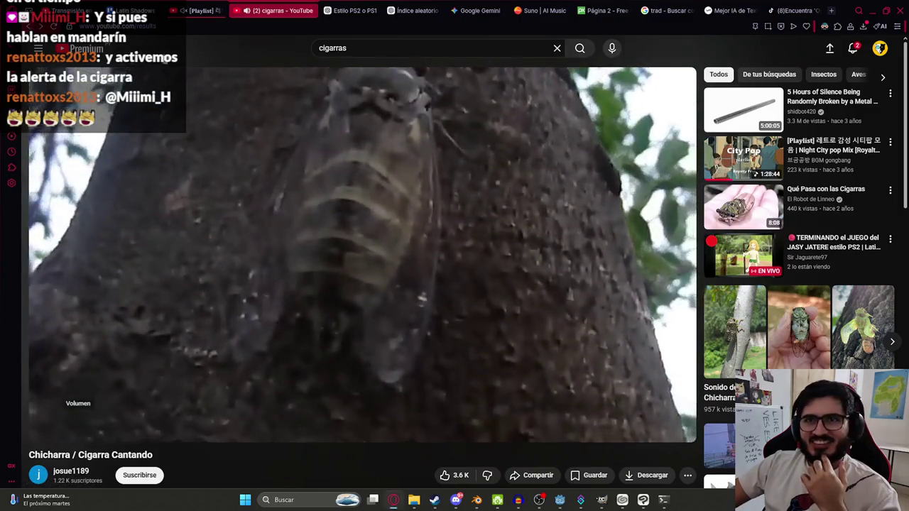
key(alt+Left)
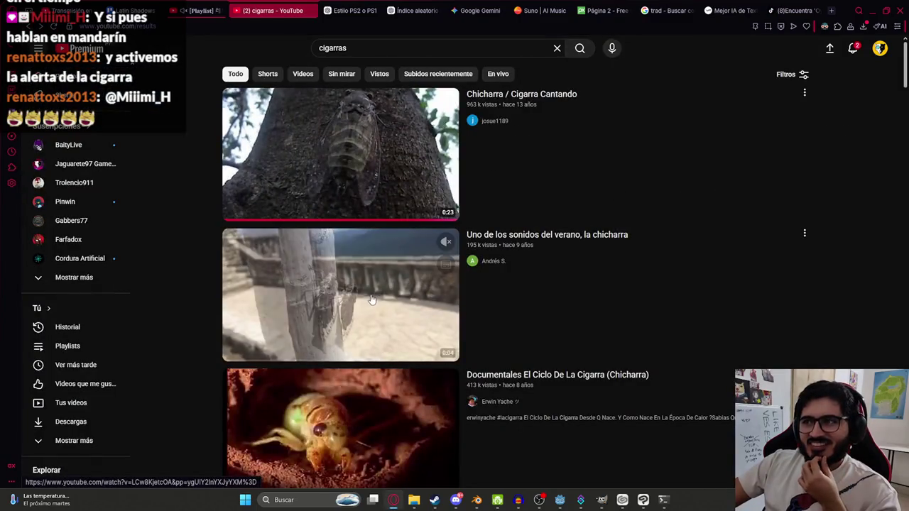
click(372, 299)
Step: Search YouTube for 'sonido verano', then return to the Pixabay cicada sounds
click(332, 47)
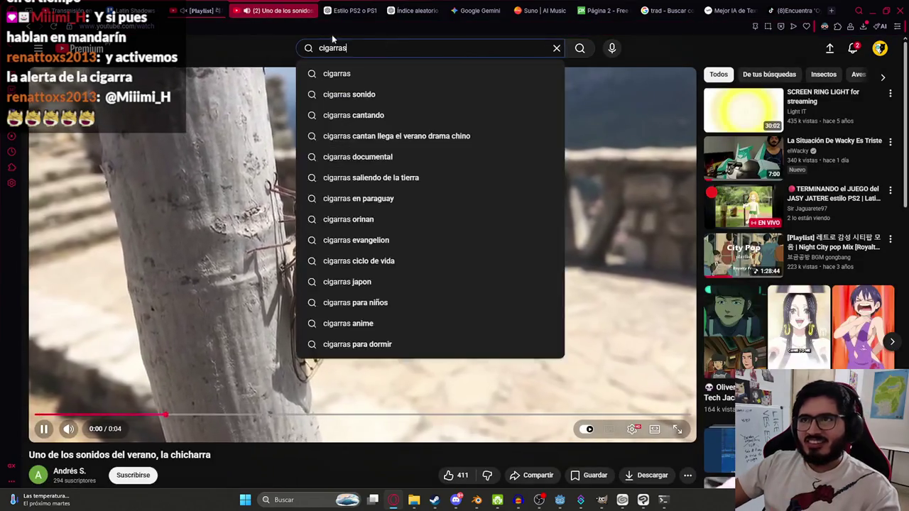
key(ctrl+a)
text(son)
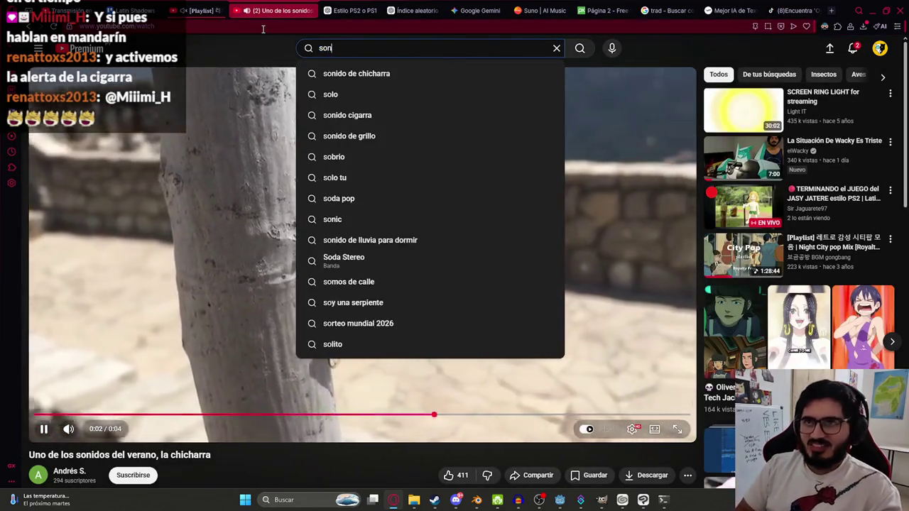
text(ido verano)
key(Return)
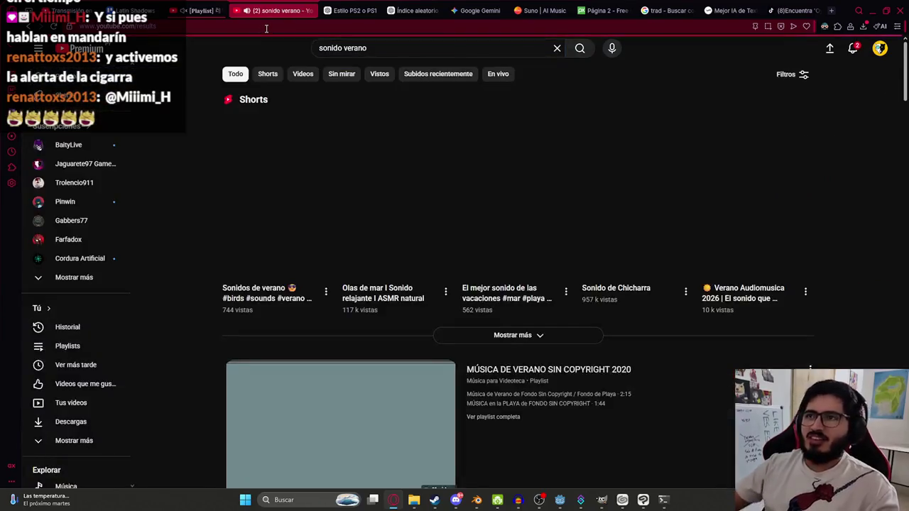
key(ctrl+Tab)
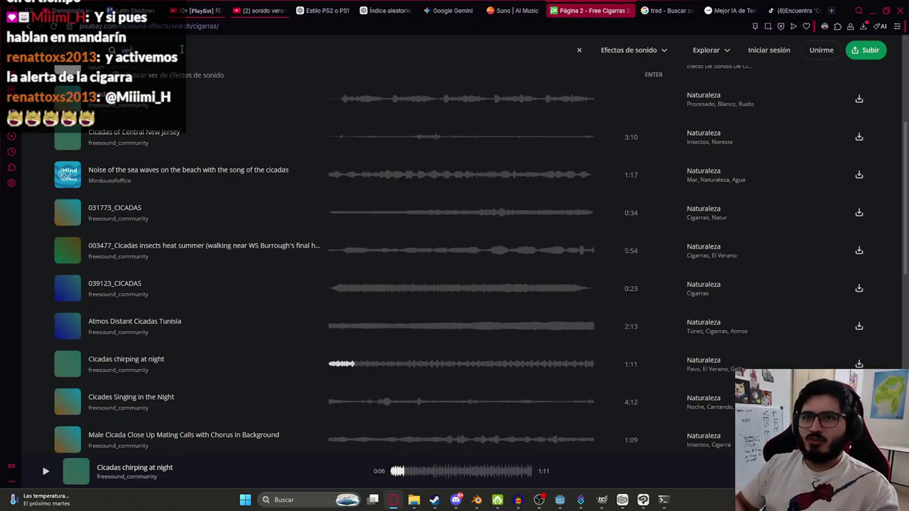
Step: Search Pixabay sound effects for 'summer sound'
text(a)
key(BackSpace)
key(BackSpace)
key(BackSpace)
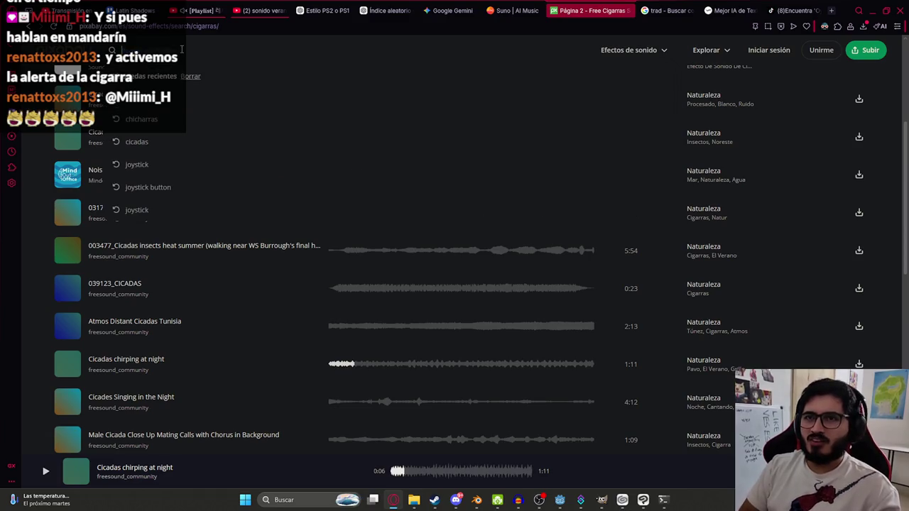
text(summer sound)
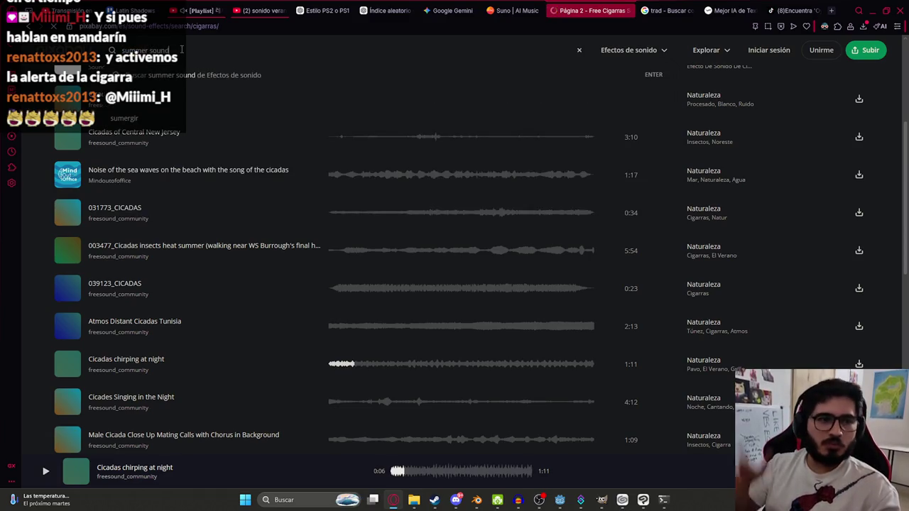
scroll(277, 220, up, 4)
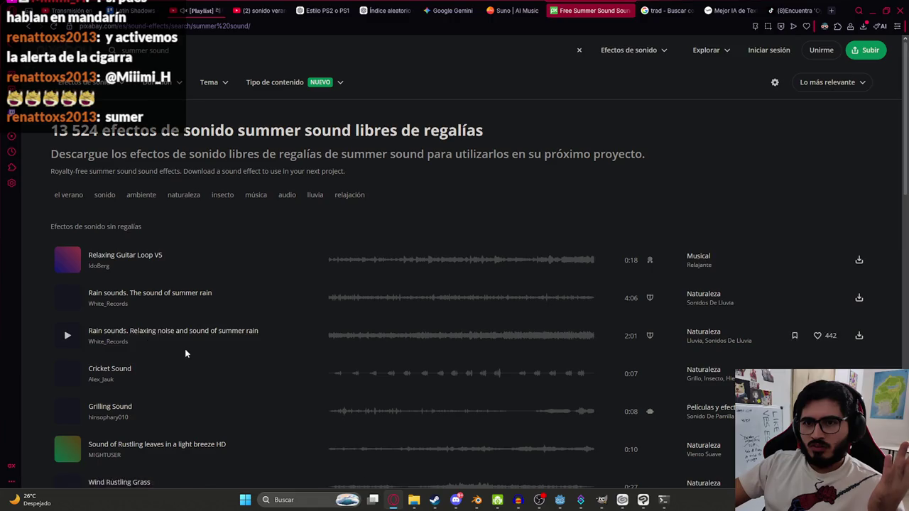
scroll(184, 353, down, 2)
Step: Preview Cricket Sound, Grilling Sound, rustling leaves, Wind Rustling Grass, Small waves, River Water and Anime Cicadas chirping satisfying
click(329, 279)
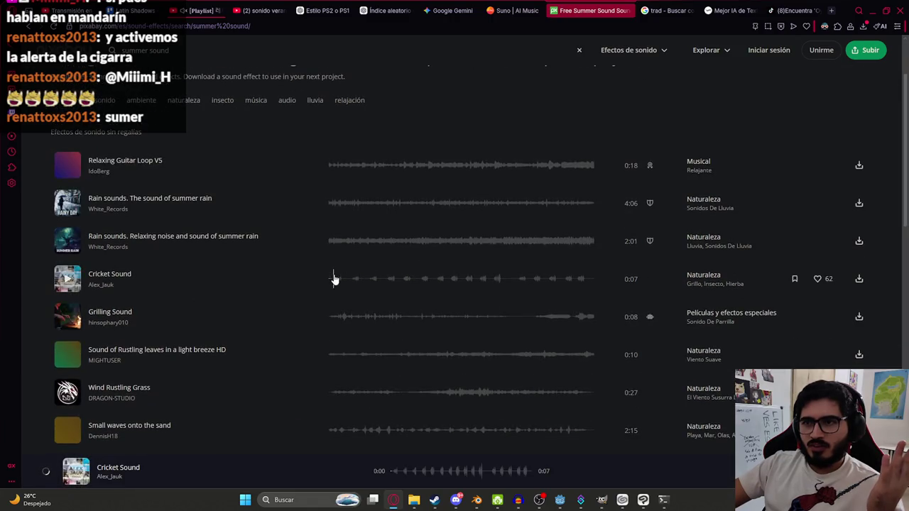
click(340, 320)
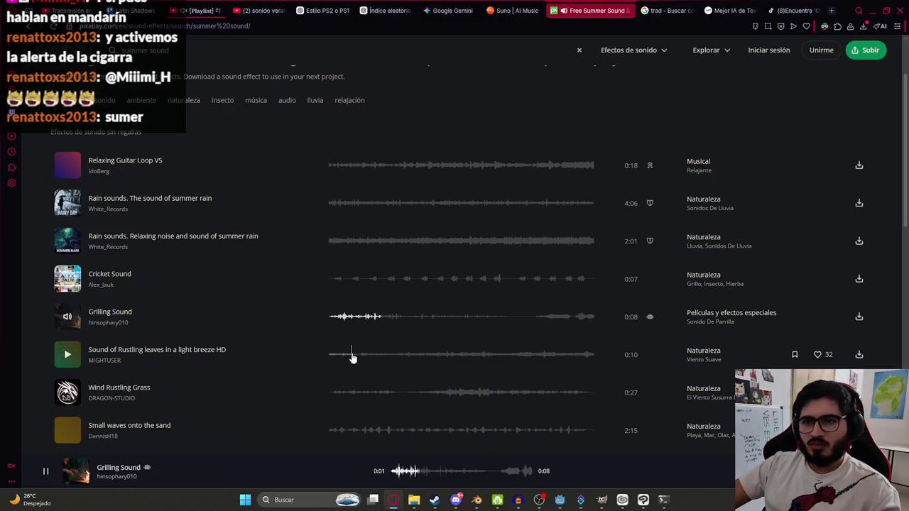
click(353, 357)
scroll(352, 348, down, 2)
click(348, 299)
click(355, 336)
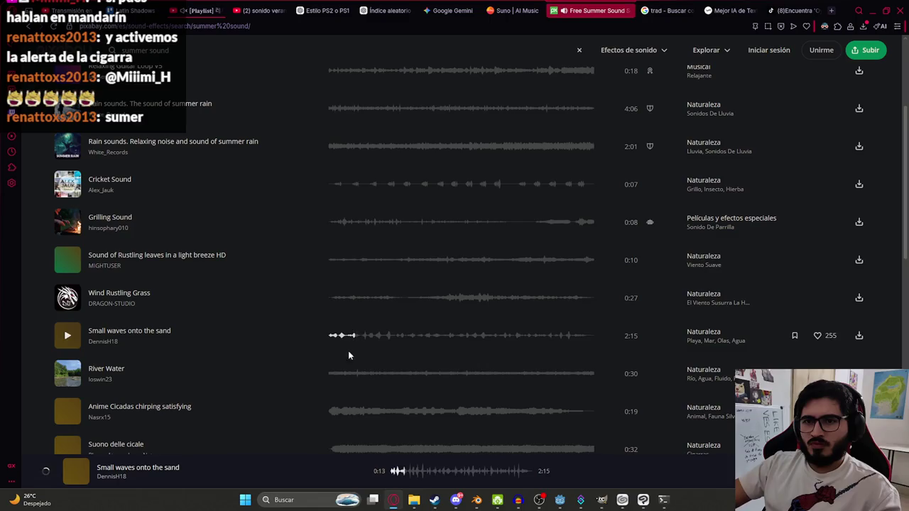
click(341, 373)
click(345, 412)
scroll(341, 377, down, 3)
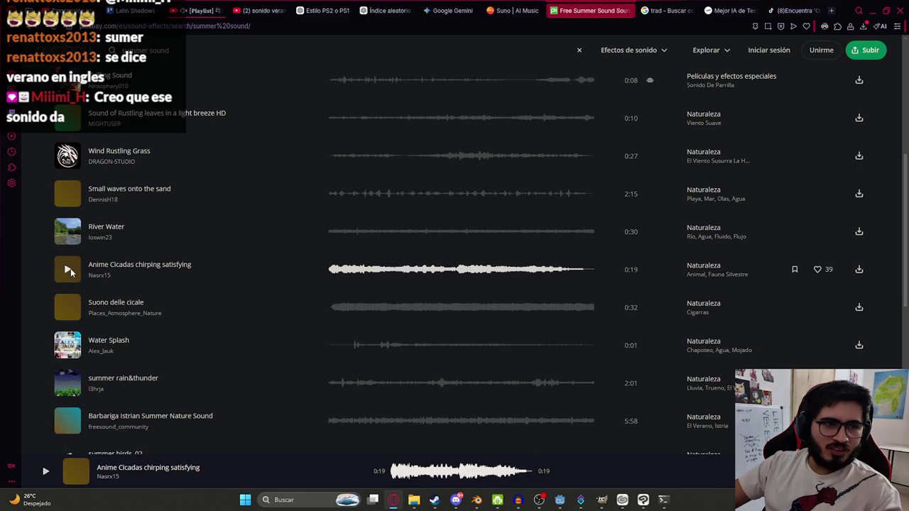
Step: Replay and pause Anime Cicadas chirping satisfying, then return to the YouTube sonido verano search
click(71, 268)
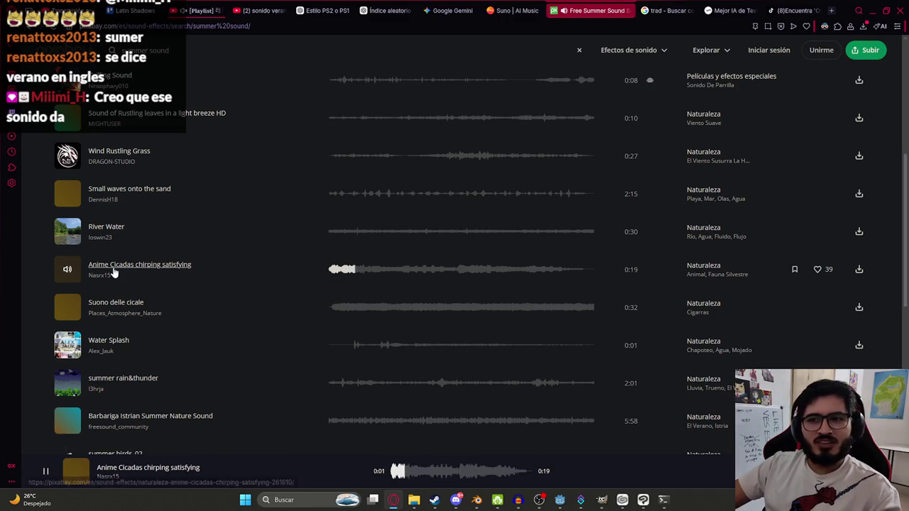
click(45, 471)
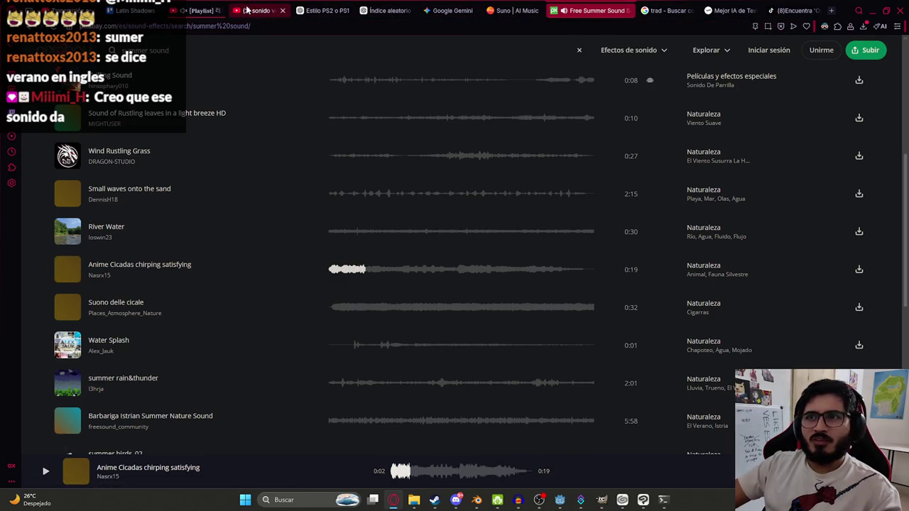
click(246, 9)
click(391, 48)
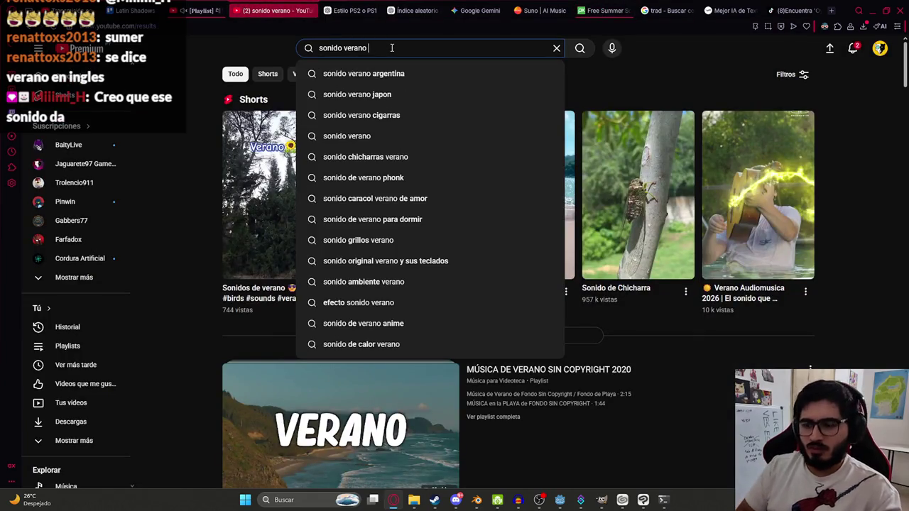
Step: Search YouTube for 'sonido verano paraguay' and briefly watch the Sonido de Chicharra short
text(paraguay)
key(Return)
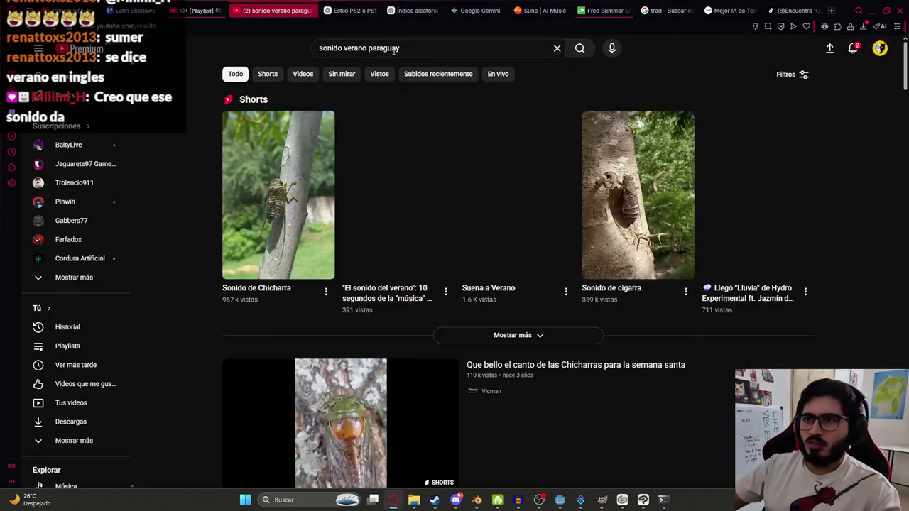
click(284, 227)
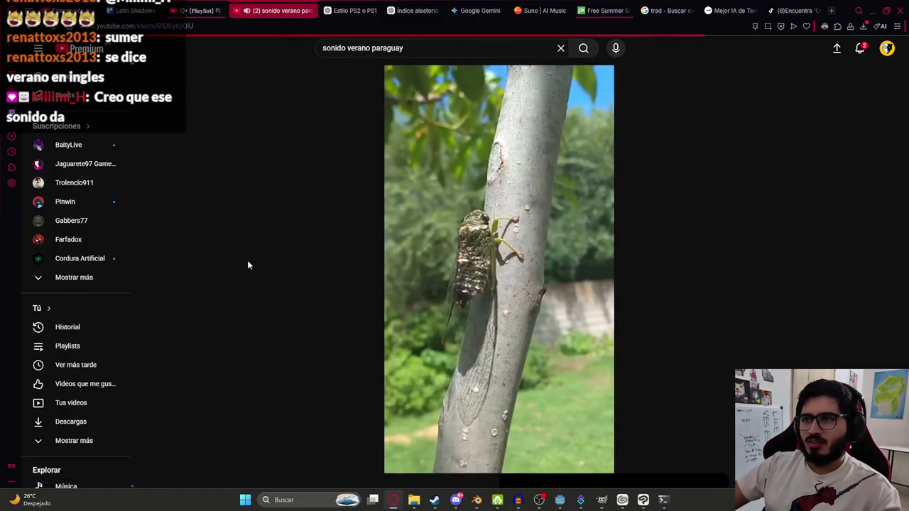
key(alt+Left)
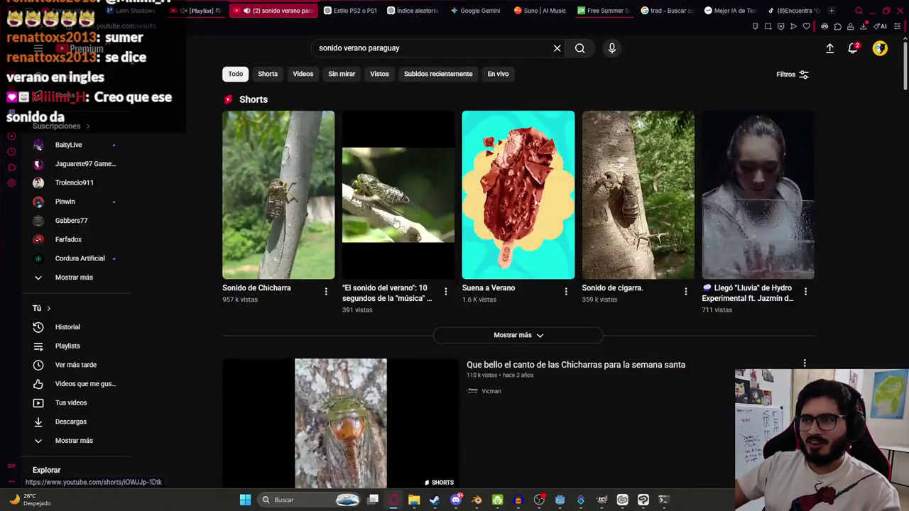
scroll(394, 218, down, 2)
scroll(412, 106, down, 1)
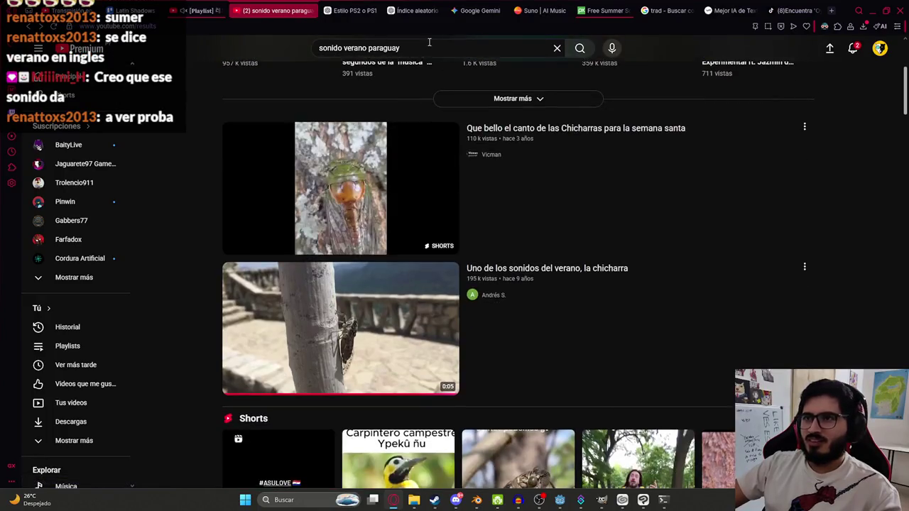
Step: Search YouTube for 'cigarras' again and play a cicada sound Short, then return to Pixabay
triple_click(429, 42)
text(cigarras)
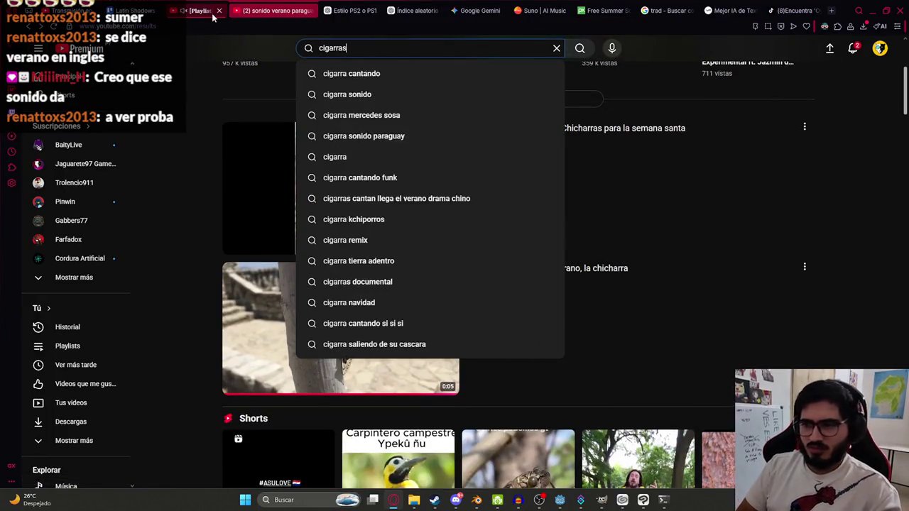
key(Return)
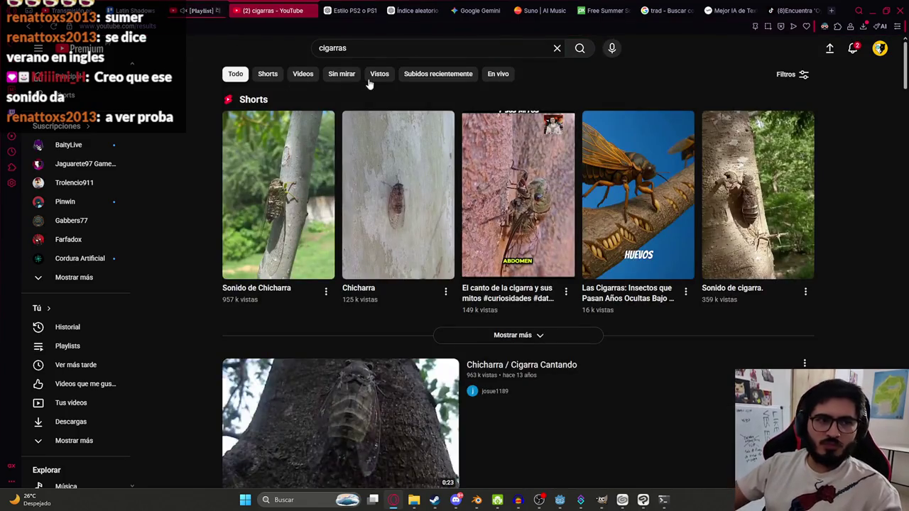
scroll(369, 248, down, 9)
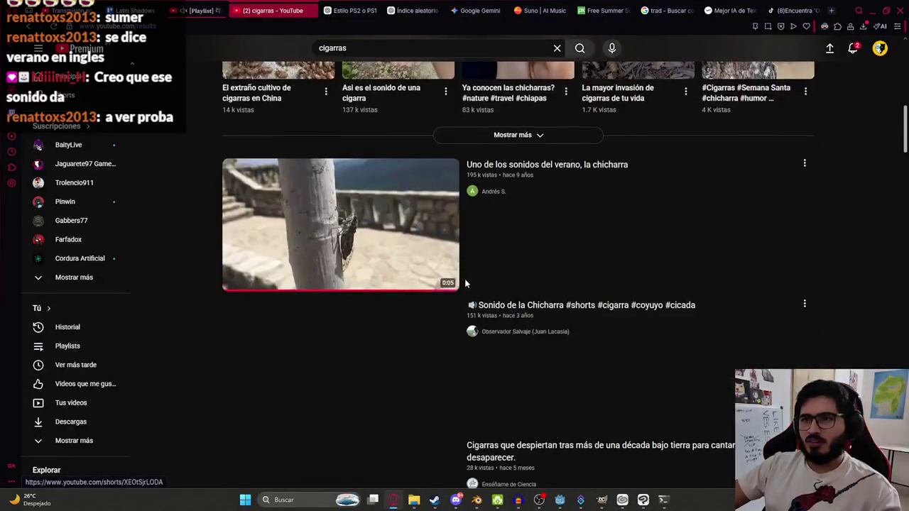
scroll(410, 273, down, 2)
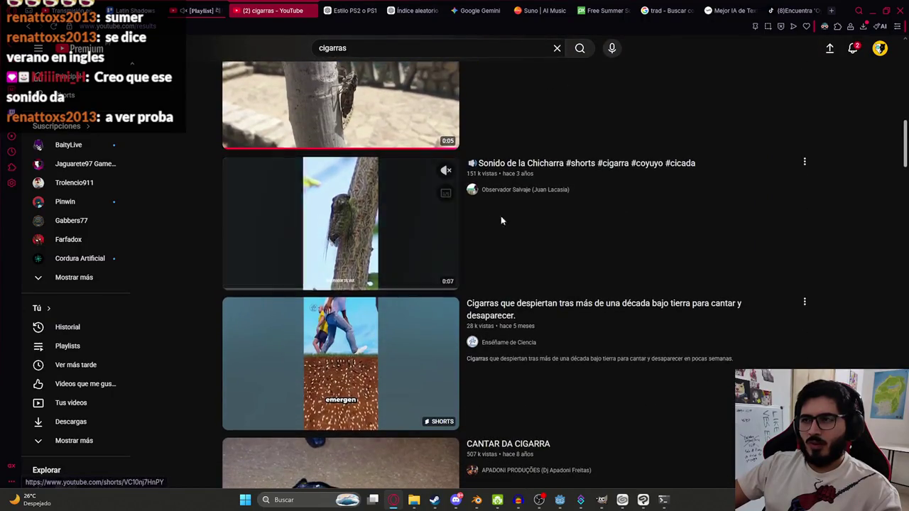
click(369, 204)
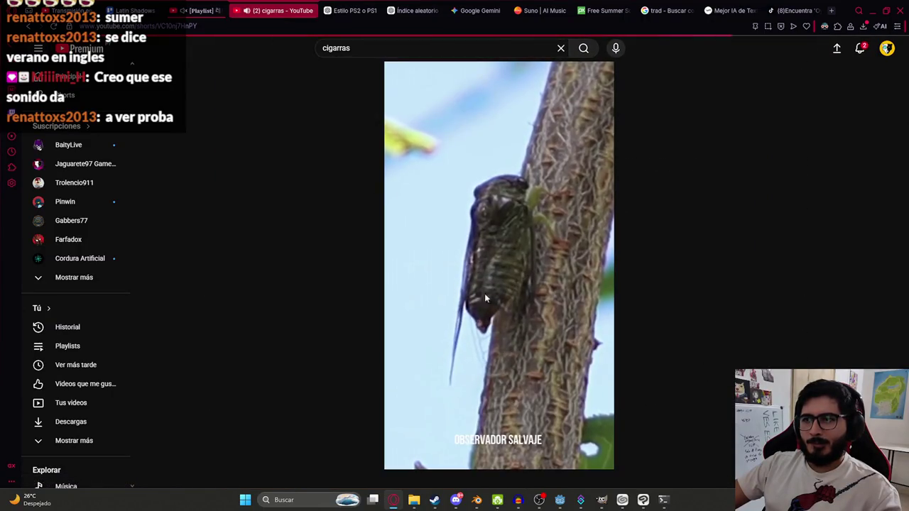
click(592, 10)
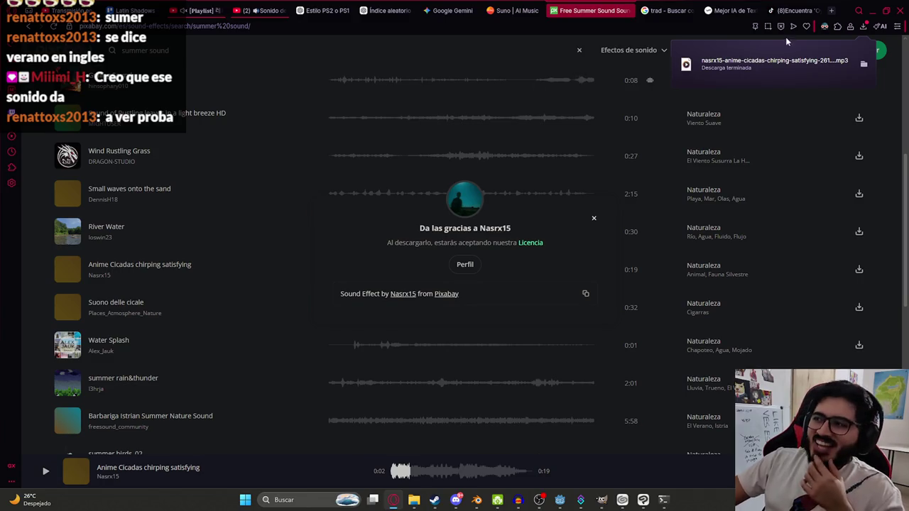
Step: Drag the downloaded Anime Cicadas chirping mp3 from the downloads popup over to Audacity
drag(735, 69, 529, 357)
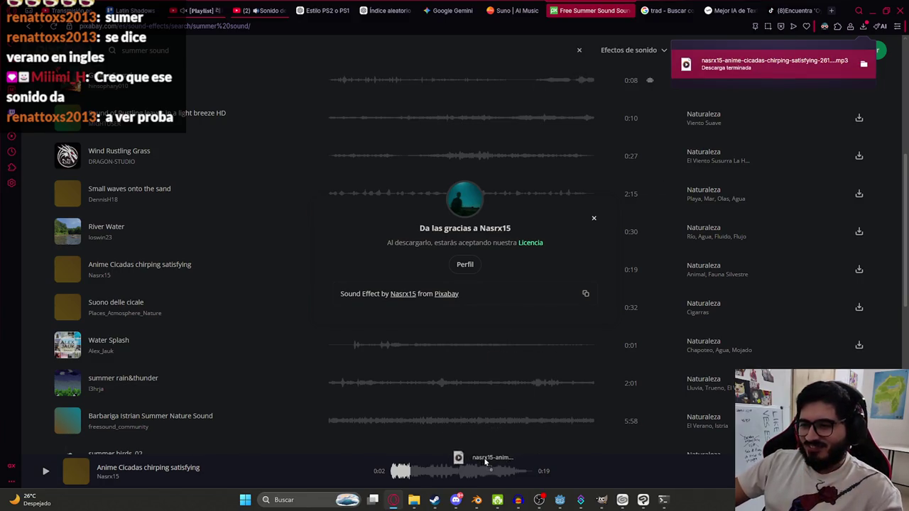
mouse_move(515, 478)
mouse_down()
mouse_move(518, 497)
mouse_move(477, 291)
mouse_up()
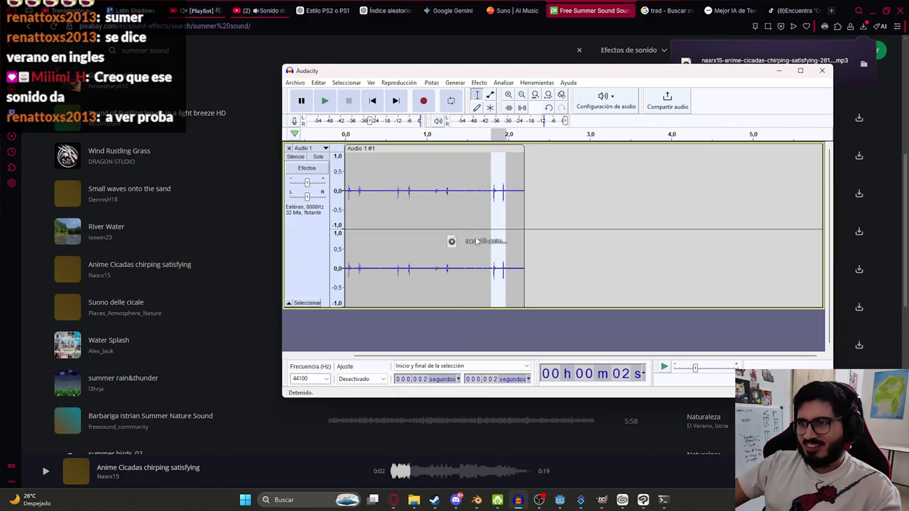
Step: Import the cicadas mp3 into Audacity, remove the old Audio 1 track, and listen to it
drag(477, 241, 477, 242)
click(288, 148)
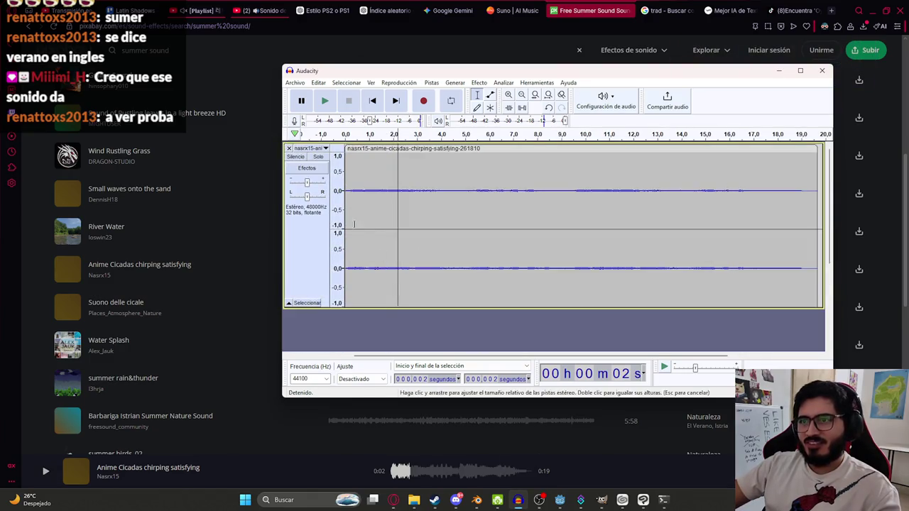
drag(355, 353, 349, 353)
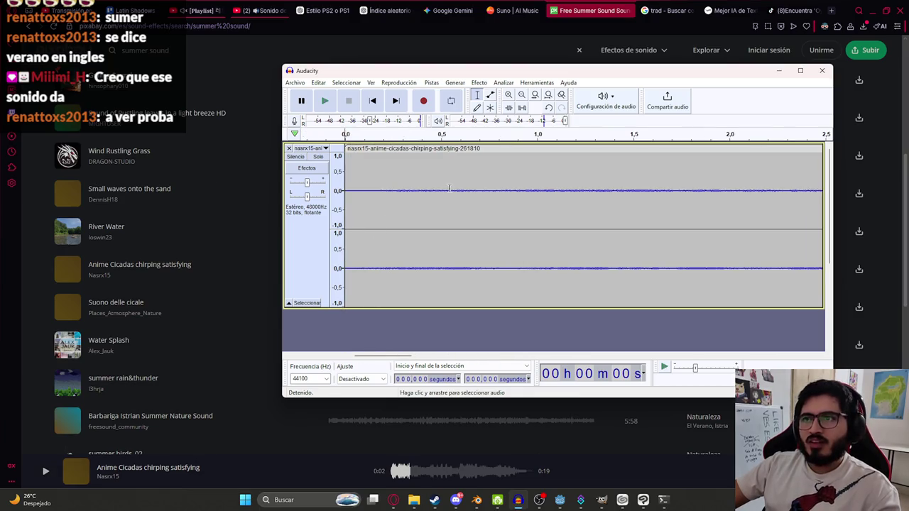
key(space)
scroll(416, 209, down, 5)
key(space)
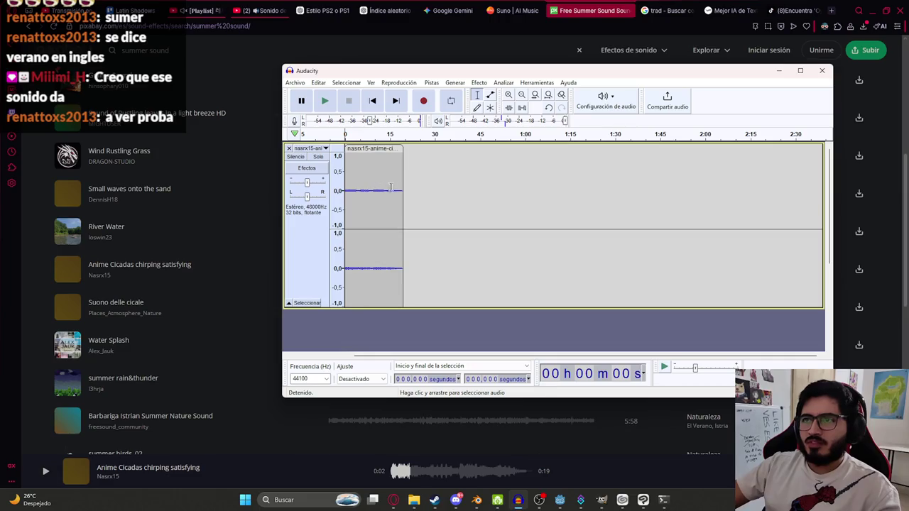
scroll(426, 195, up, 4)
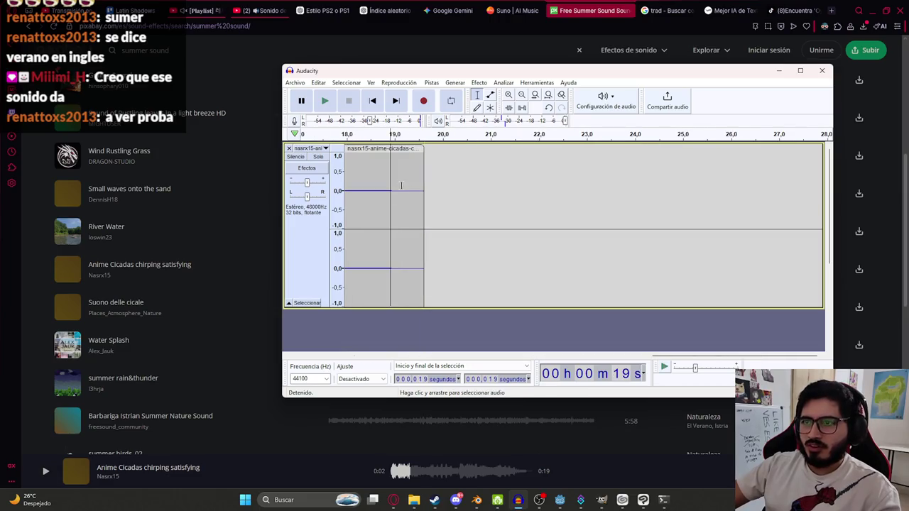
Step: Shorten the clip's end and paste a copy right after it to test looping
drag(388, 192, 395, 192)
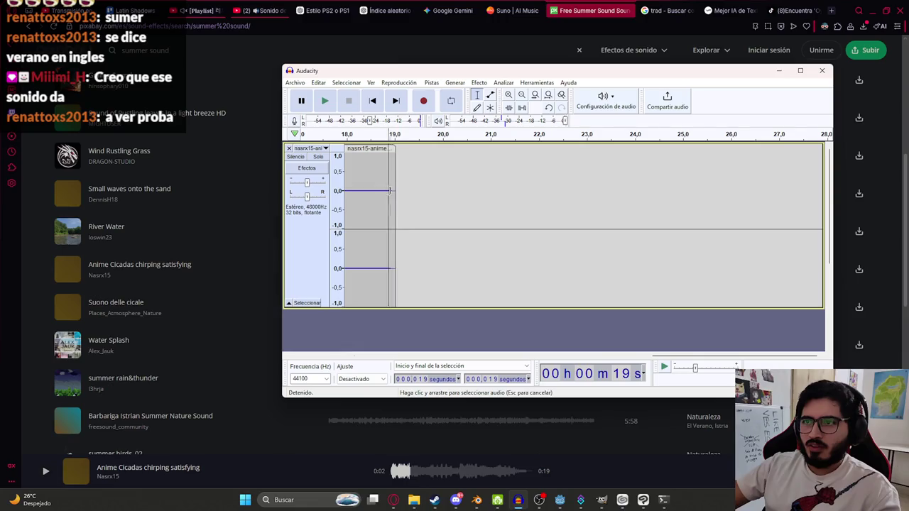
scroll(400, 192, down, 6)
click(353, 150)
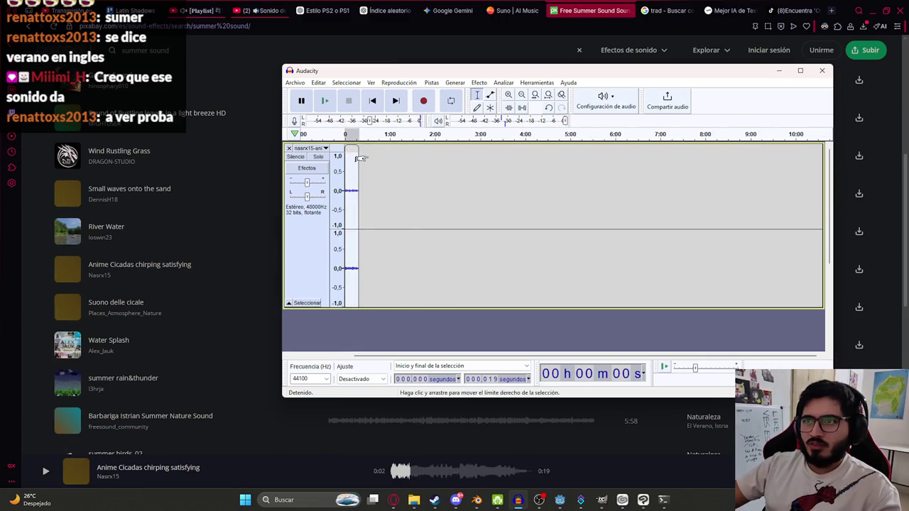
click(368, 151)
key(ctrl+v)
drag(376, 147, 363, 147)
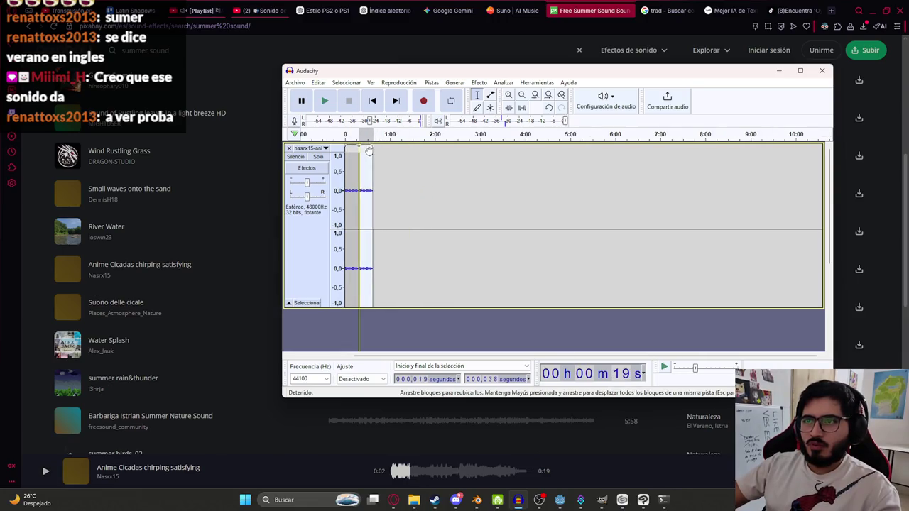
scroll(343, 210, up, 3)
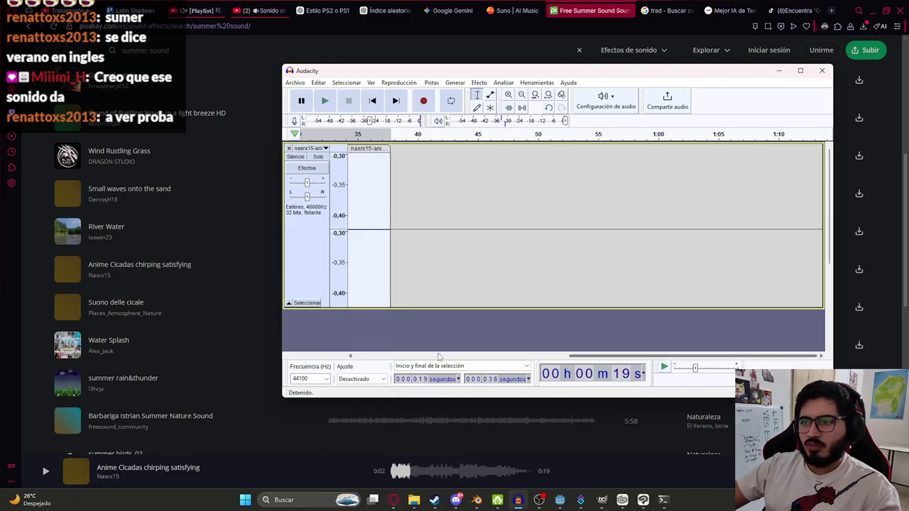
key(ctrl+f)
Step: Play across the join between the two clips, sliding the copy back after the first
double_click(377, 206)
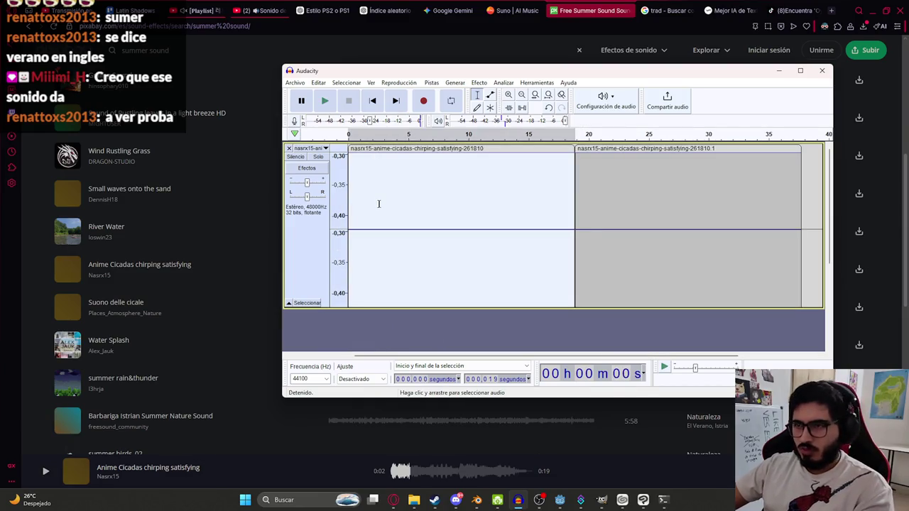
click(394, 204)
key(space)
key(ctrl+1)
key(ctrl+1)
key(ctrl+1)
key(ctrl+3)
key(ctrl+3)
key(ctrl+3)
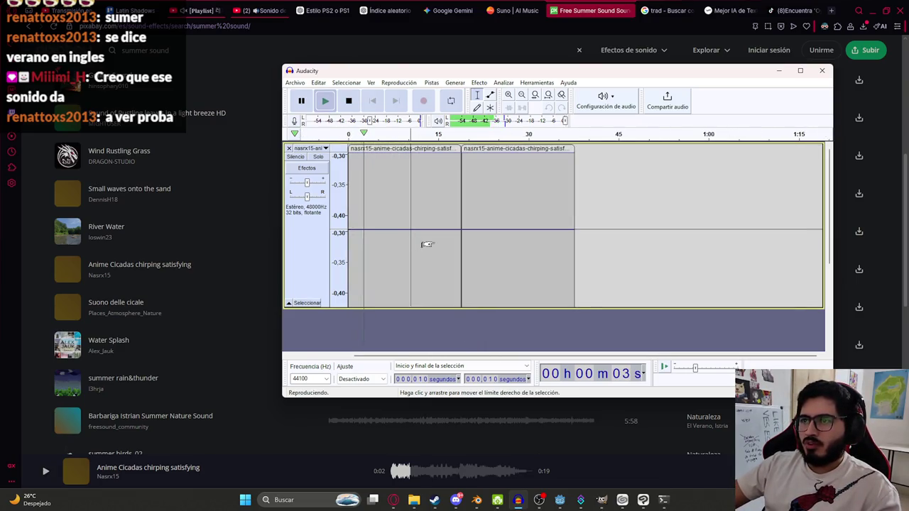
key(space)
key(ctrl+z)
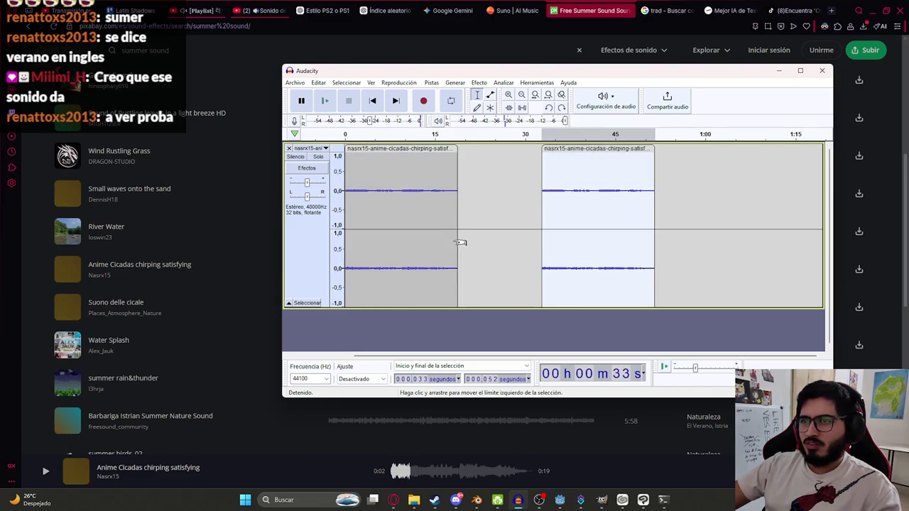
drag(569, 149, 485, 148)
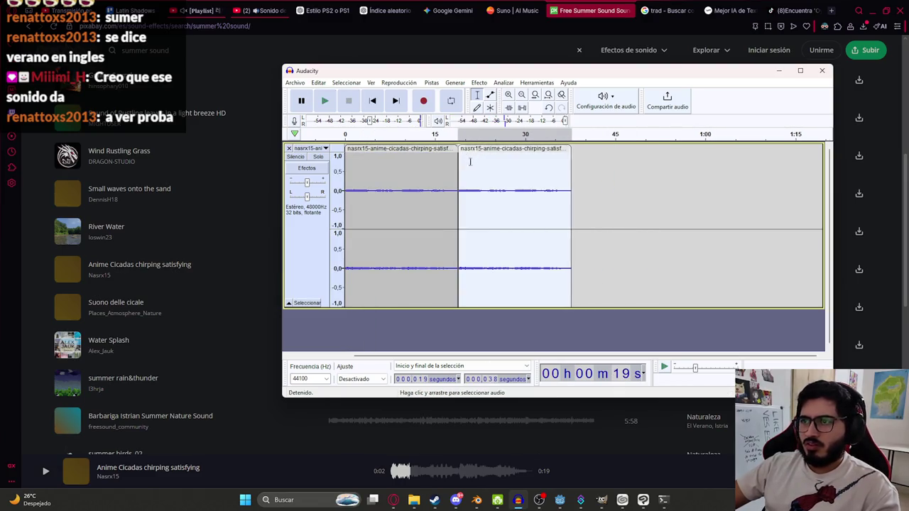
click(391, 189)
click(440, 186)
key(space)
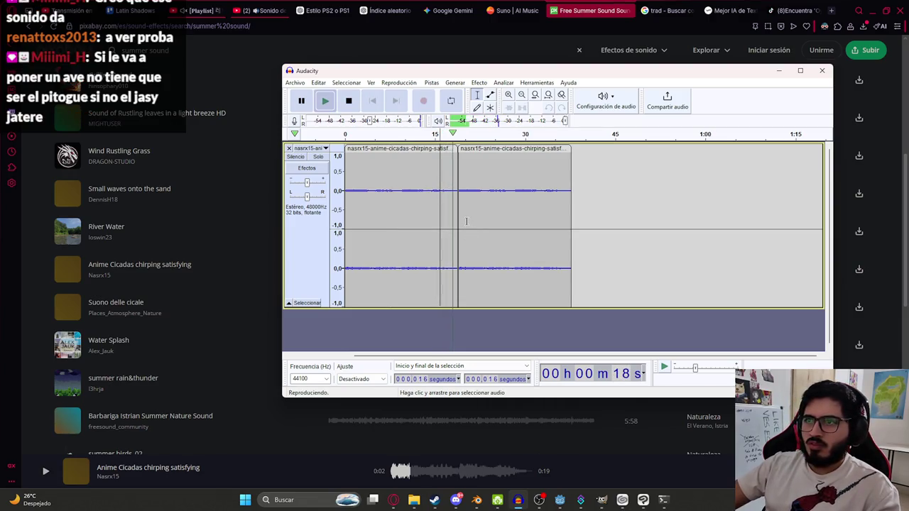
key(space)
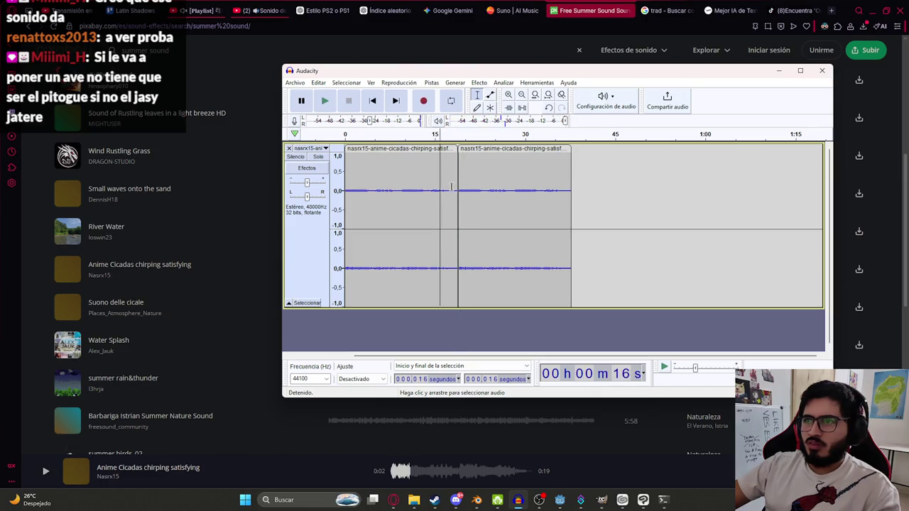
Step: Trim the first clip to about 17 seconds, recheck the join, then delete the copy
drag(450, 188, 449, 188)
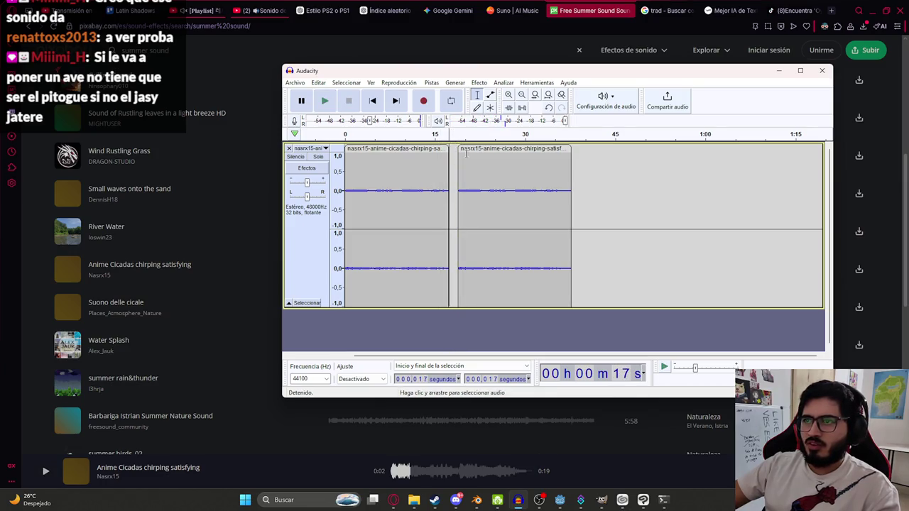
drag(466, 153, 457, 154)
click(435, 213)
key(space)
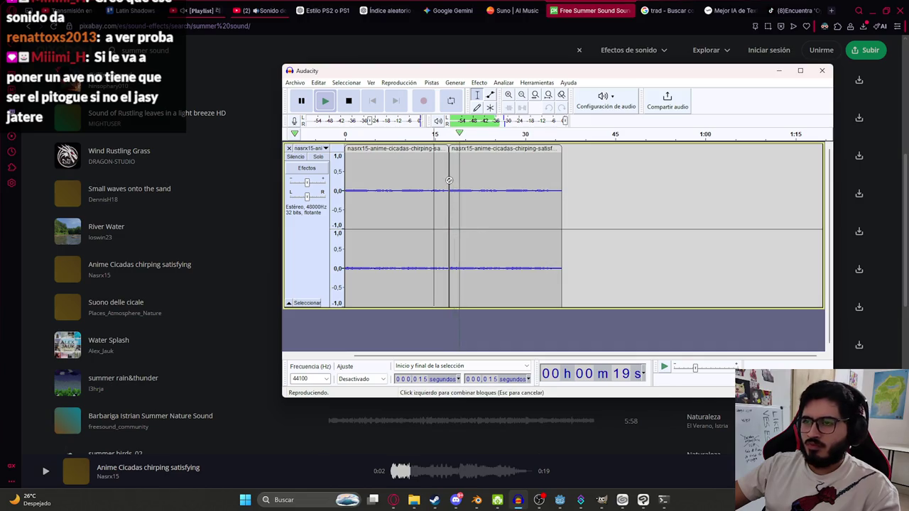
key(space)
click(468, 149)
key(Delete)
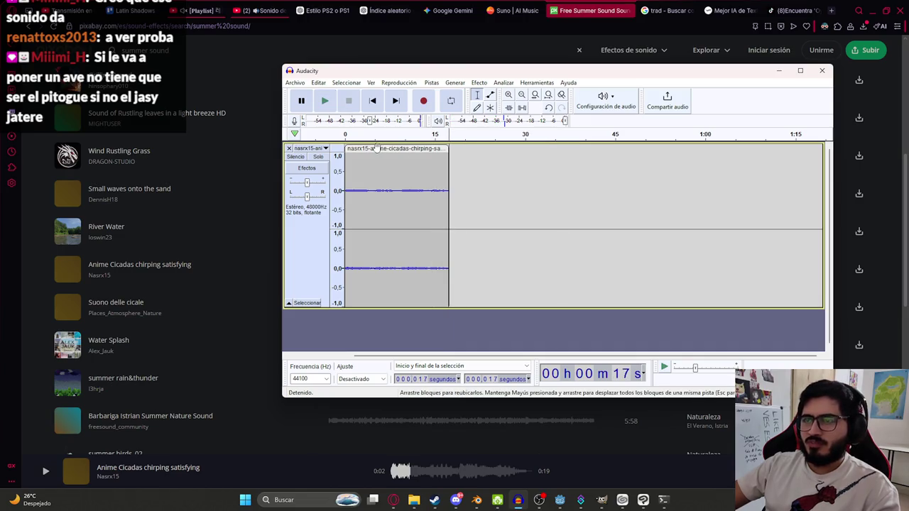
click(373, 148)
click(398, 82)
Step: Try resampling the cicada track to 8000 Hz, listen, then undo back to 48000 Hz
mouse_move(432, 82)
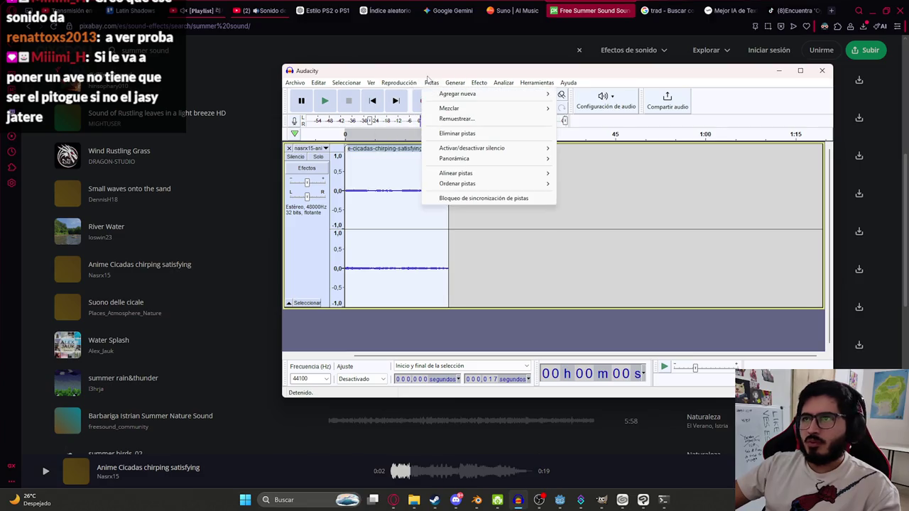
click(454, 119)
text(8000)
key(Return)
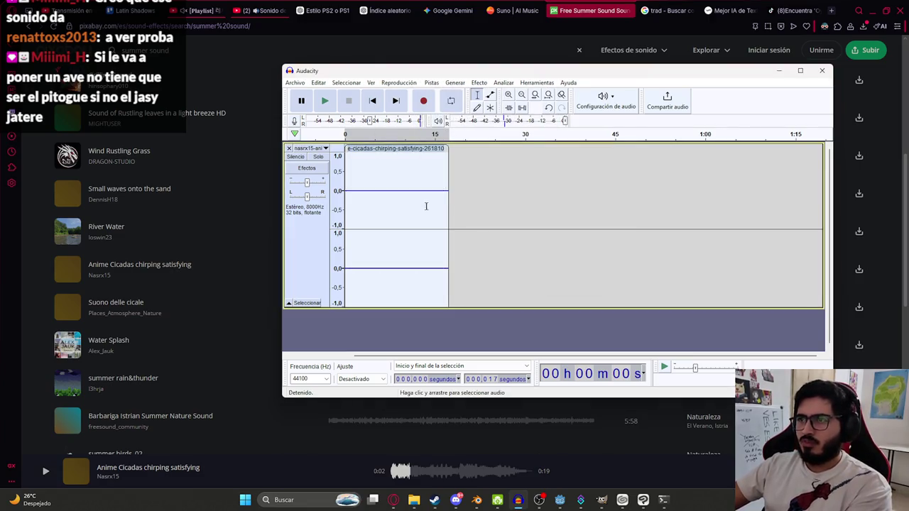
key(space)
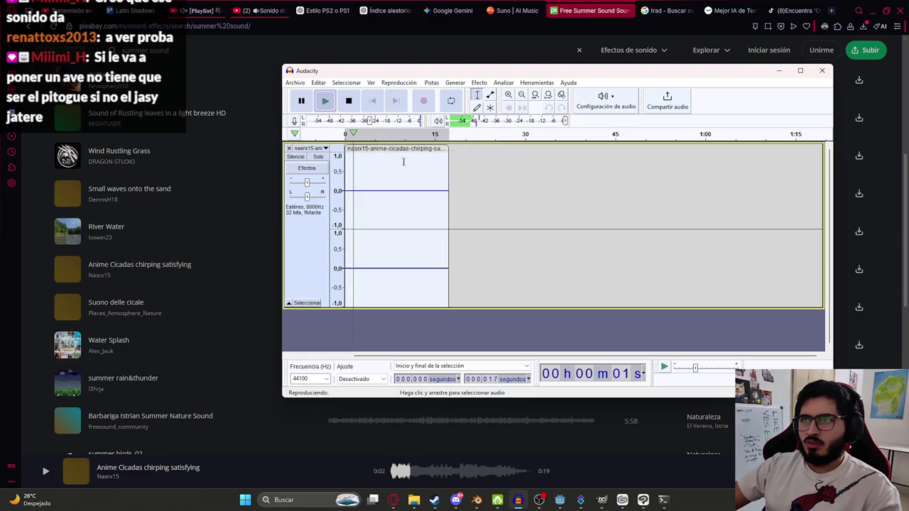
scroll(404, 199, up, 2)
scroll(414, 205, down, 1)
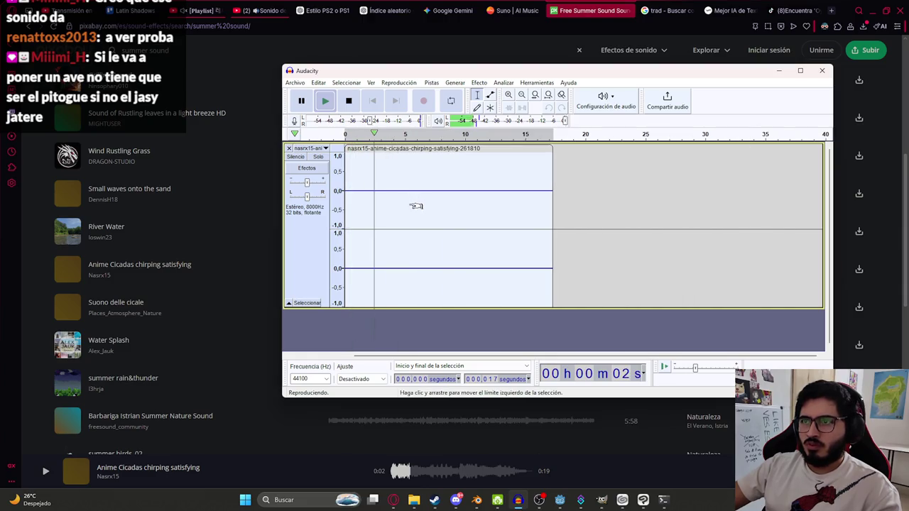
key(space)
key(ctrl+z)
Step: Preview and apply the Amplificar effect to the cicada clip
click(455, 82)
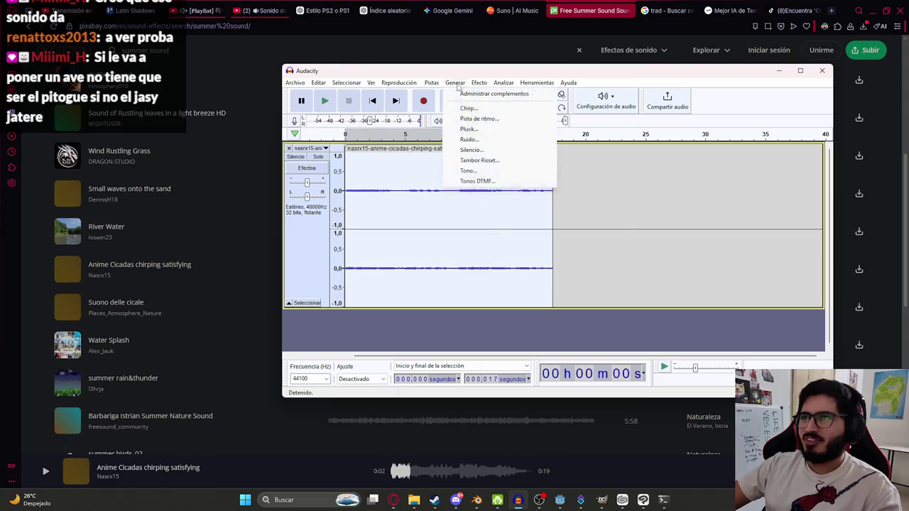
mouse_move(568, 137)
click(652, 138)
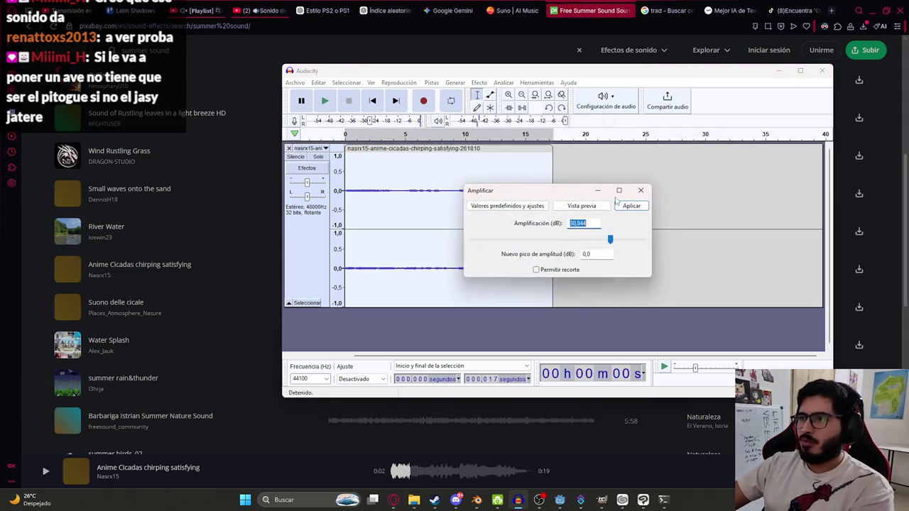
click(583, 207)
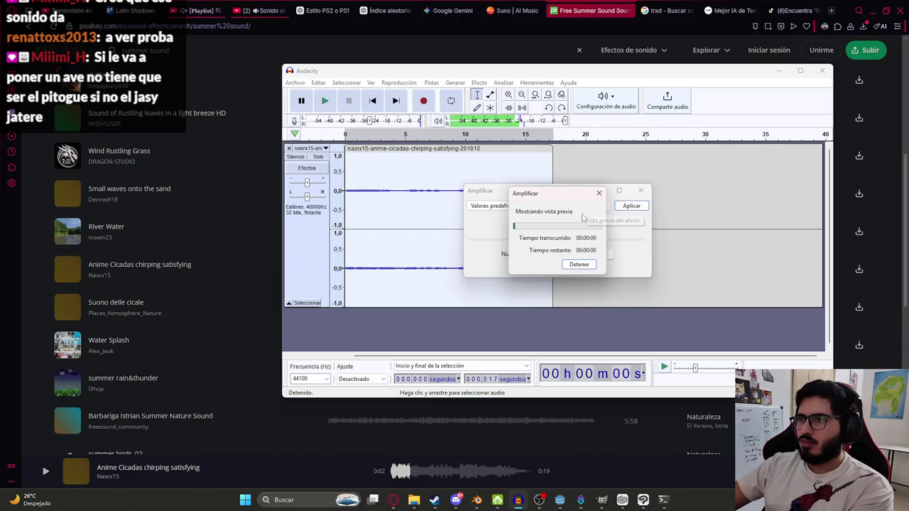
click(579, 264)
click(631, 205)
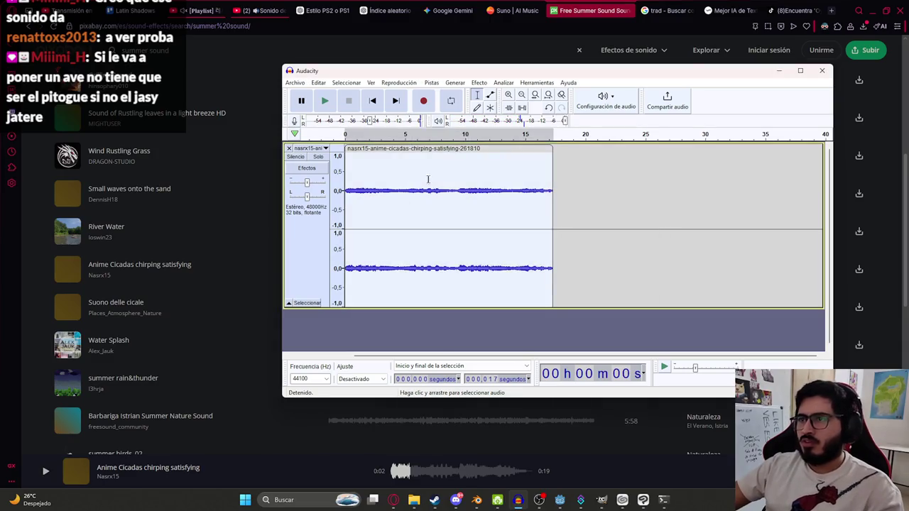
Step: Resample the amplified track to 8000 Hz again and listen to the result
click(432, 82)
click(460, 119)
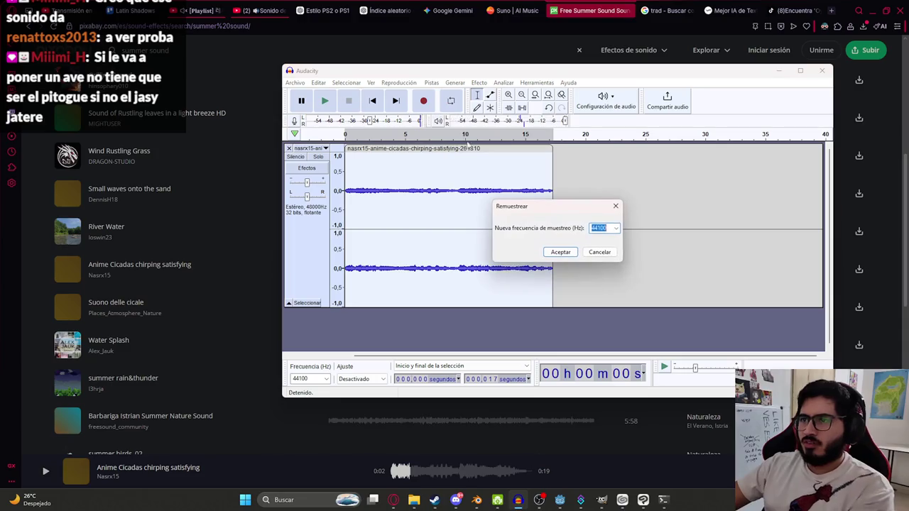
key(Return)
key(space)
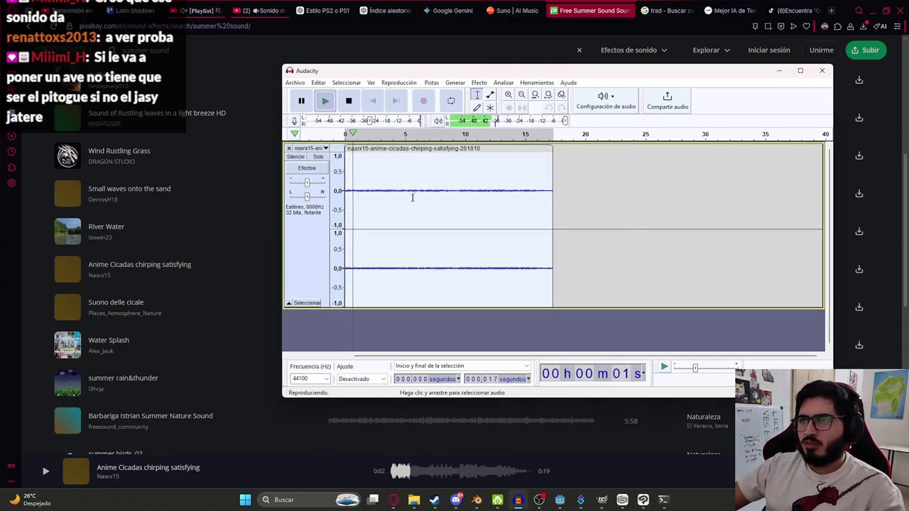
key(space)
click(432, 82)
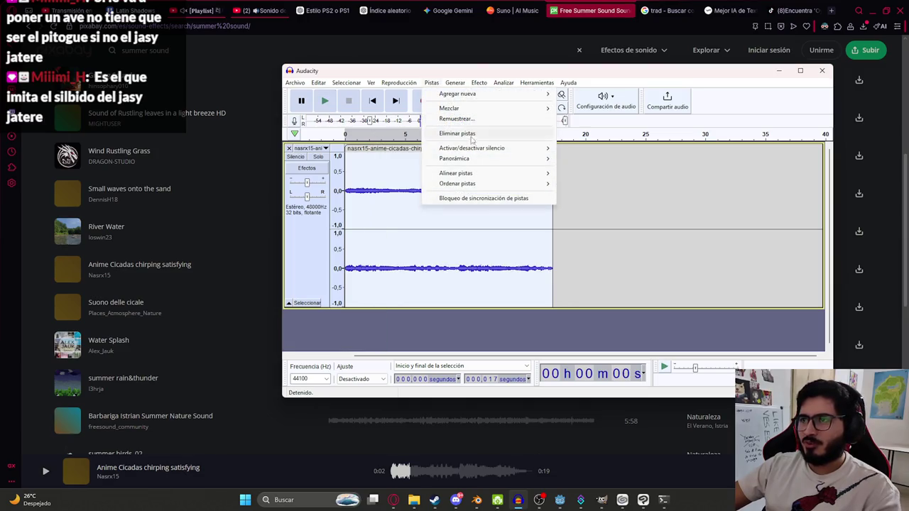
click(393, 235)
key(space)
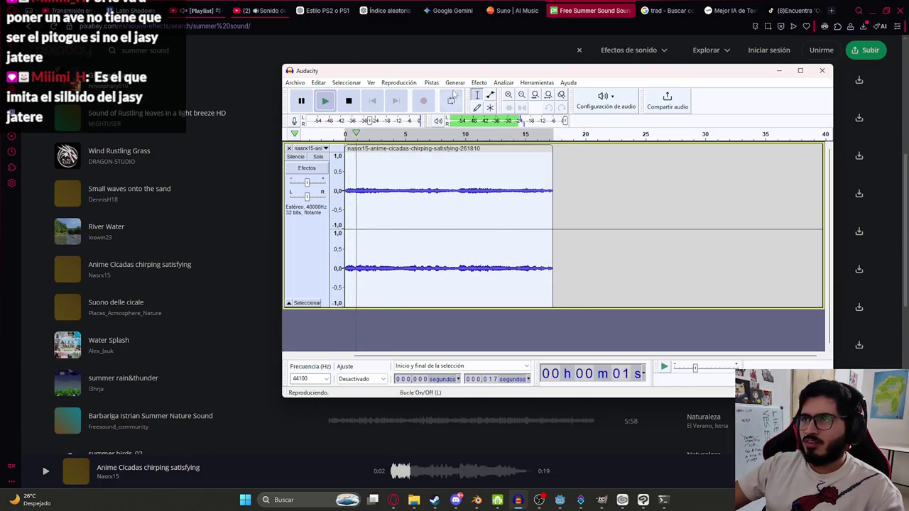
key(space)
Step: Resample the track to 16000 Hz and play it back
click(452, 82)
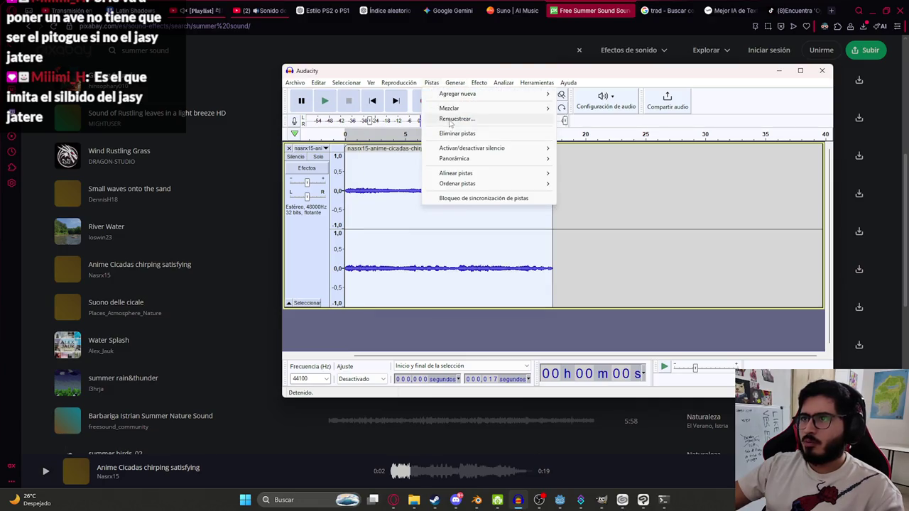
click(456, 116)
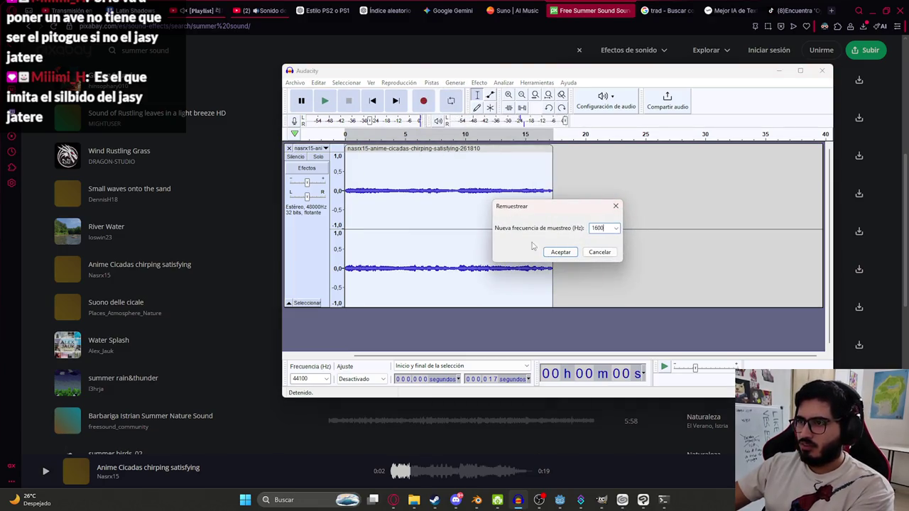
text(0)
key(Return)
key(space)
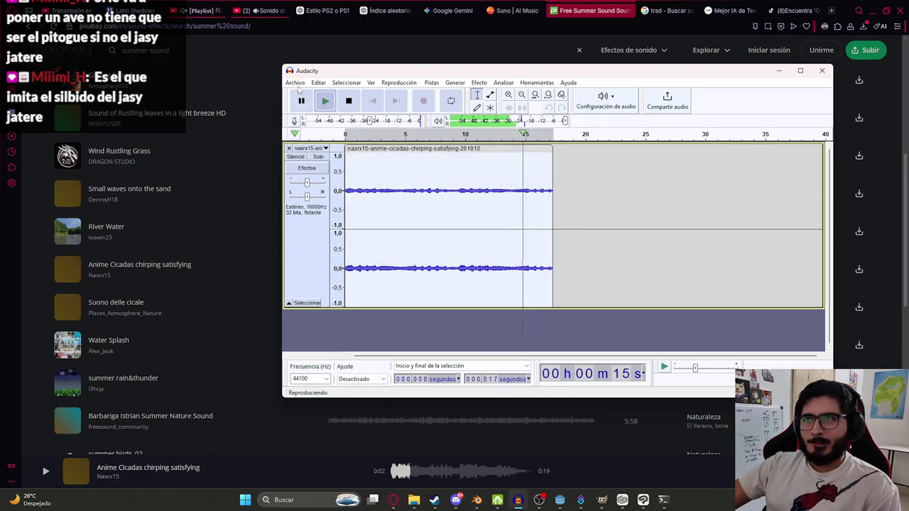
Step: Export the full cicada clip as js2_jasyjatere_background WAV into sounds, then switch to Godot
key(space)
click(321, 189)
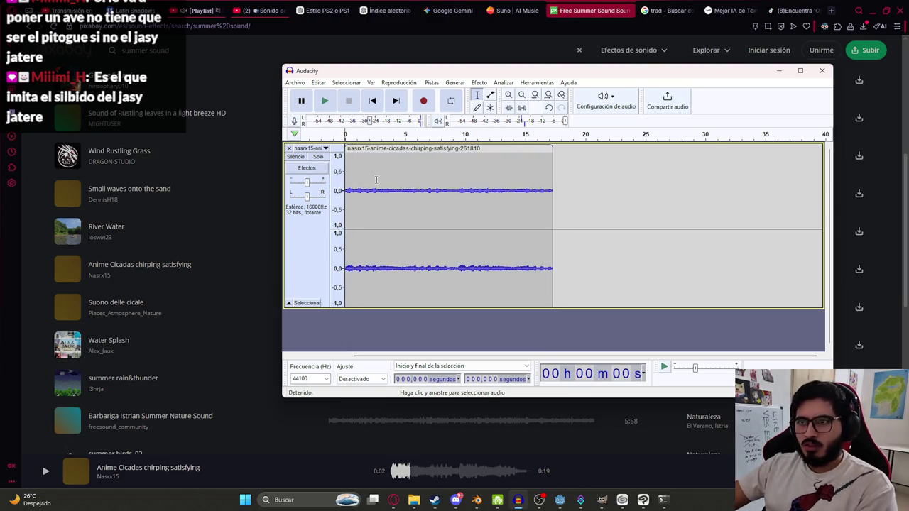
click(401, 213)
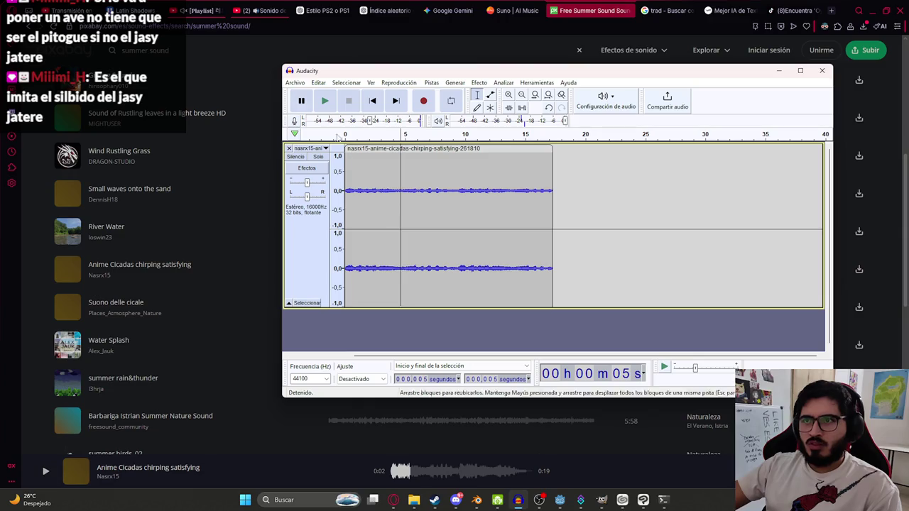
click(294, 82)
mouse_move(339, 154)
click(455, 168)
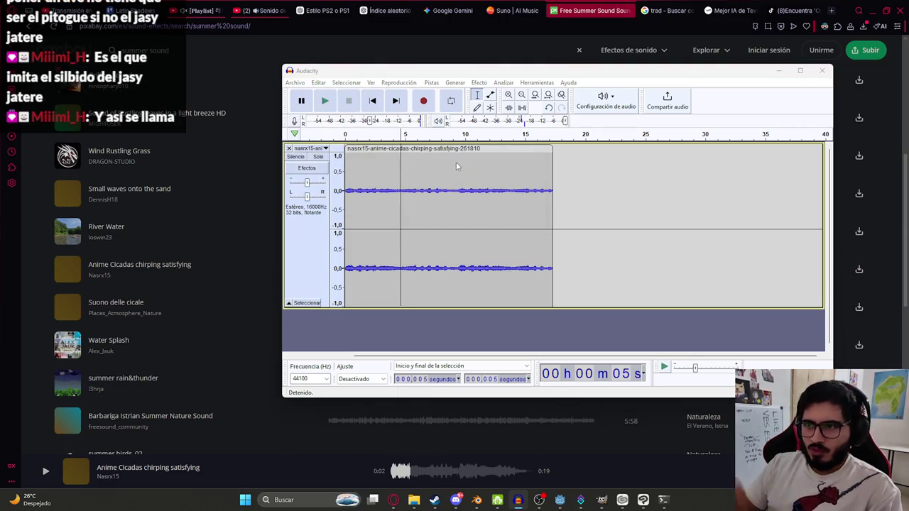
text(js2_j)
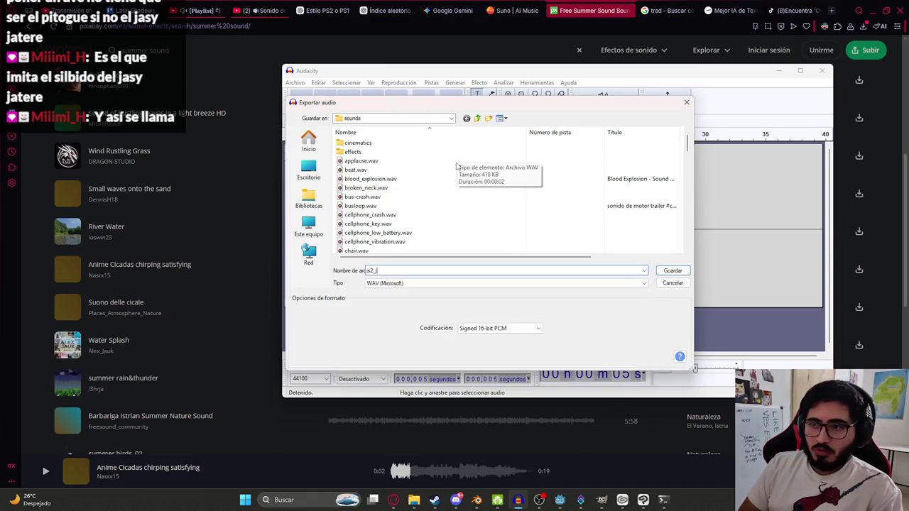
text(background)
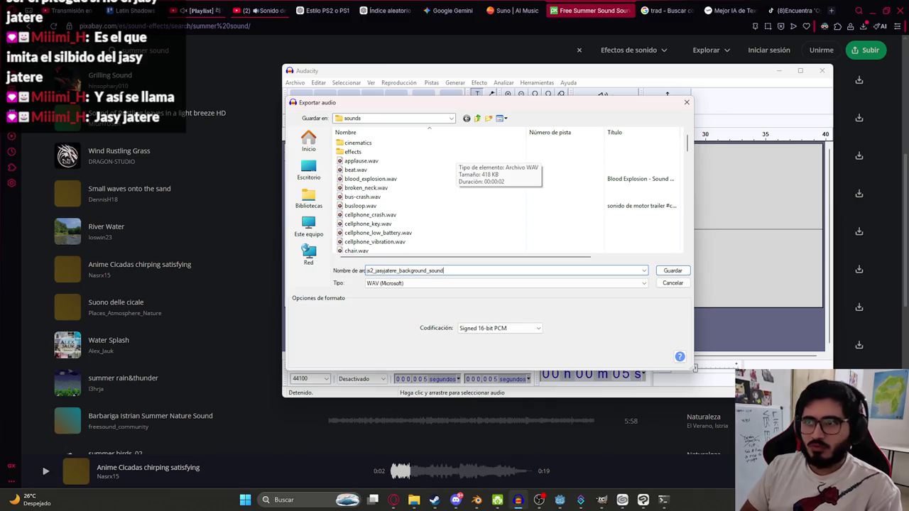
key(Return)
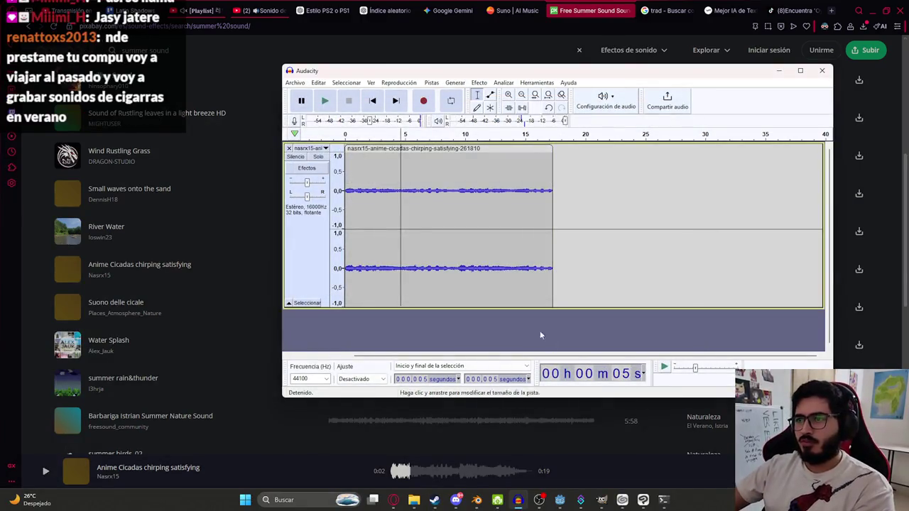
click(559, 501)
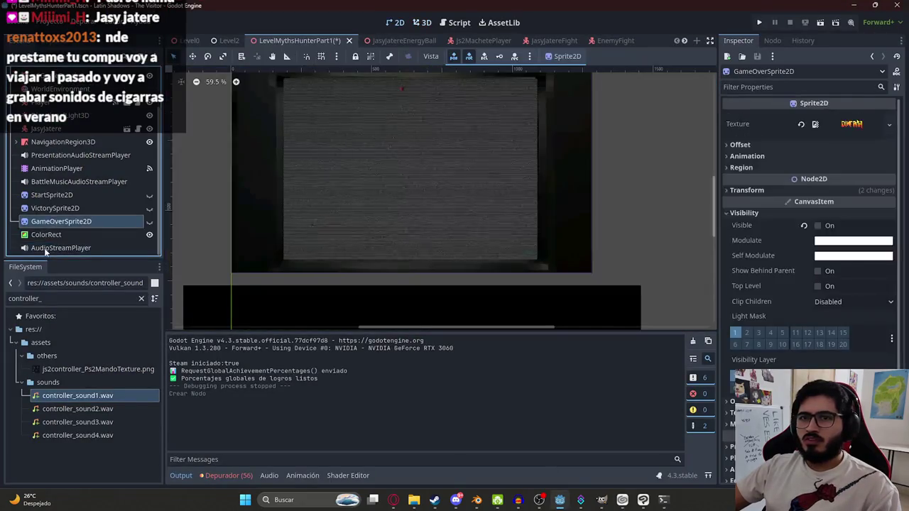
Step: Filter FileSystem for 'background' and reimport js2_jasyjatere_background.wav with Forward loop mode
double_click(82, 296)
key(BackSpace)
text(jasy_jate)
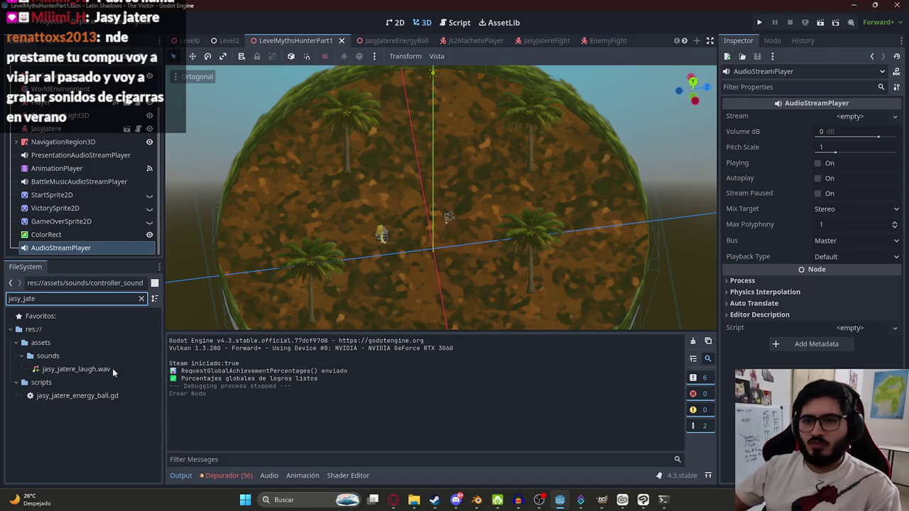
key(ctrl+a)
text(background)
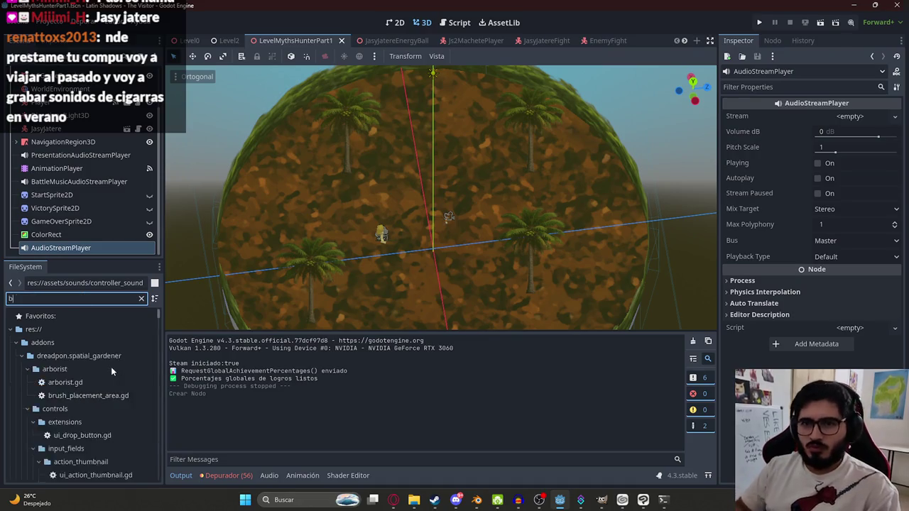
scroll(111, 376, down, 1)
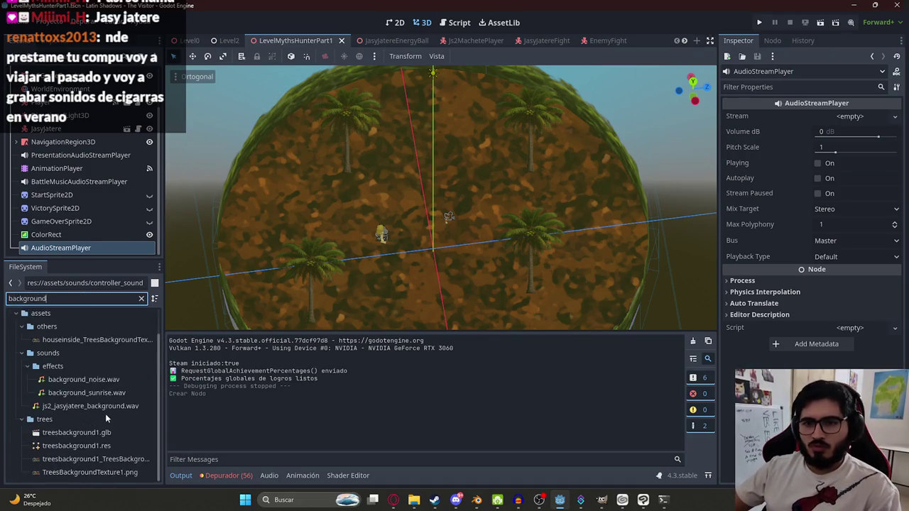
click(106, 407)
click(53, 45)
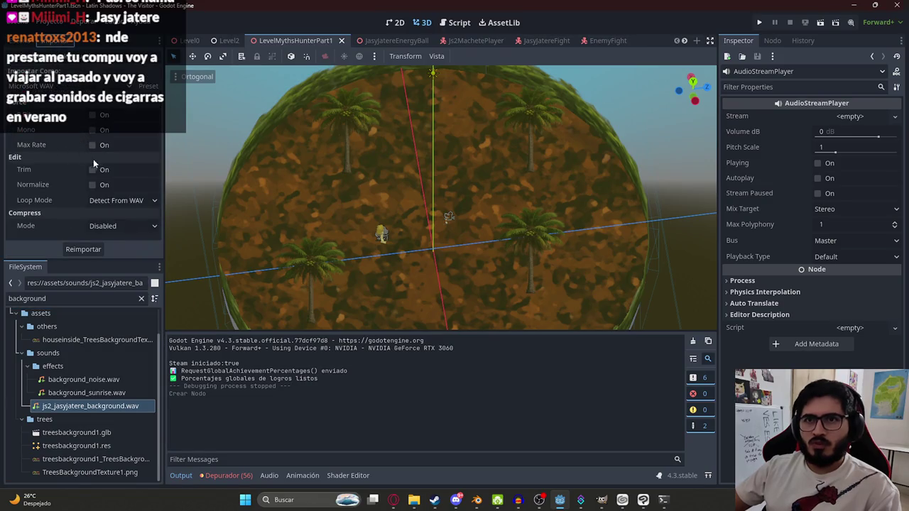
click(123, 200)
click(113, 241)
click(83, 250)
click(27, 45)
Step: Refresh the sounds folder and reselect js2_jasyjatere_background.wav after a failed stream assignment
mouse_move(103, 408)
mouse_down()
mouse_move(86, 250)
mouse_move(92, 401)
mouse_move(80, 419)
mouse_up()
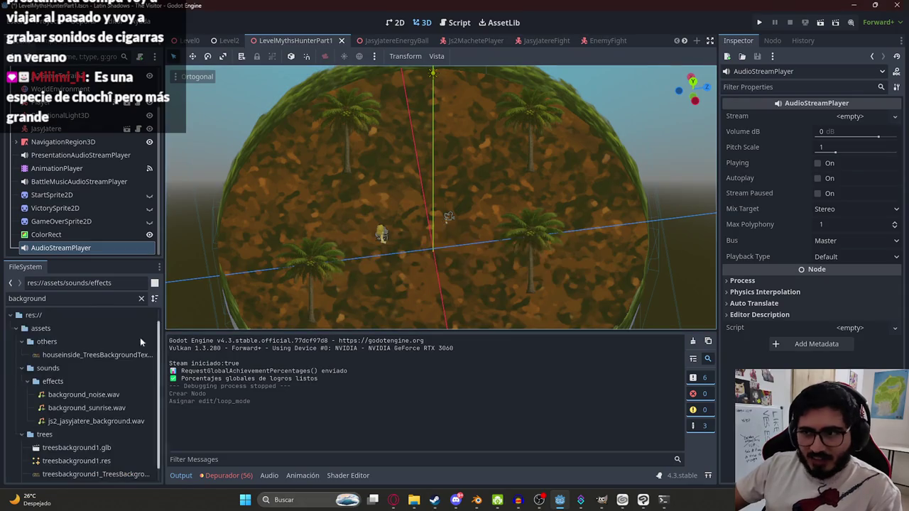
key(ctrl+z)
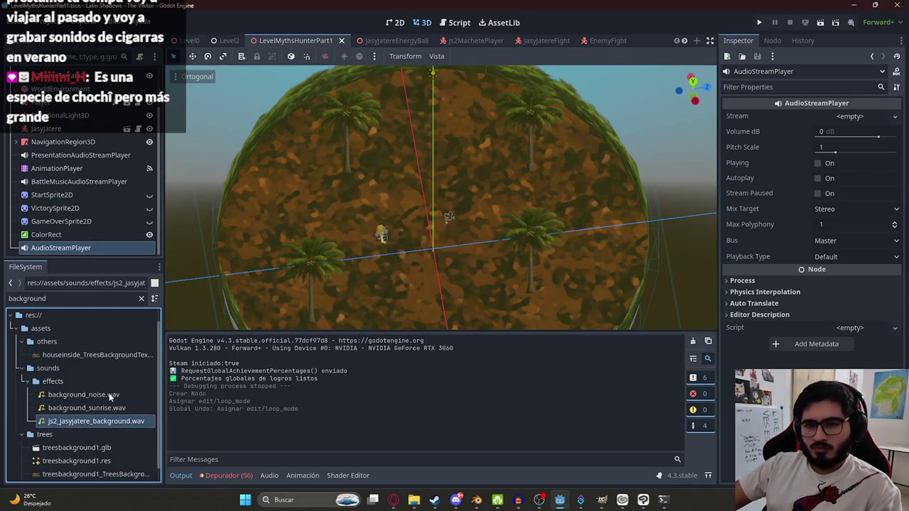
click(86, 409)
key(ctrl+shift+z)
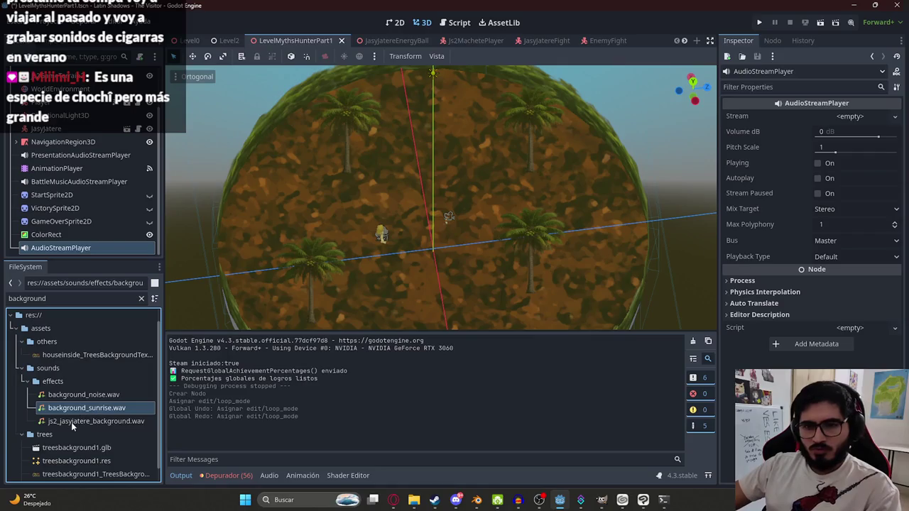
click(42, 369)
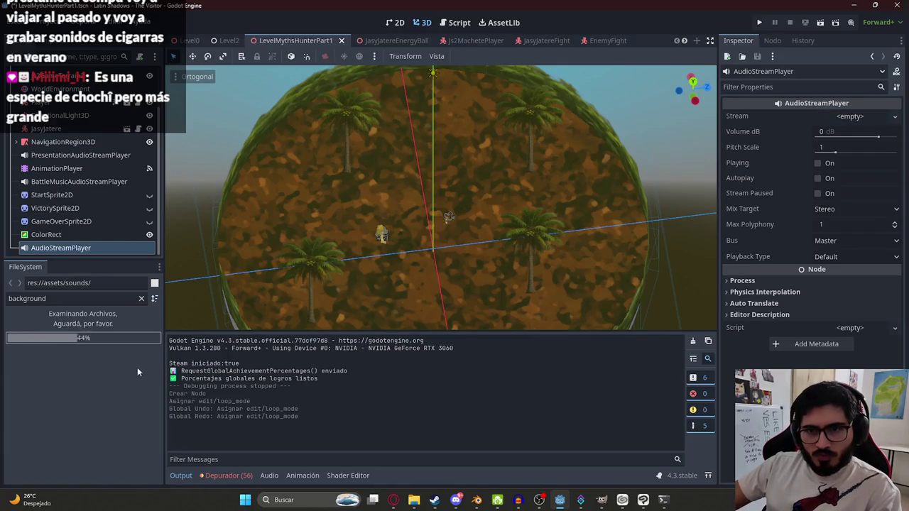
click(76, 424)
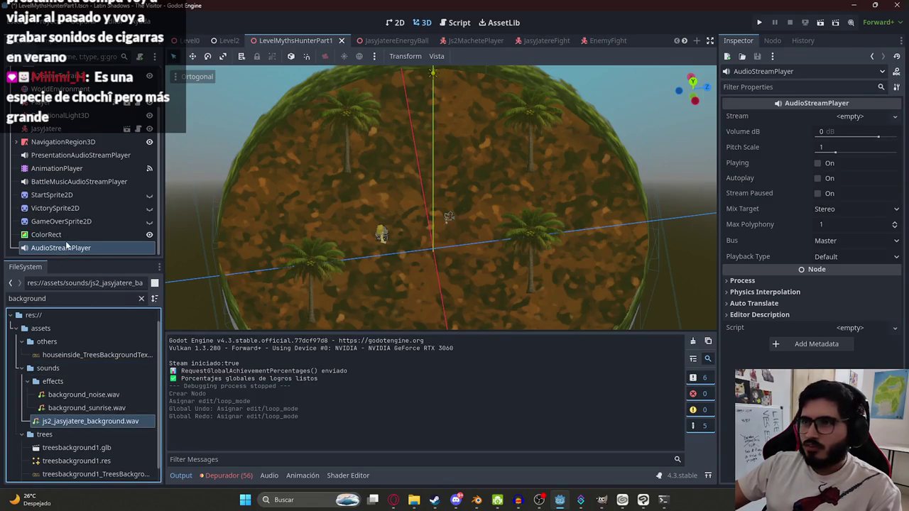
Step: Assign the WAV as the AudioStreamPlayer's Stream, enable Autoplay, and save the scene
scroll(73, 226, up, 2)
click(76, 220)
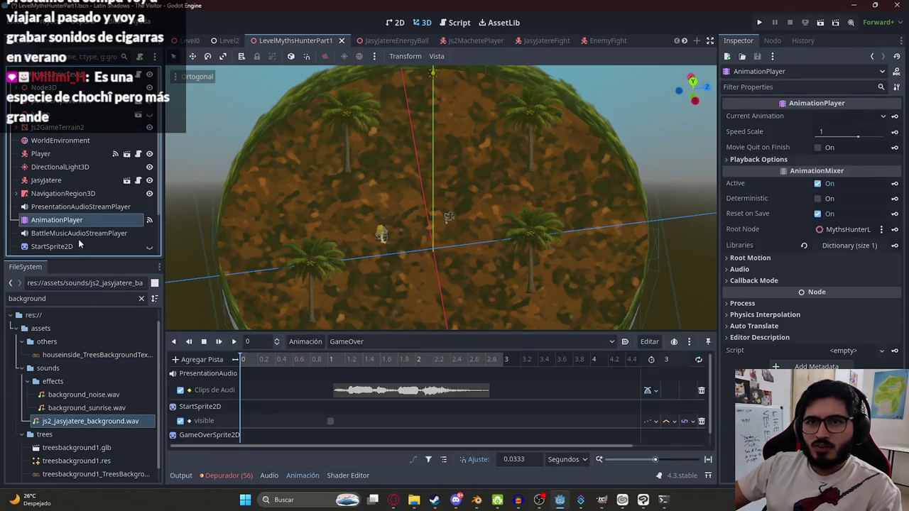
scroll(79, 236, down, 2)
click(83, 248)
mouse_move(83, 419)
mouse_down()
mouse_move(380, 233)
mouse_move(849, 121)
mouse_up()
click(818, 177)
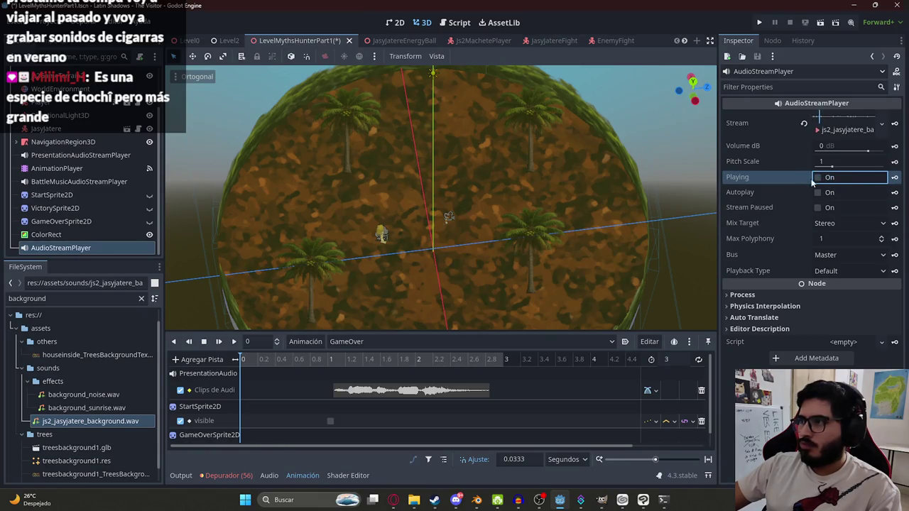
click(818, 192)
key(ctrl+s)
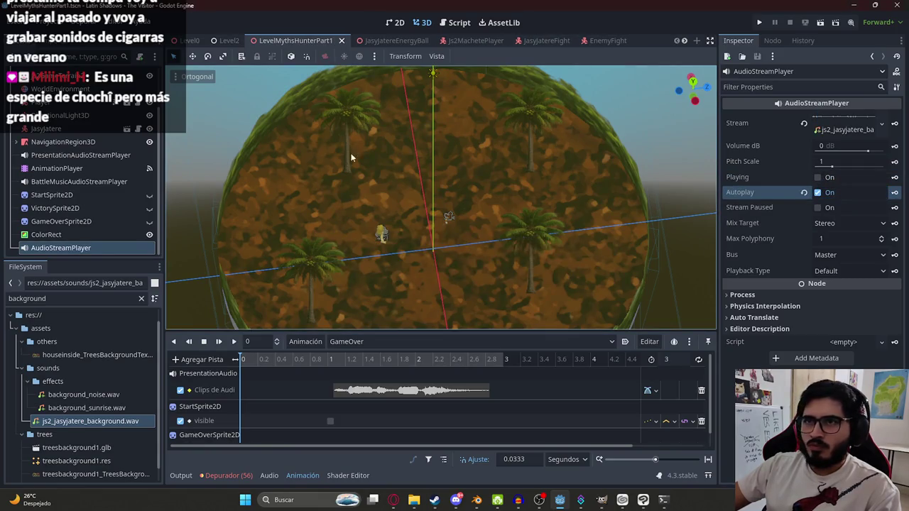
Step: Run the LevelMythsHunterPart1 scene on its own to play-test it
scroll(46, 159, up, 2)
right_click(284, 45)
click(331, 125)
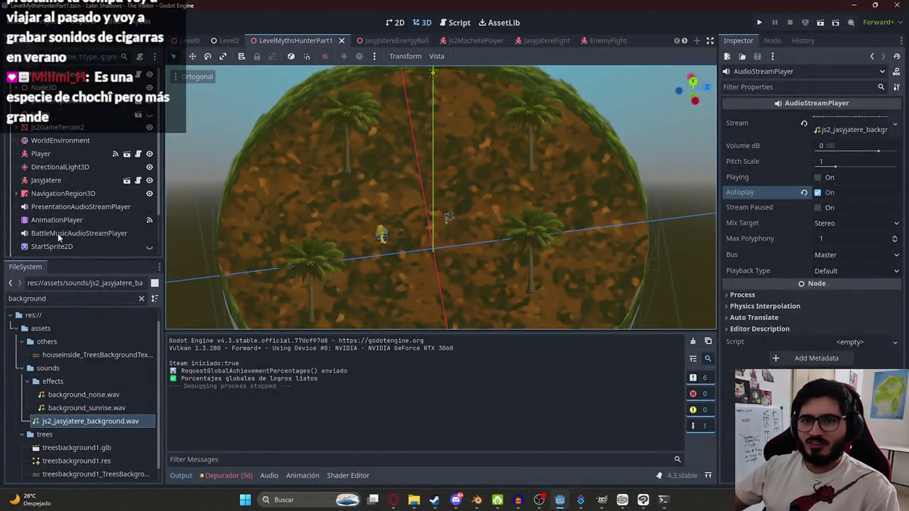
Step: Select the BattleMusicAudioStreamPlayer node
click(58, 233)
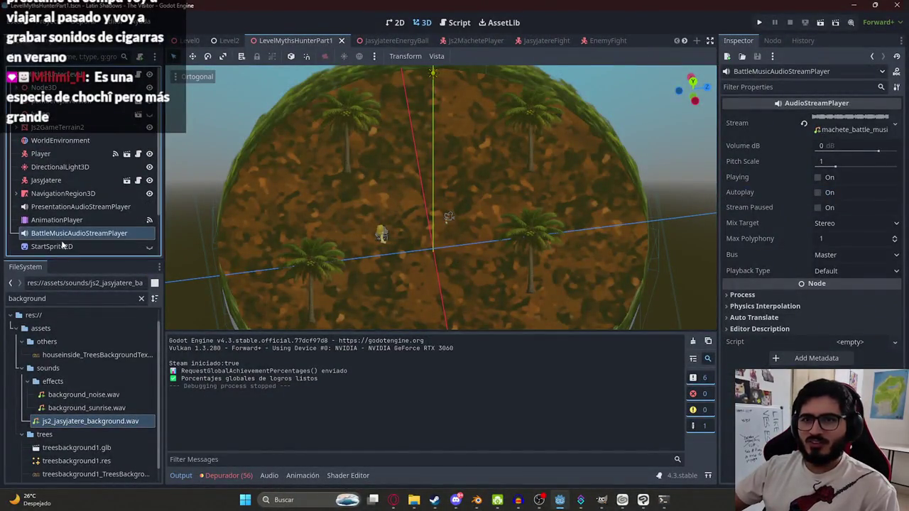
Step: Clear the battle music stream, run the level scene, and quit with F8 at Game Over
click(805, 125)
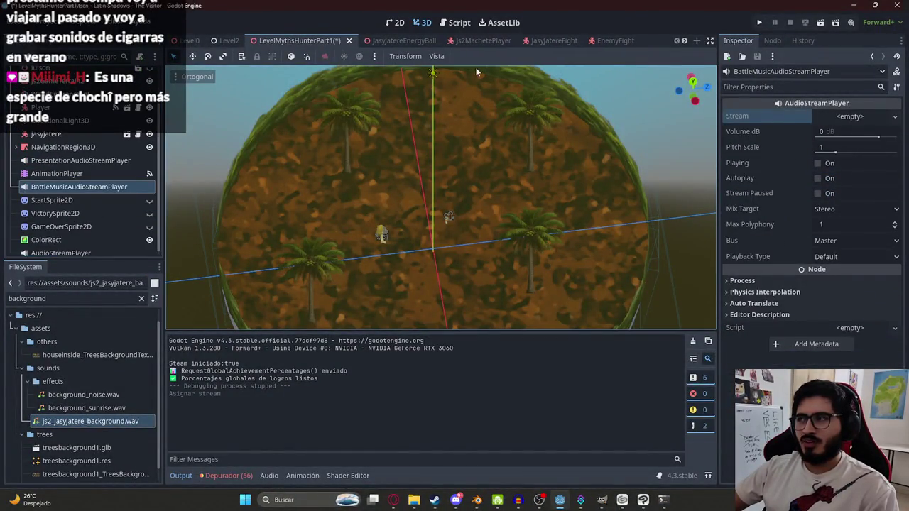
right_click(295, 41)
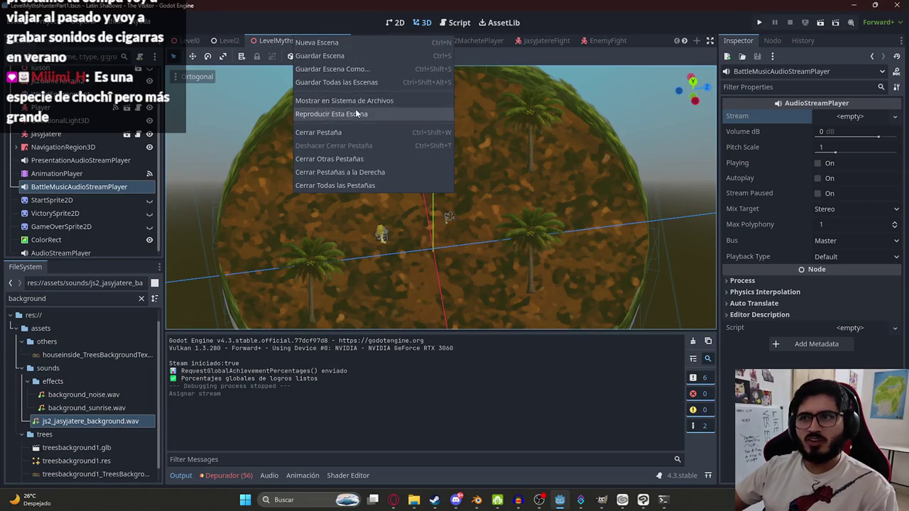
click(355, 110)
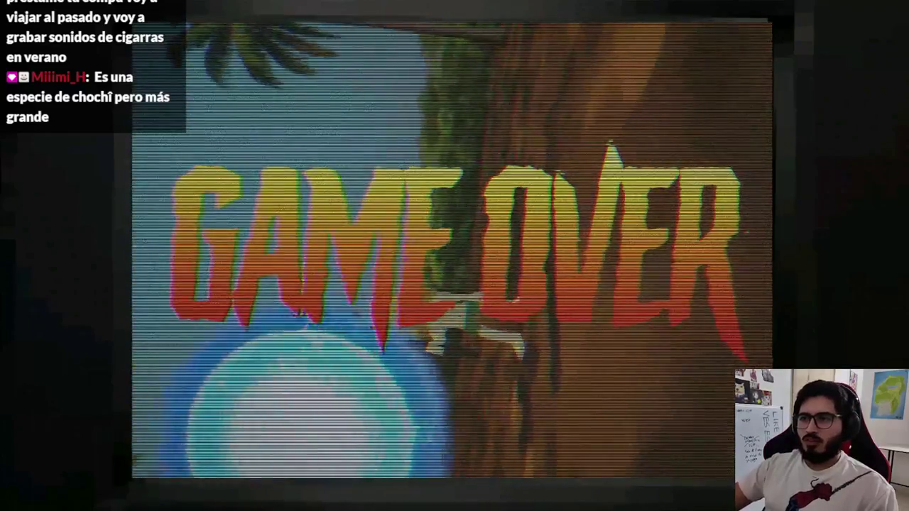
key(F8)
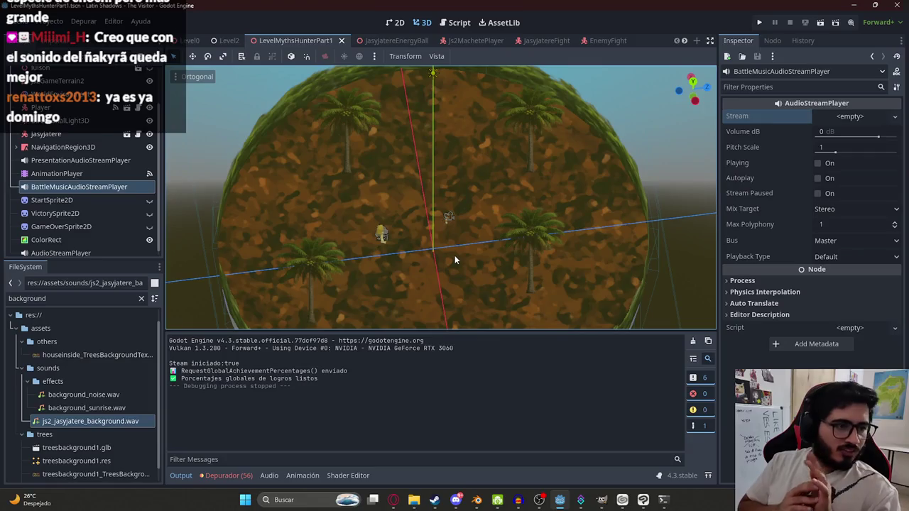
Step: Orbit to a top-down arena view, run the scene alone, and quit with F8 after Victory
scroll(455, 256, down, 5)
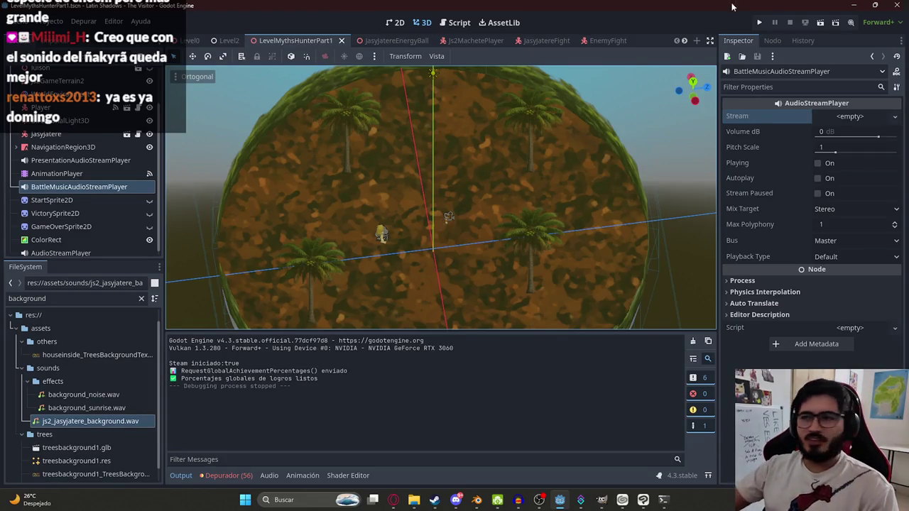
drag(466, 204, 468, 291)
scroll(446, 236, up, 5)
drag(432, 218, 384, 171)
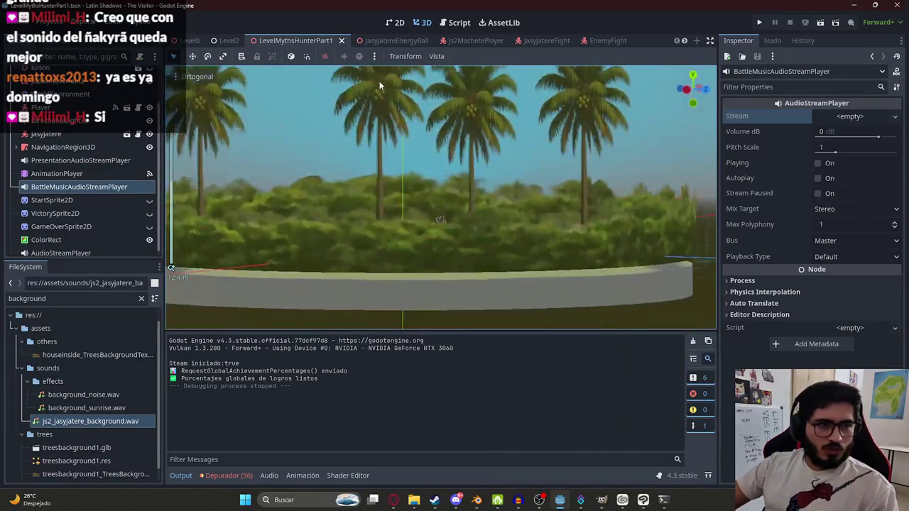
scroll(363, 130, down, 3)
drag(363, 130, 362, 114)
right_click(289, 43)
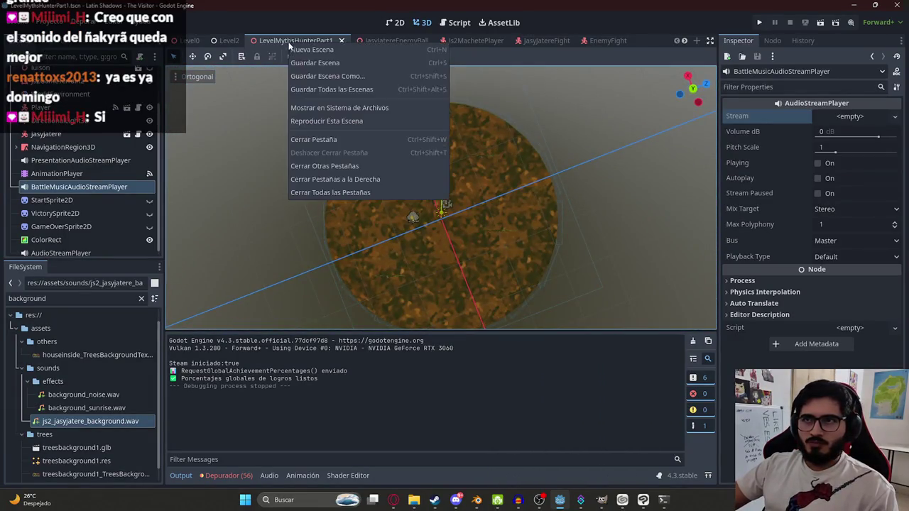
click(348, 119)
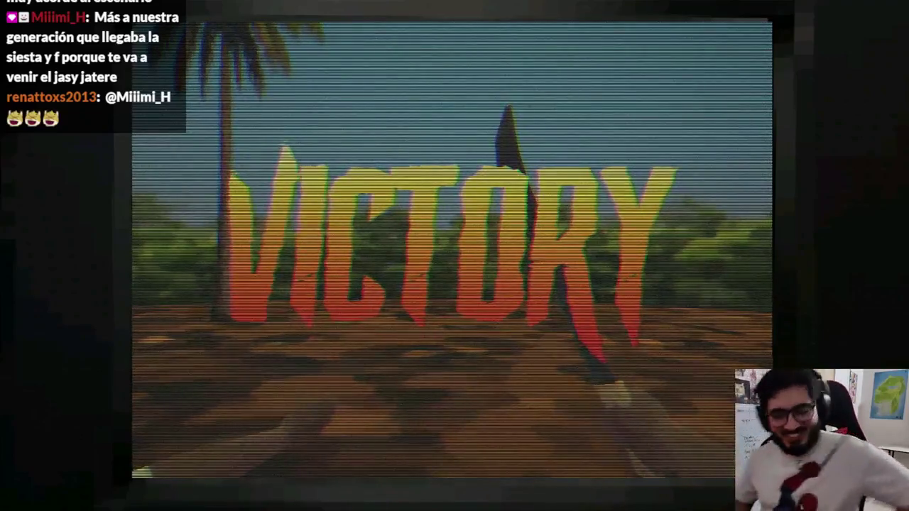
key(F8)
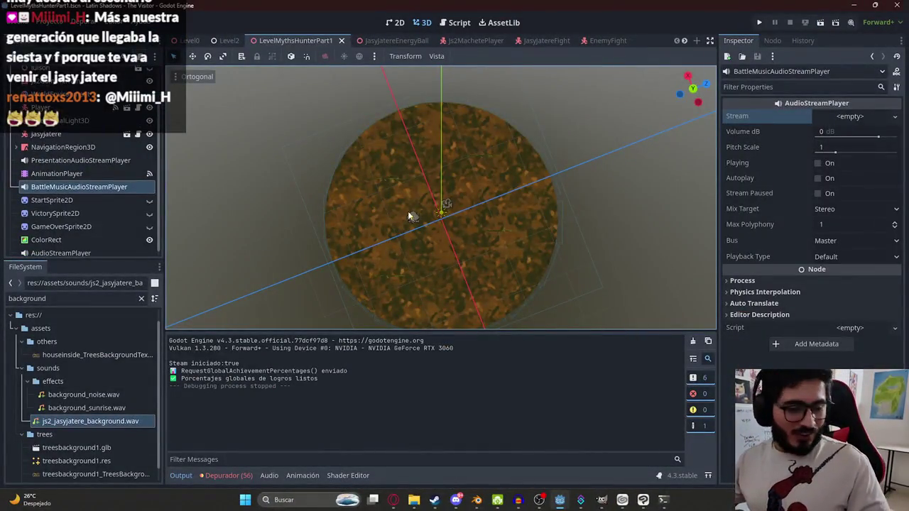
Step: Open the terminal, check git status, and stage all changes with git add
click(664, 500)
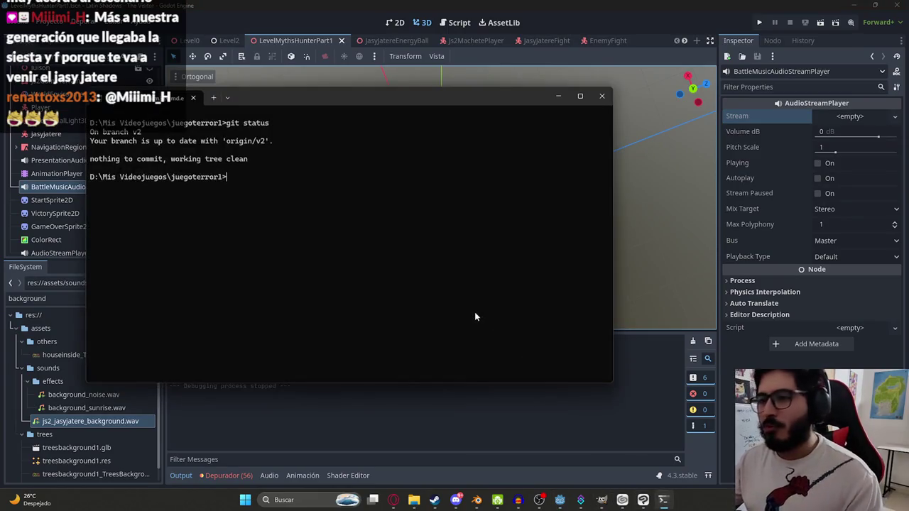
text(git status)
key(Return)
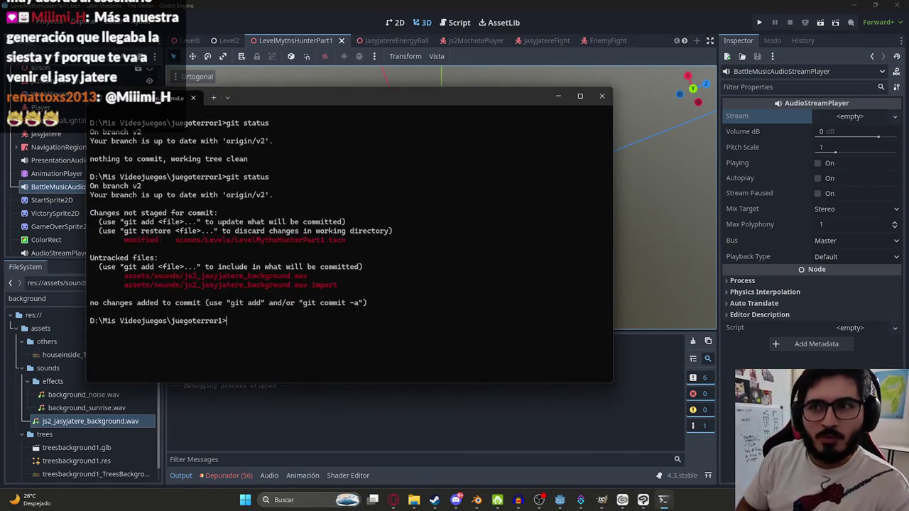
text(git add .)
key(Return)
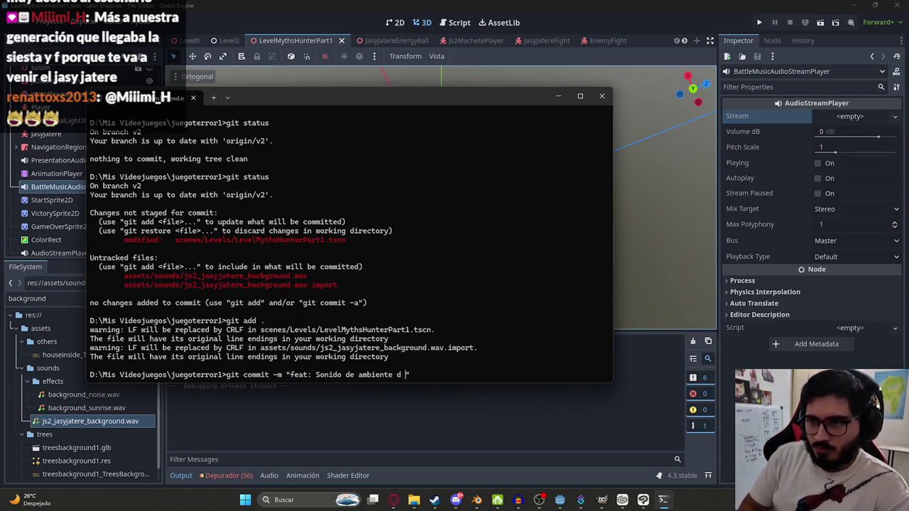
Step: Submit the commit command, recheck git status, and return to the Godot editor
text(e cigarras para pelea contra JasyJat)
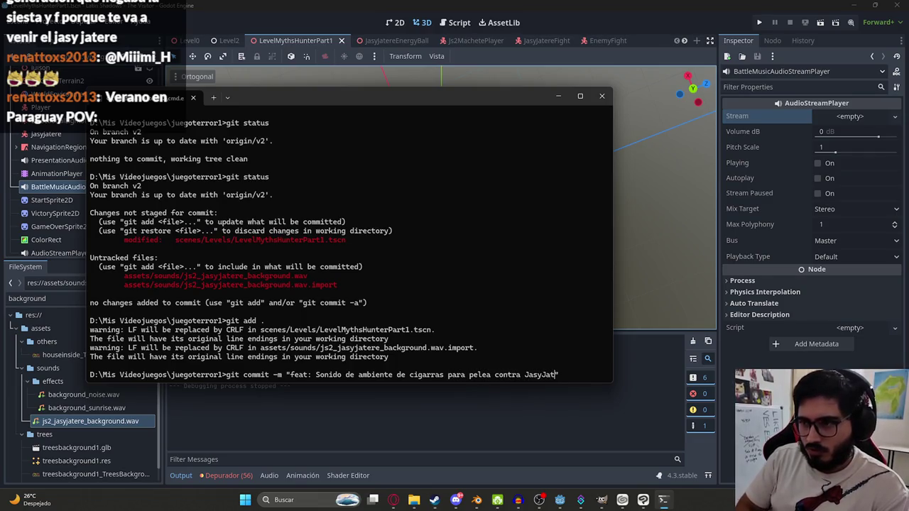
text(e quito la musica de batalla)
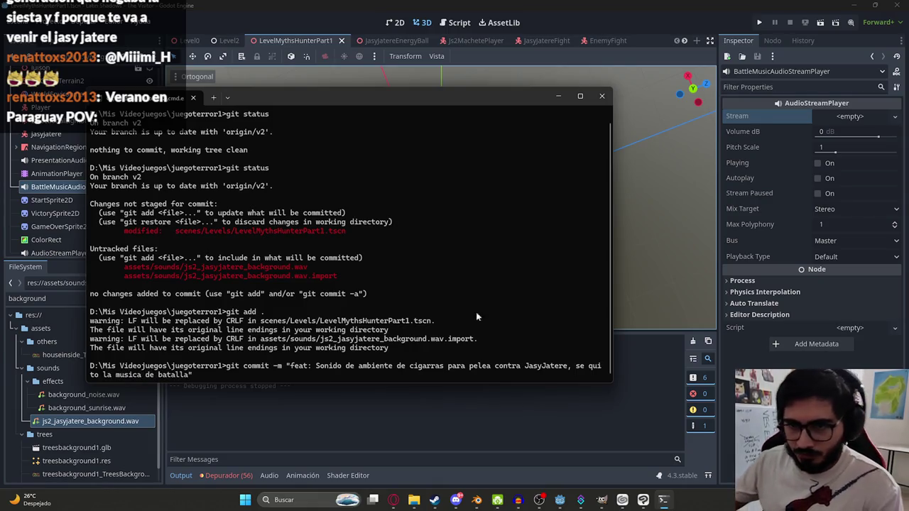
mouse_move(211, 382)
mouse_down()
mouse_move(263, 366)
mouse_move(231, 369)
mouse_up()
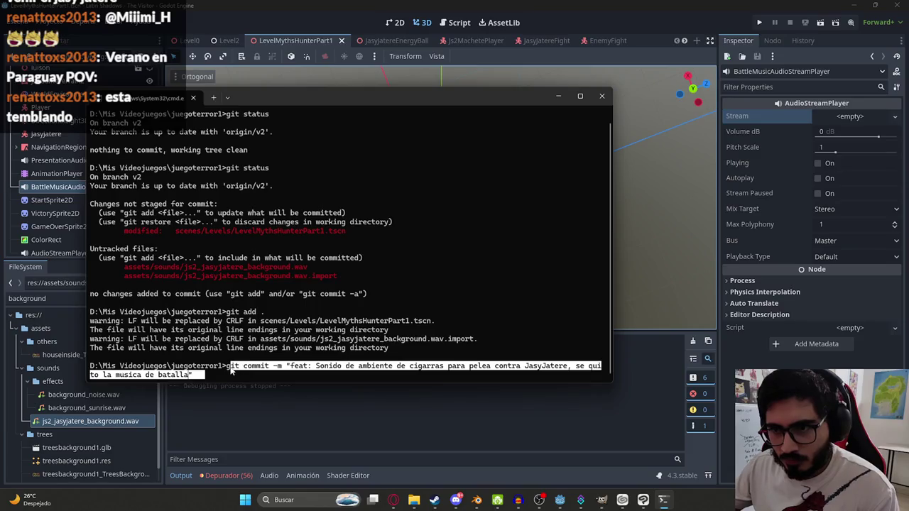
click(242, 371)
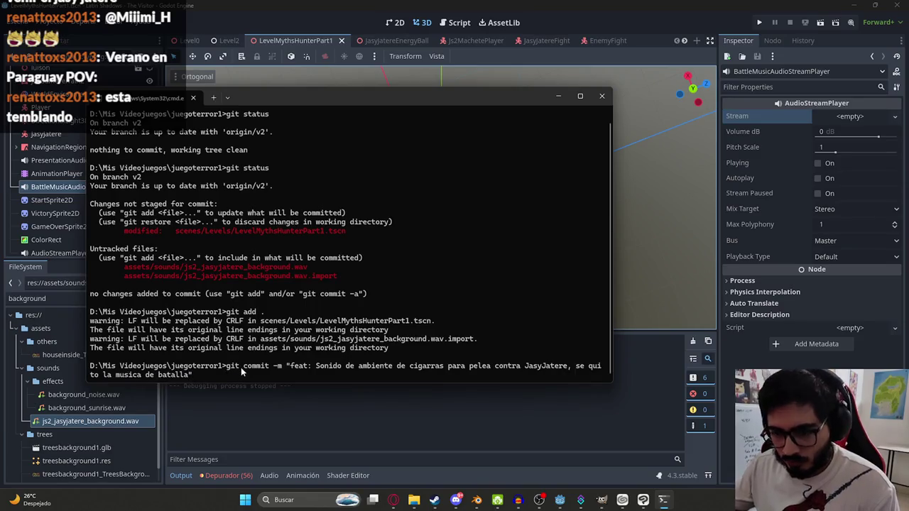
key(Return)
text(tatus)
key(Return)
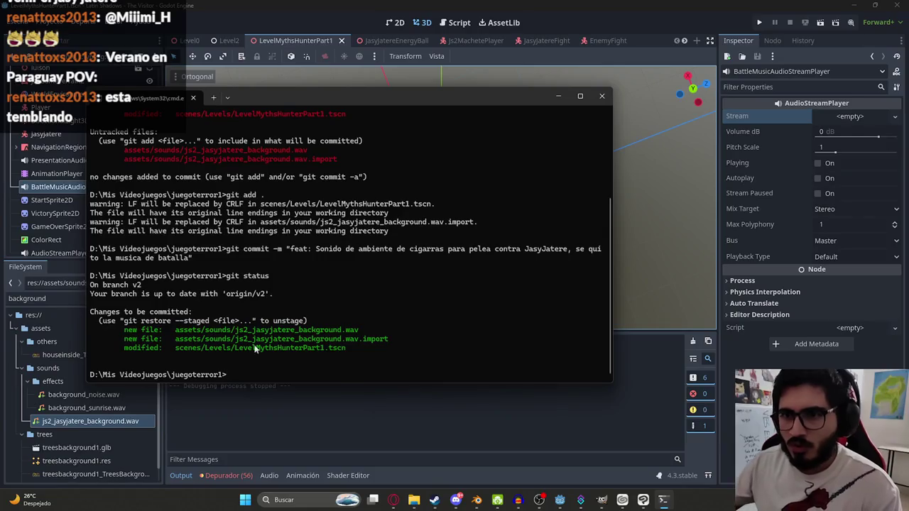
click(560, 501)
right_click(88, 186)
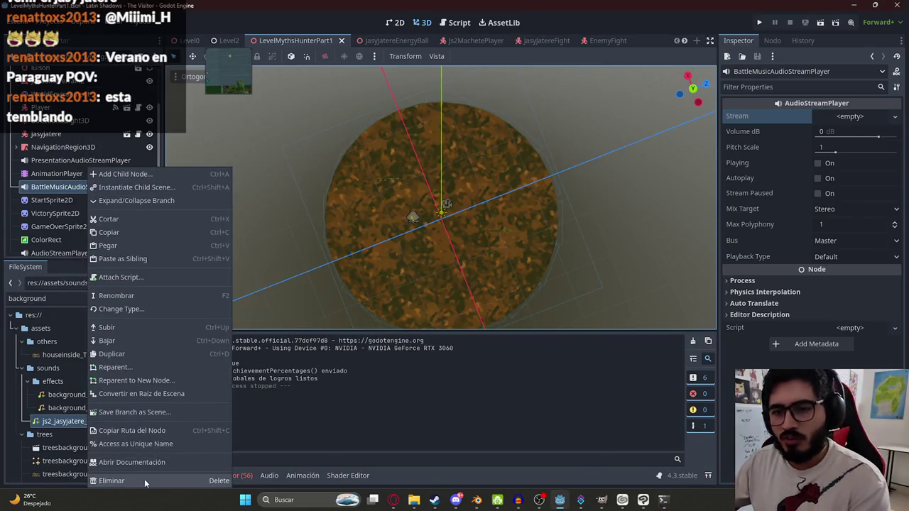
Step: Delete the BattleMusicAudioStreamPlayer node and remove the music variable declaration from myths_hunter_level.gd
click(112, 480)
key(Return)
key(ctrl+F3)
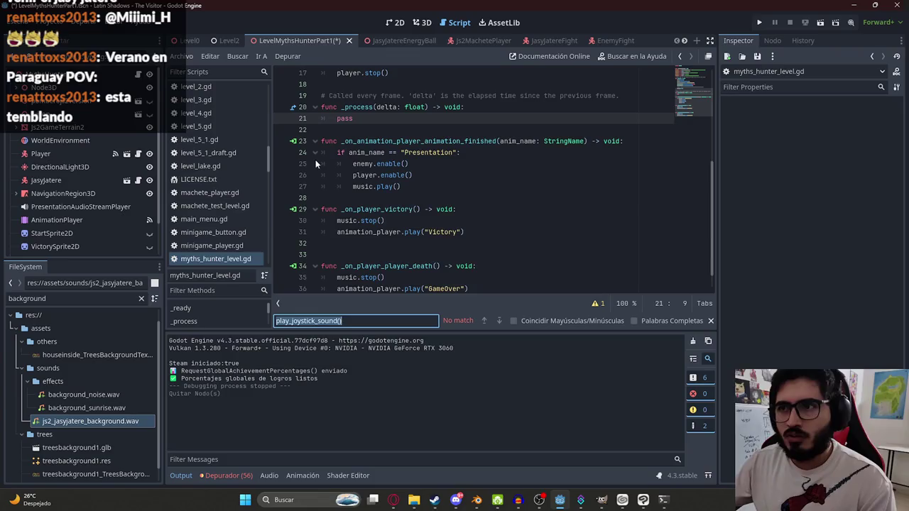
text($ba)
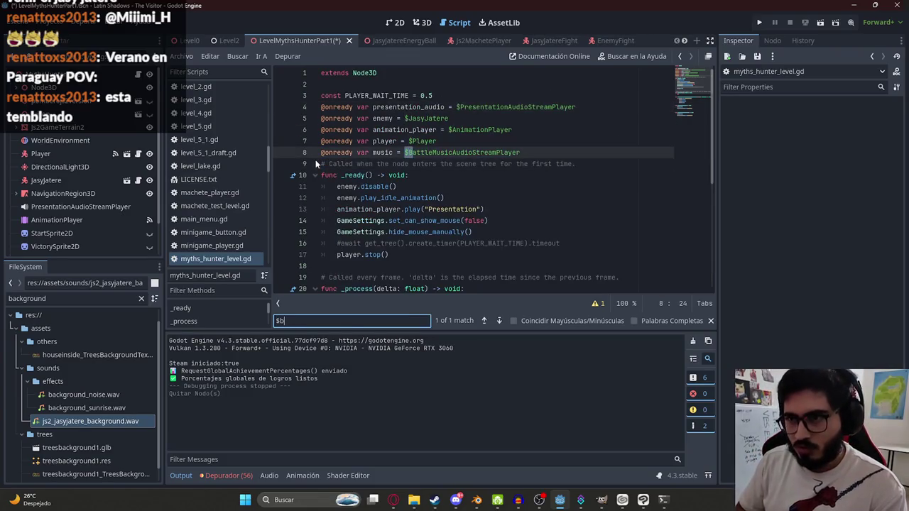
text(tlle)
click(546, 152)
key(shift+Home)
key(BackSpace)
key(BackSpace)
Step: Remove the music.play() call and both music.stop() lines from the victory and death handlers
key(ctrl+f)
text(musi)
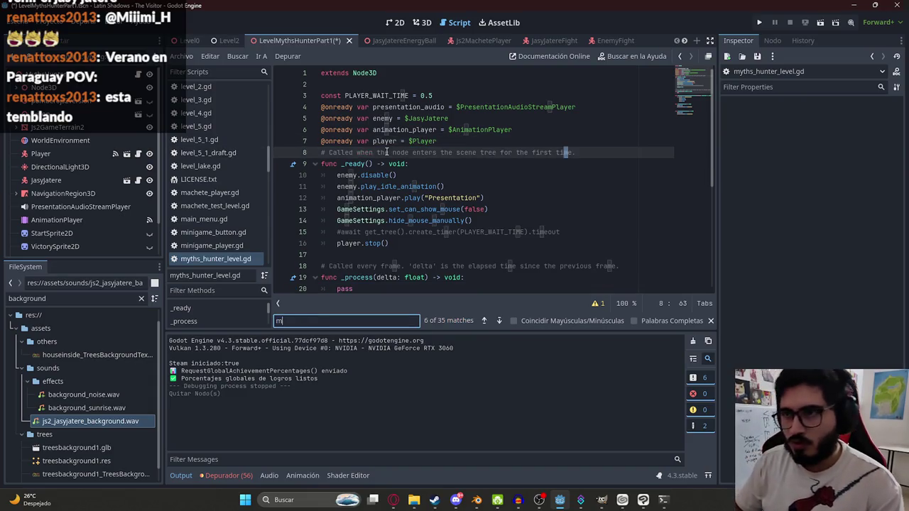
key(BackSpace)
text(c.)
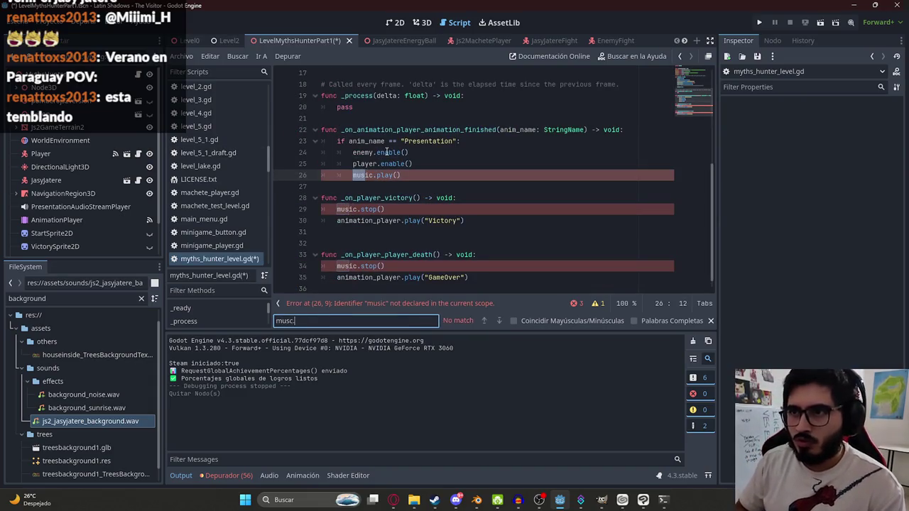
drag(386, 211, 307, 212)
key(BackSpace)
drag(402, 164, 287, 167)
key(BackSpace)
drag(384, 231, 272, 231)
key(BackSpace)
click(547, 152)
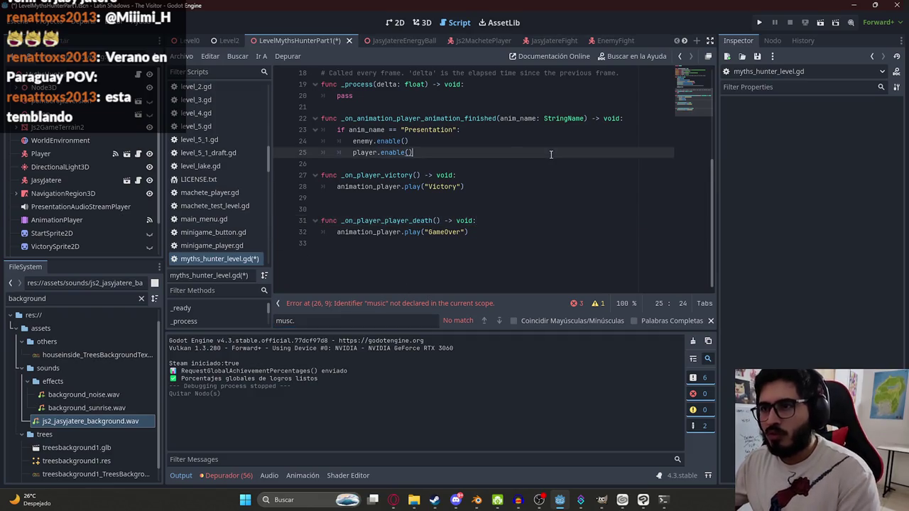
click(665, 500)
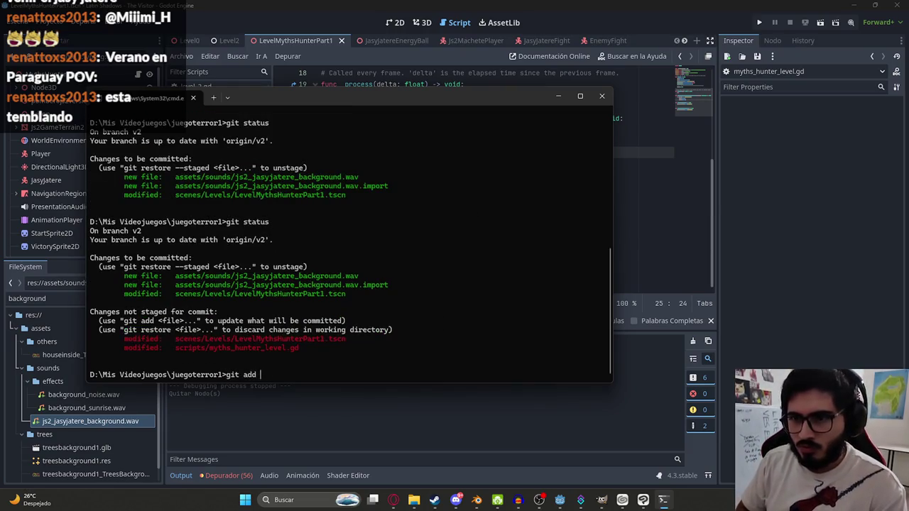
Step: Stage all changes, commit with message 'feat: Sonido de ambiente de cigarras para pelea contra JasyJatere…', and push
text(.)
key(Return)
text(git commit -m "feat: Sonido de ambiente de cigarras para pelea contra JasyJatere, se quito la musica de batalla")
key(Return)
text(git push)
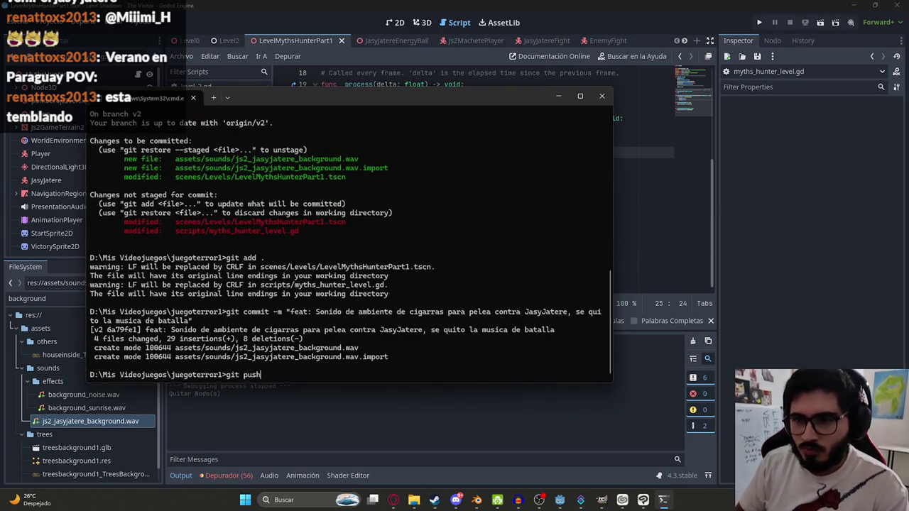
key(Return)
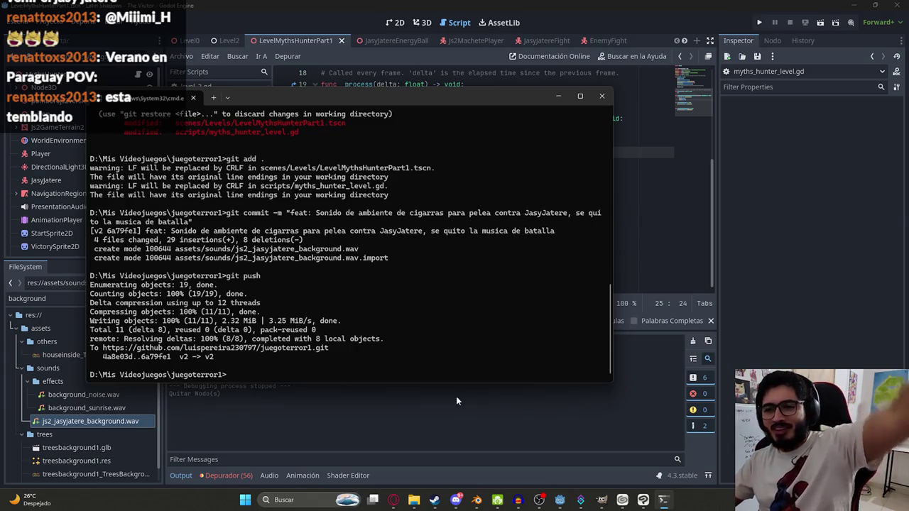
Step: Clear the terminal with cls and run git status to confirm a clean working tree
text(lear)
key(Return)
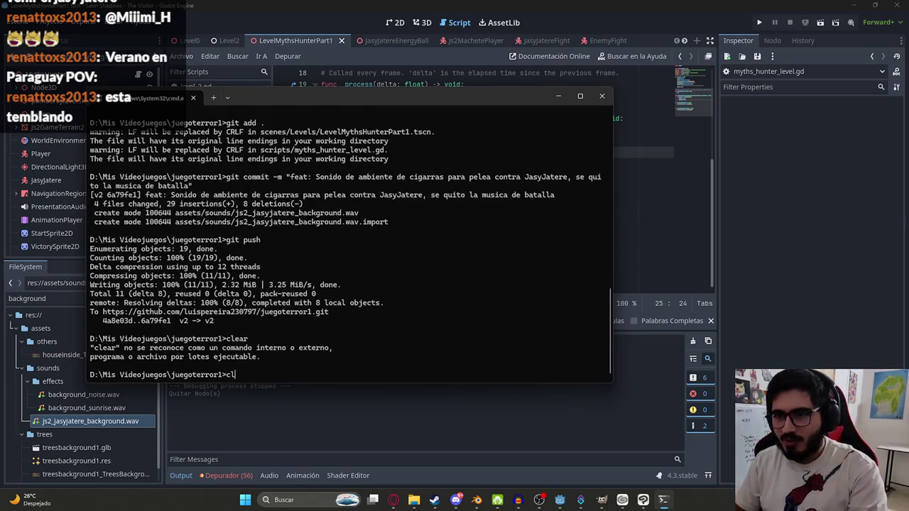
text(stat)
key(Return)
text(git status)
key(Return)
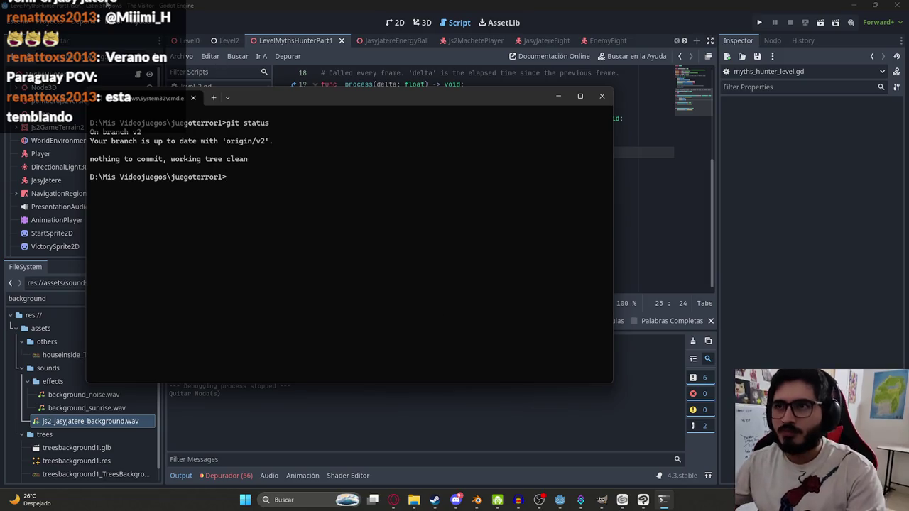
Step: Back in Godot, run the current fight scene from the scene tab's context menu
key(alt+Tab)
right_click(264, 37)
click(326, 120)
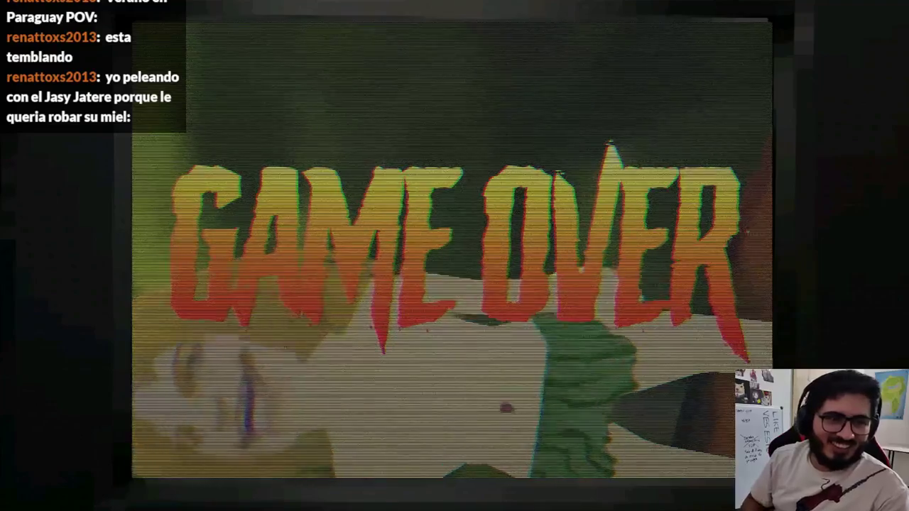
Step: Close the game at the GAME OVER screen with Alt+F4 and bring the Opera browser forward
key(alt+F4)
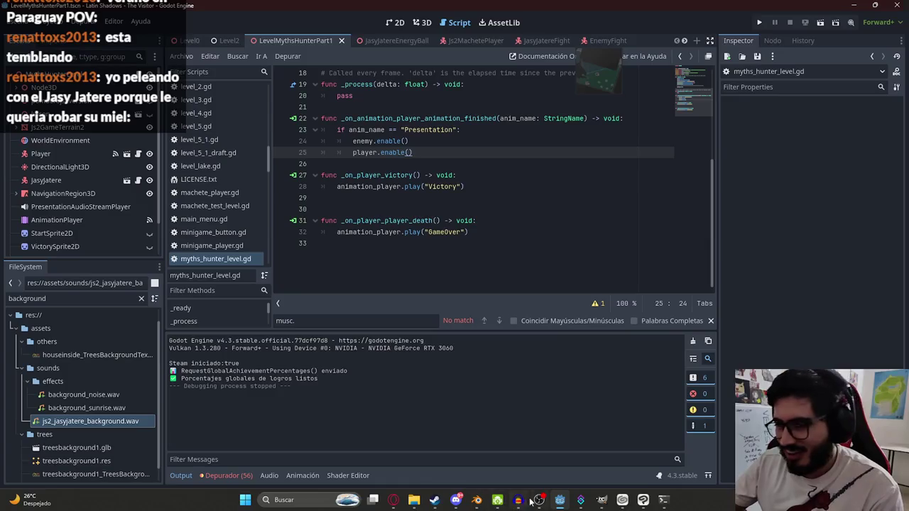
click(393, 500)
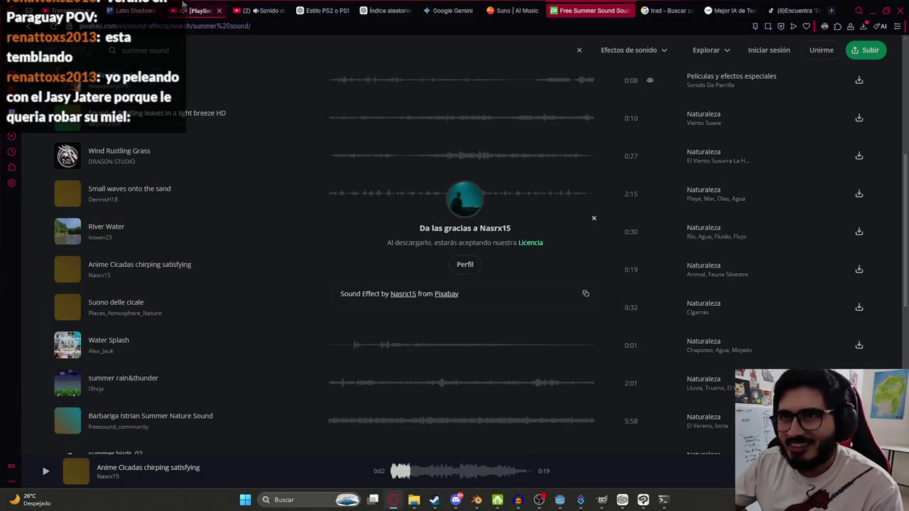